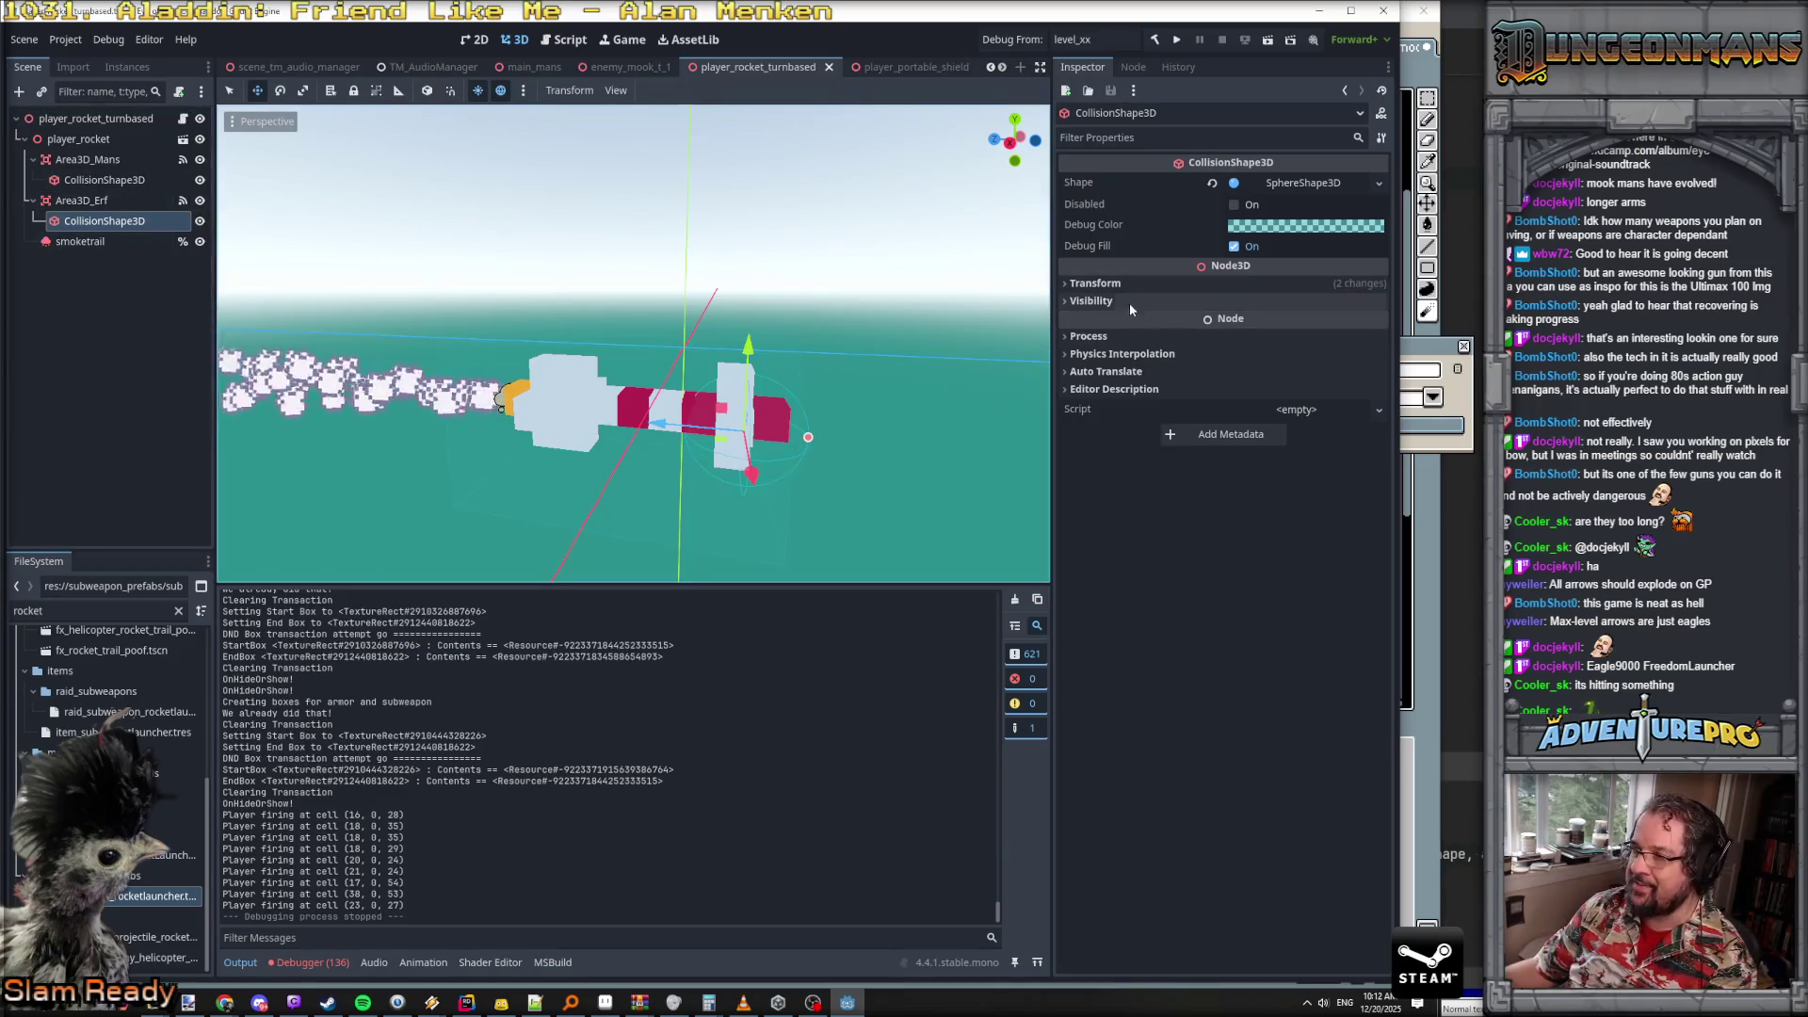
# - Toggle the collision shape's Process, Transform and Visibility sections, then select the Area3D_Erf node
pyautogui.click(1090, 336)
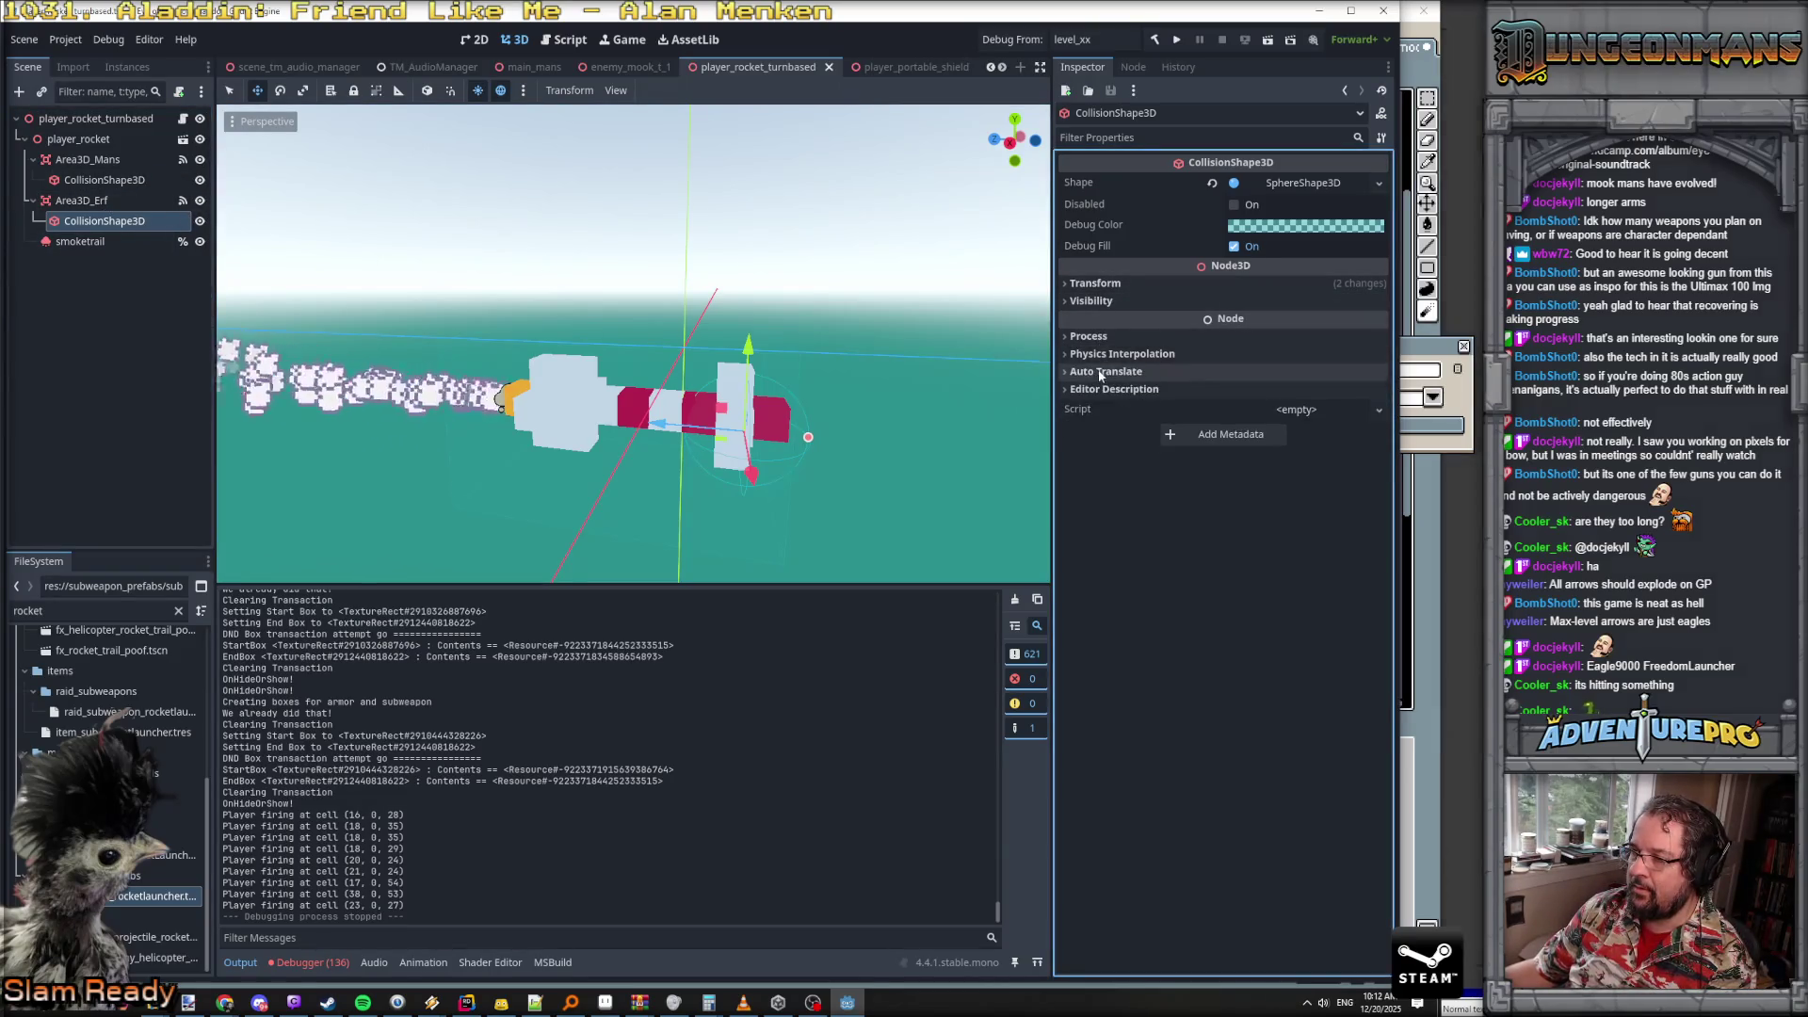
pyautogui.click(1091, 336)
pyautogui.click(1095, 282)
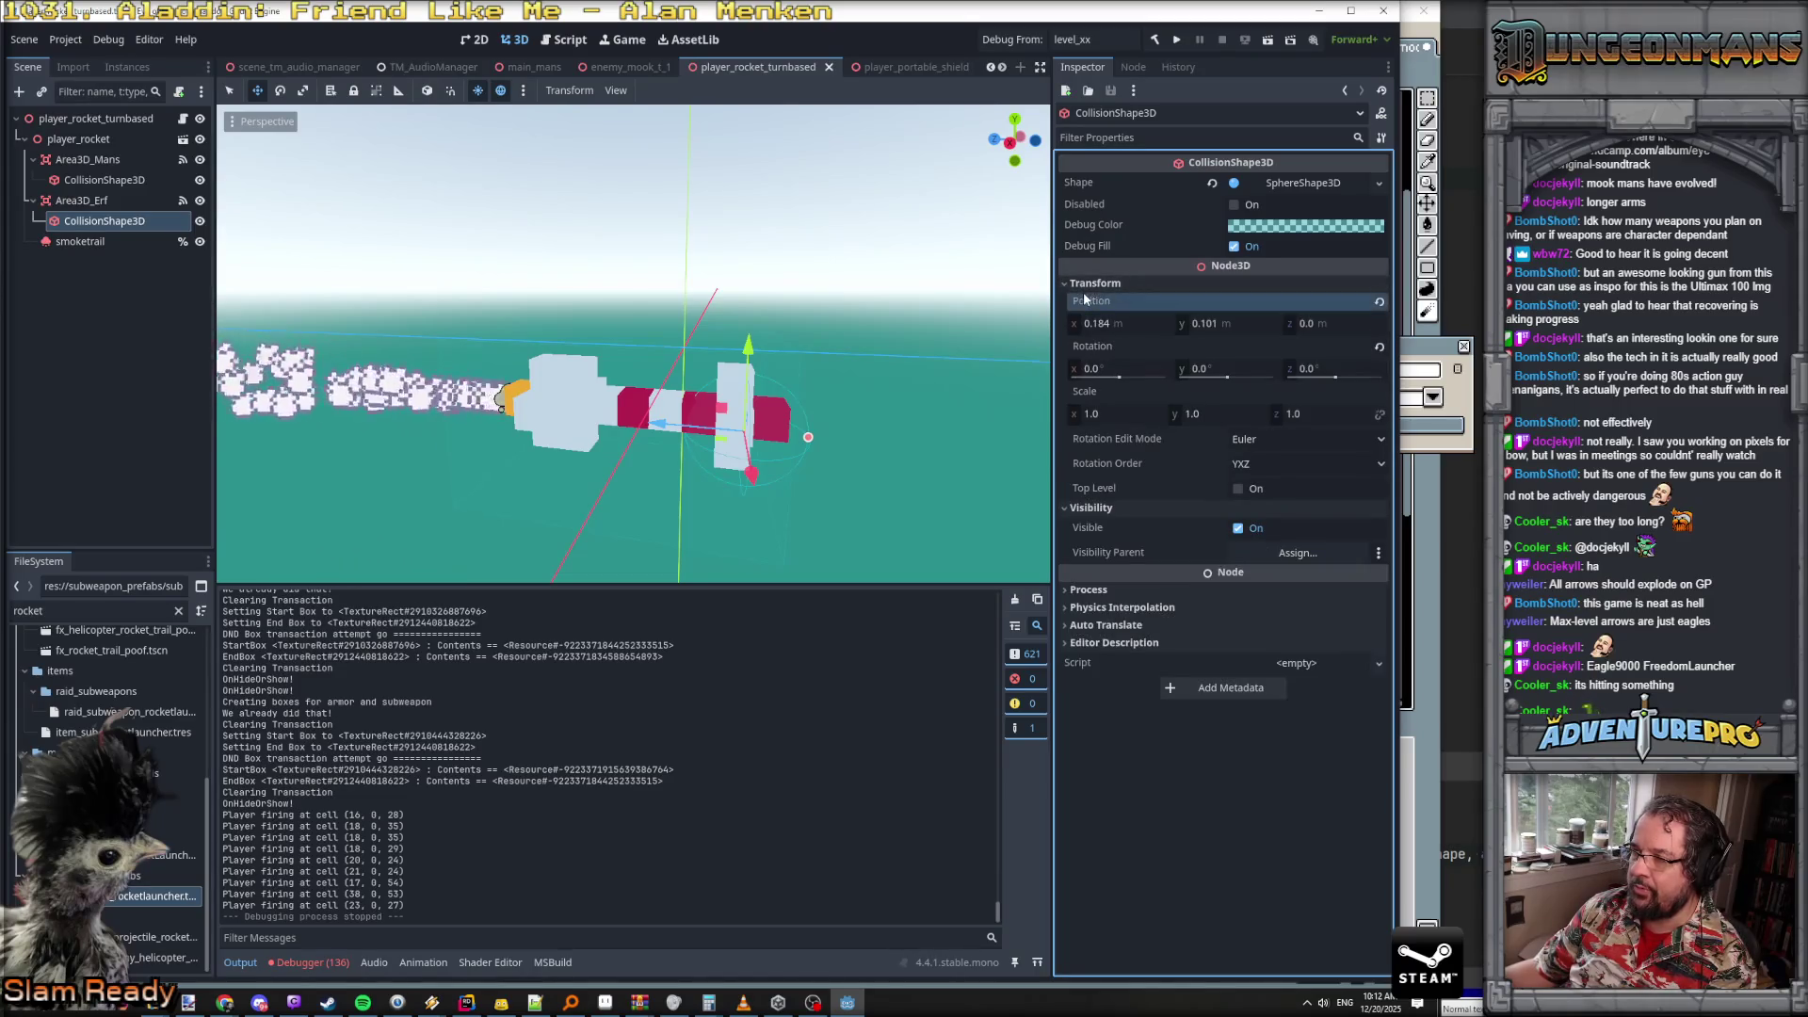
pyautogui.click(1095, 283)
pyautogui.click(1090, 301)
pyautogui.click(81, 200)
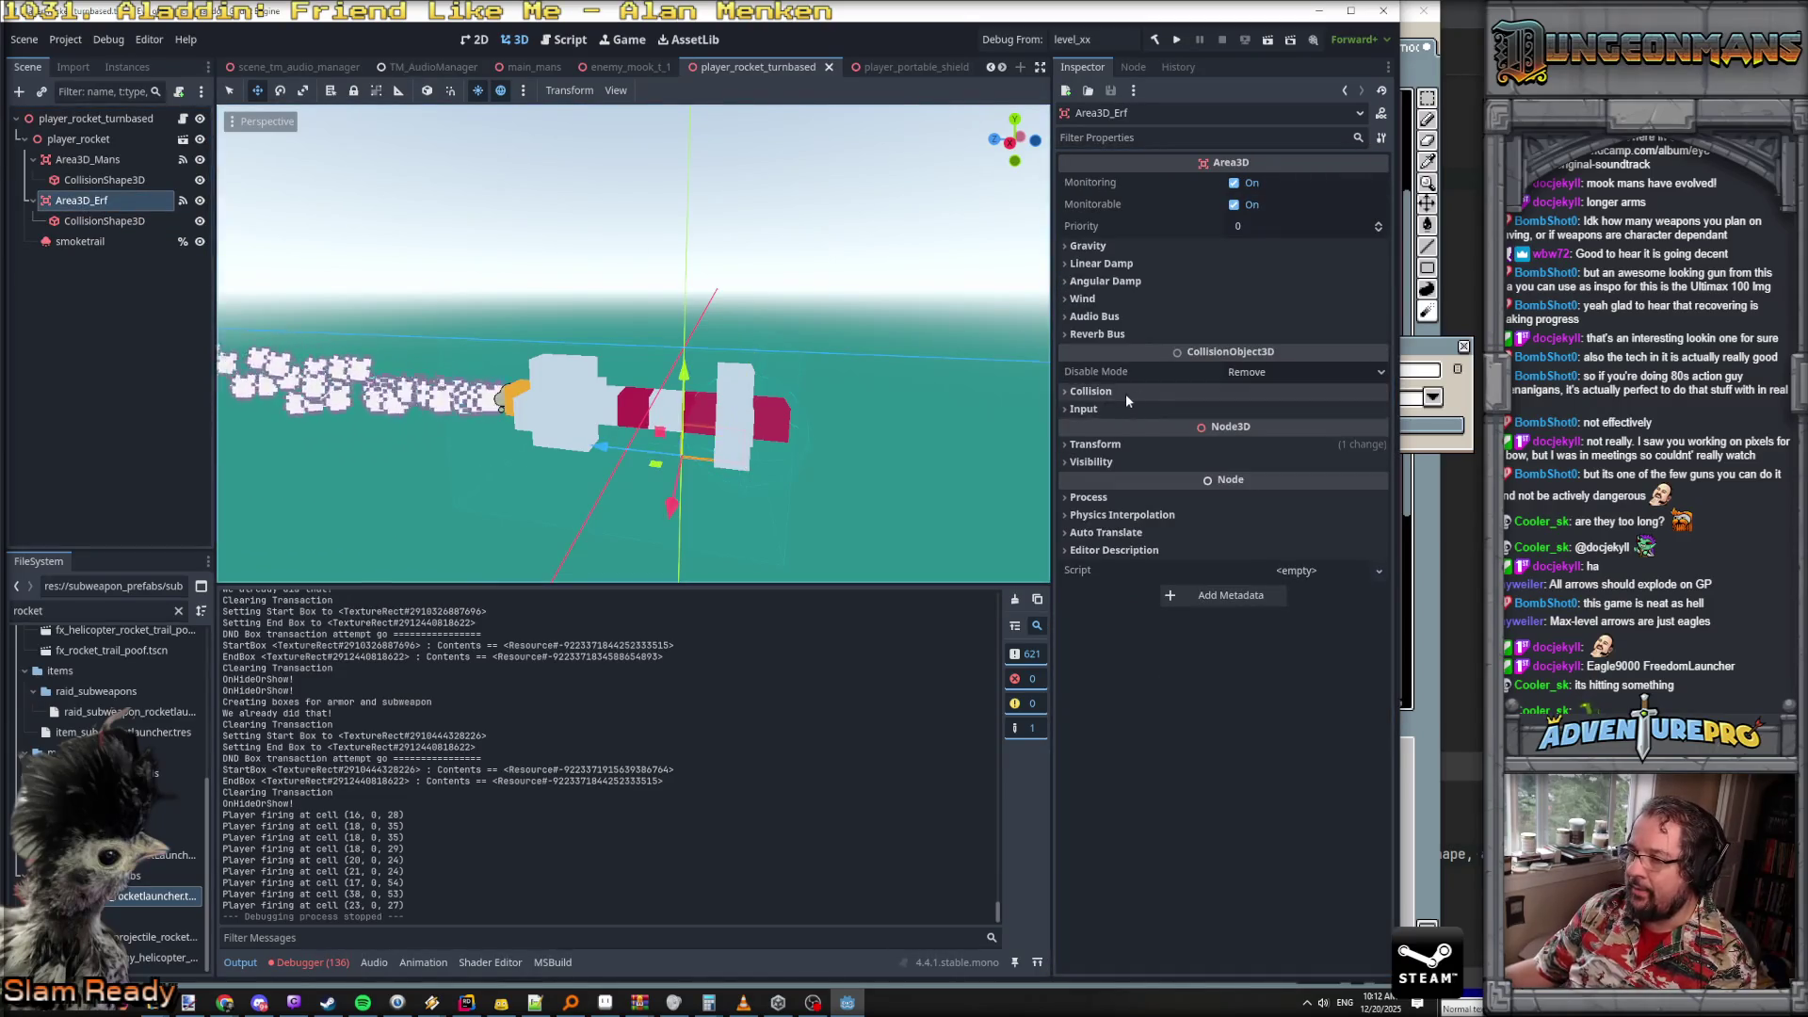
# - Add layer 4 to Area3D_Erf's collision mask, then select Area3D_Mans for comparison
pyautogui.click(1106, 389)
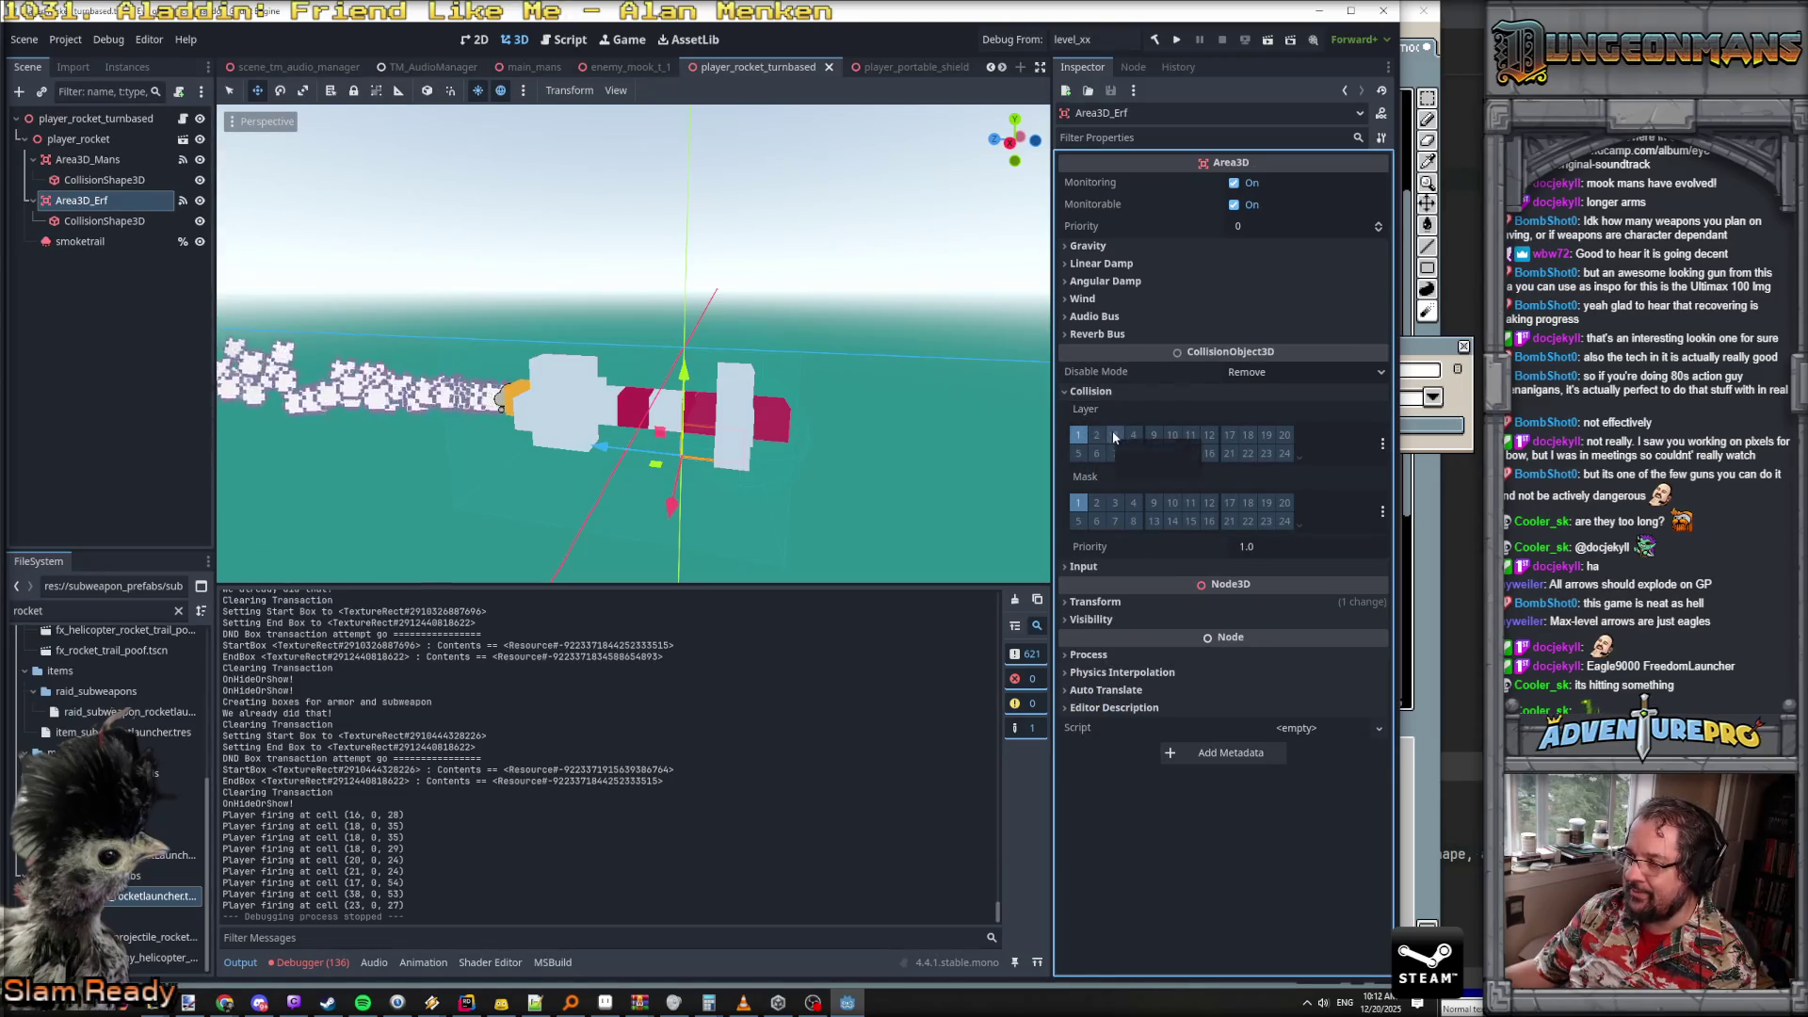
pyautogui.click(1134, 502)
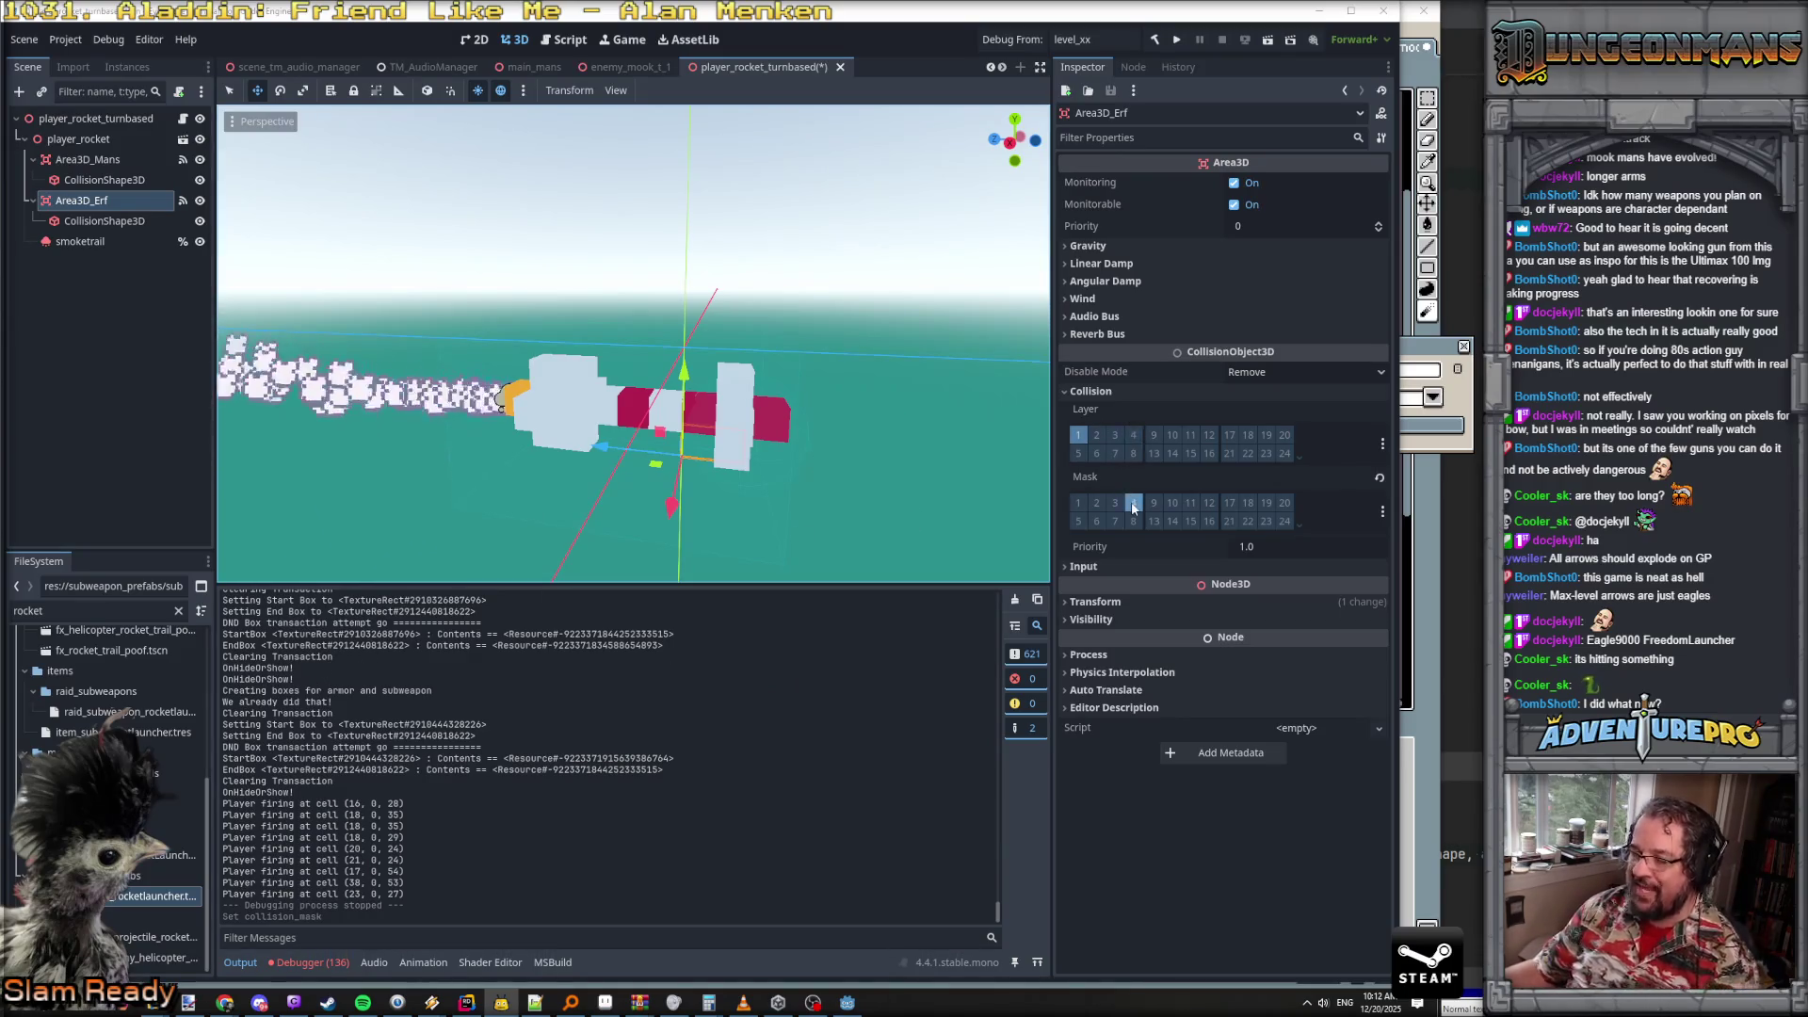
pyautogui.click(87, 159)
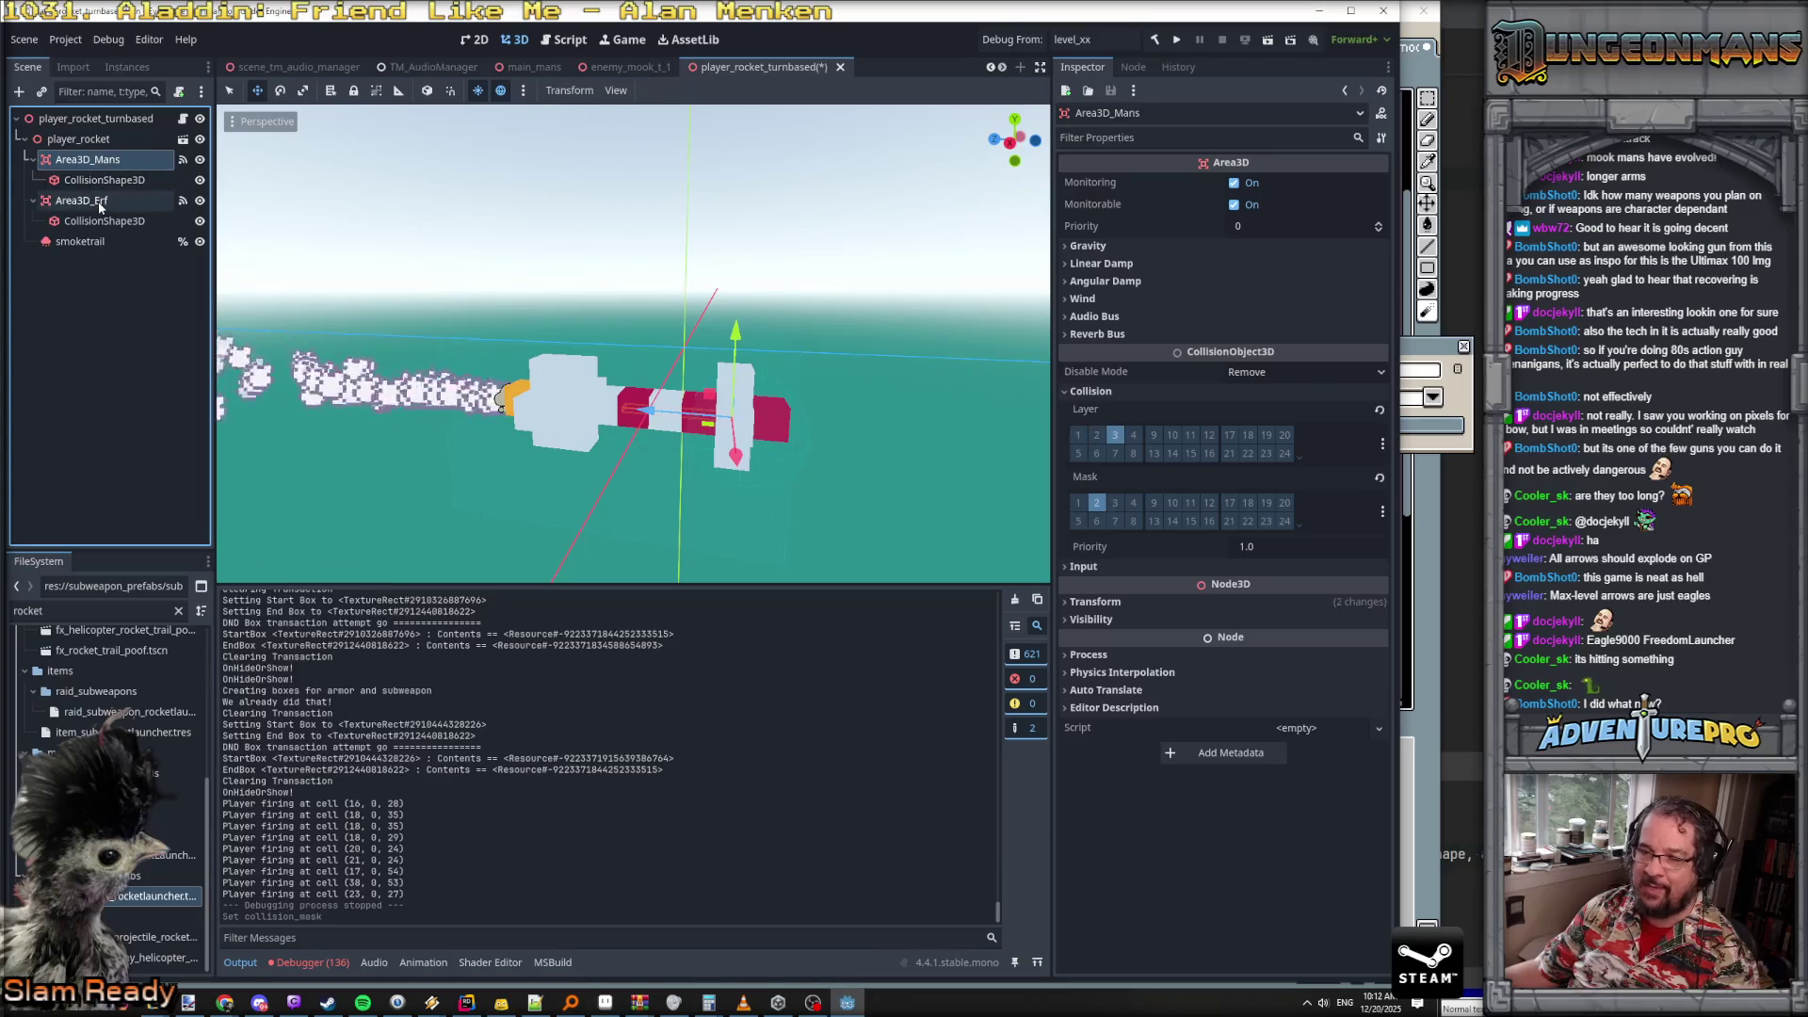
# - Compare Area3D_Erf's sphere shape with Area3D_Mans's box shape, then save the rocket scene
pyautogui.click(98, 204)
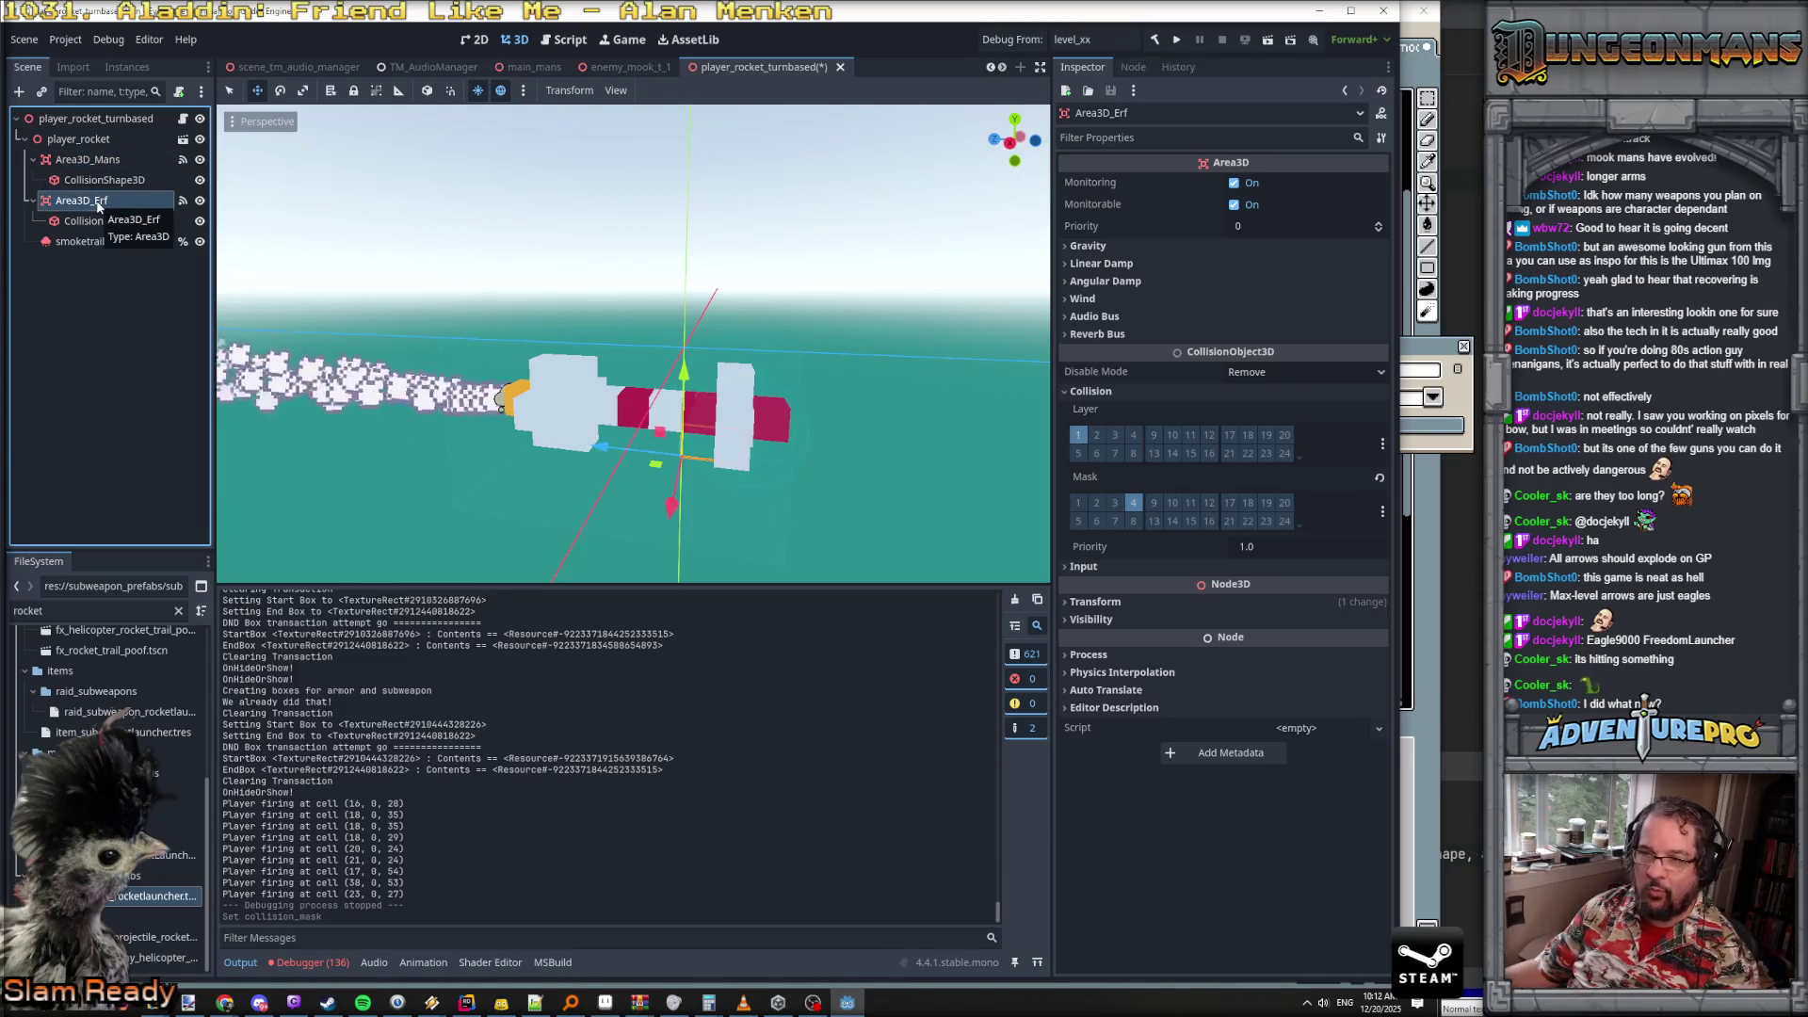
pyautogui.click(104, 220)
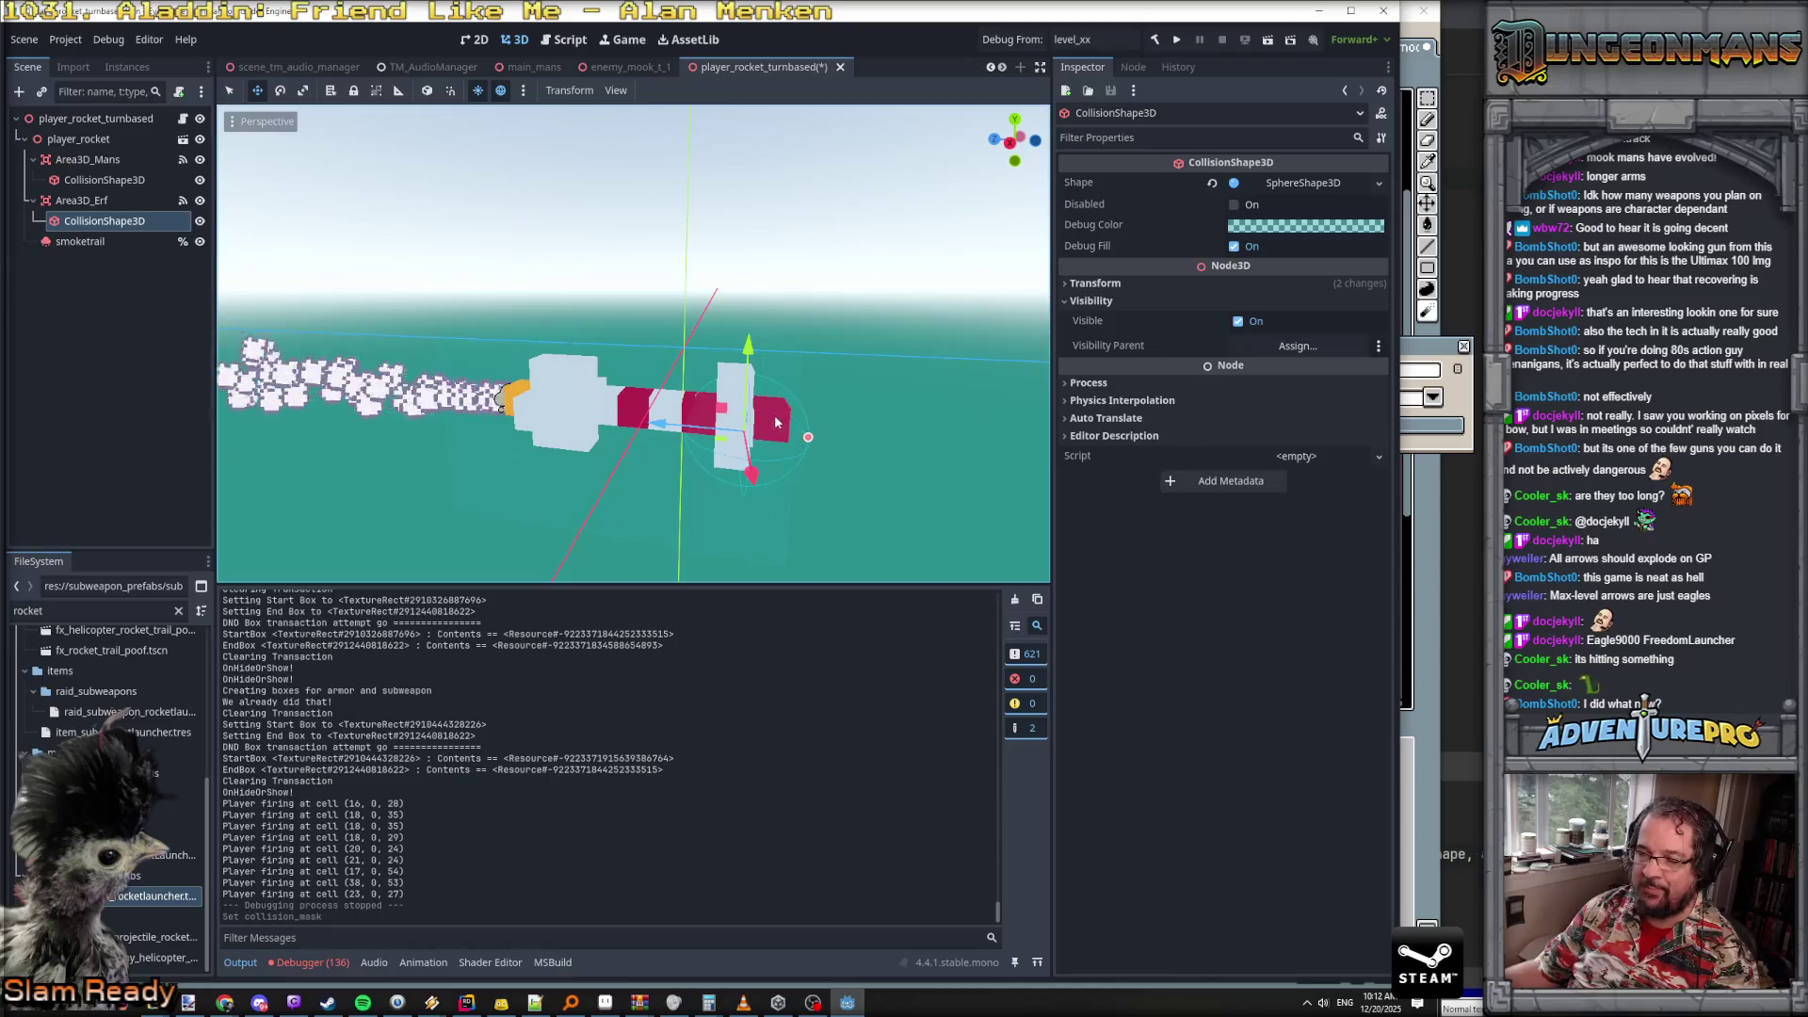
pyautogui.click(104, 180)
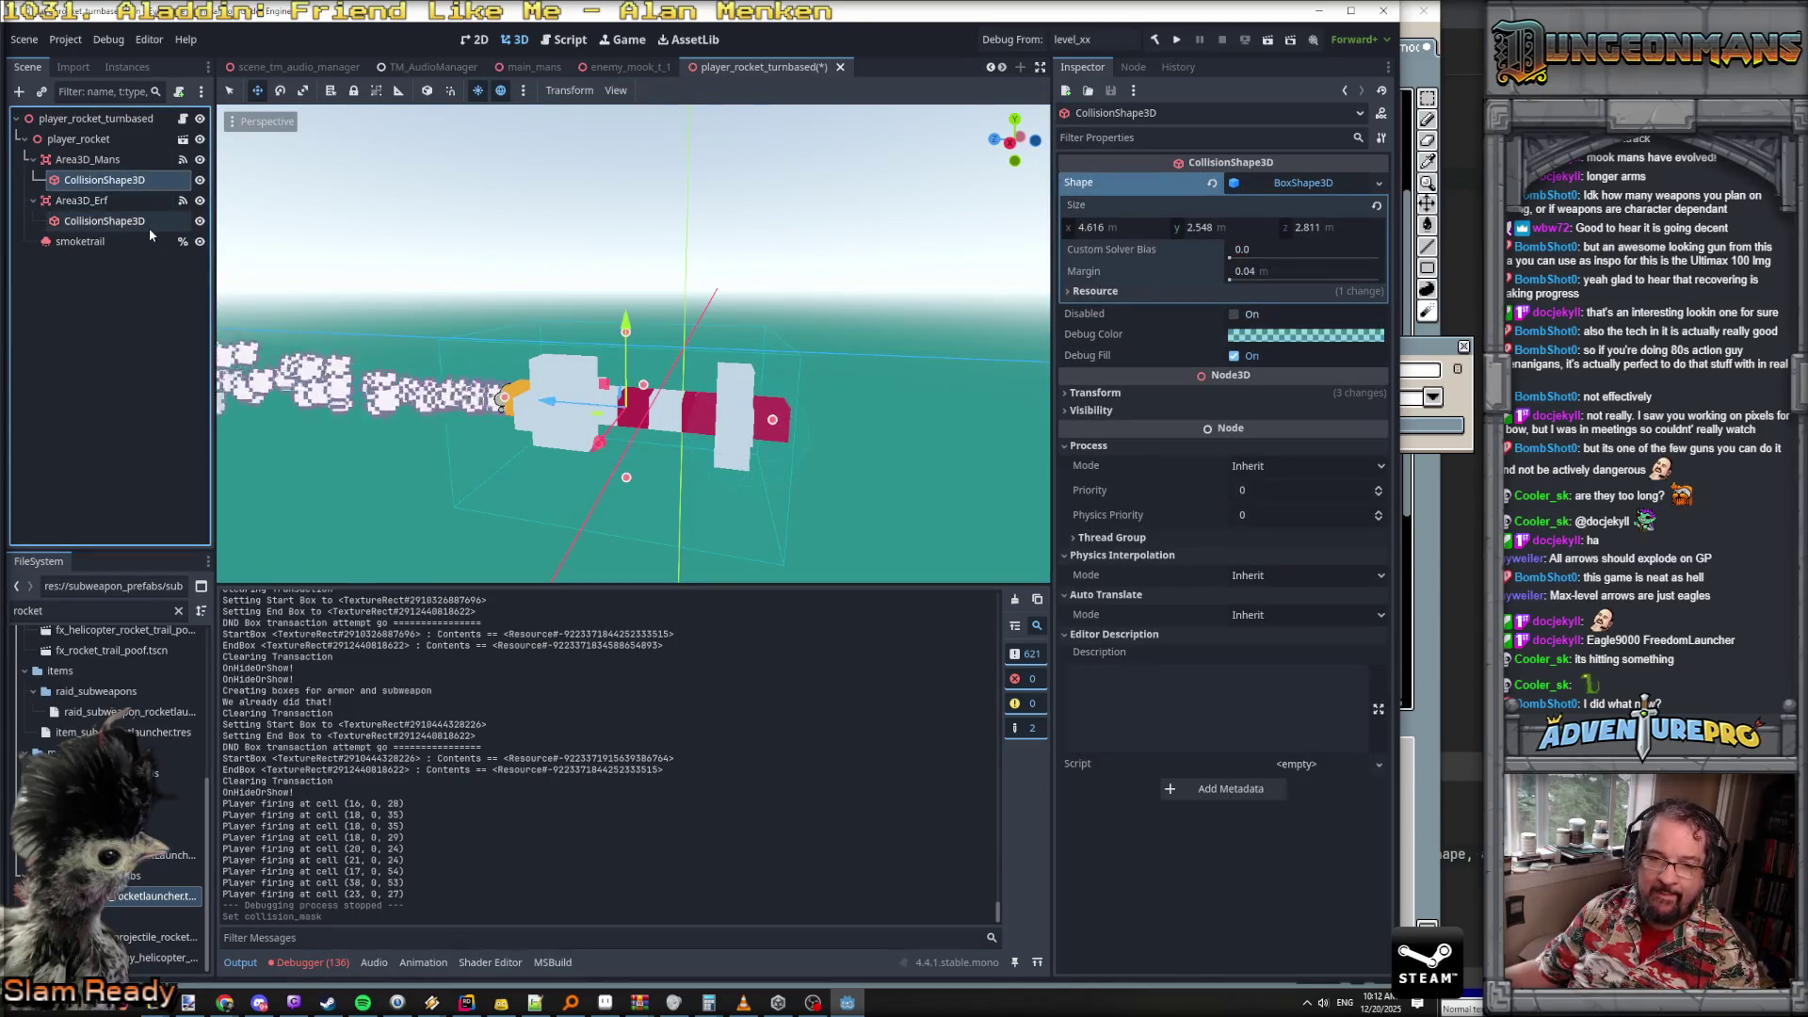
pyautogui.click(143, 222)
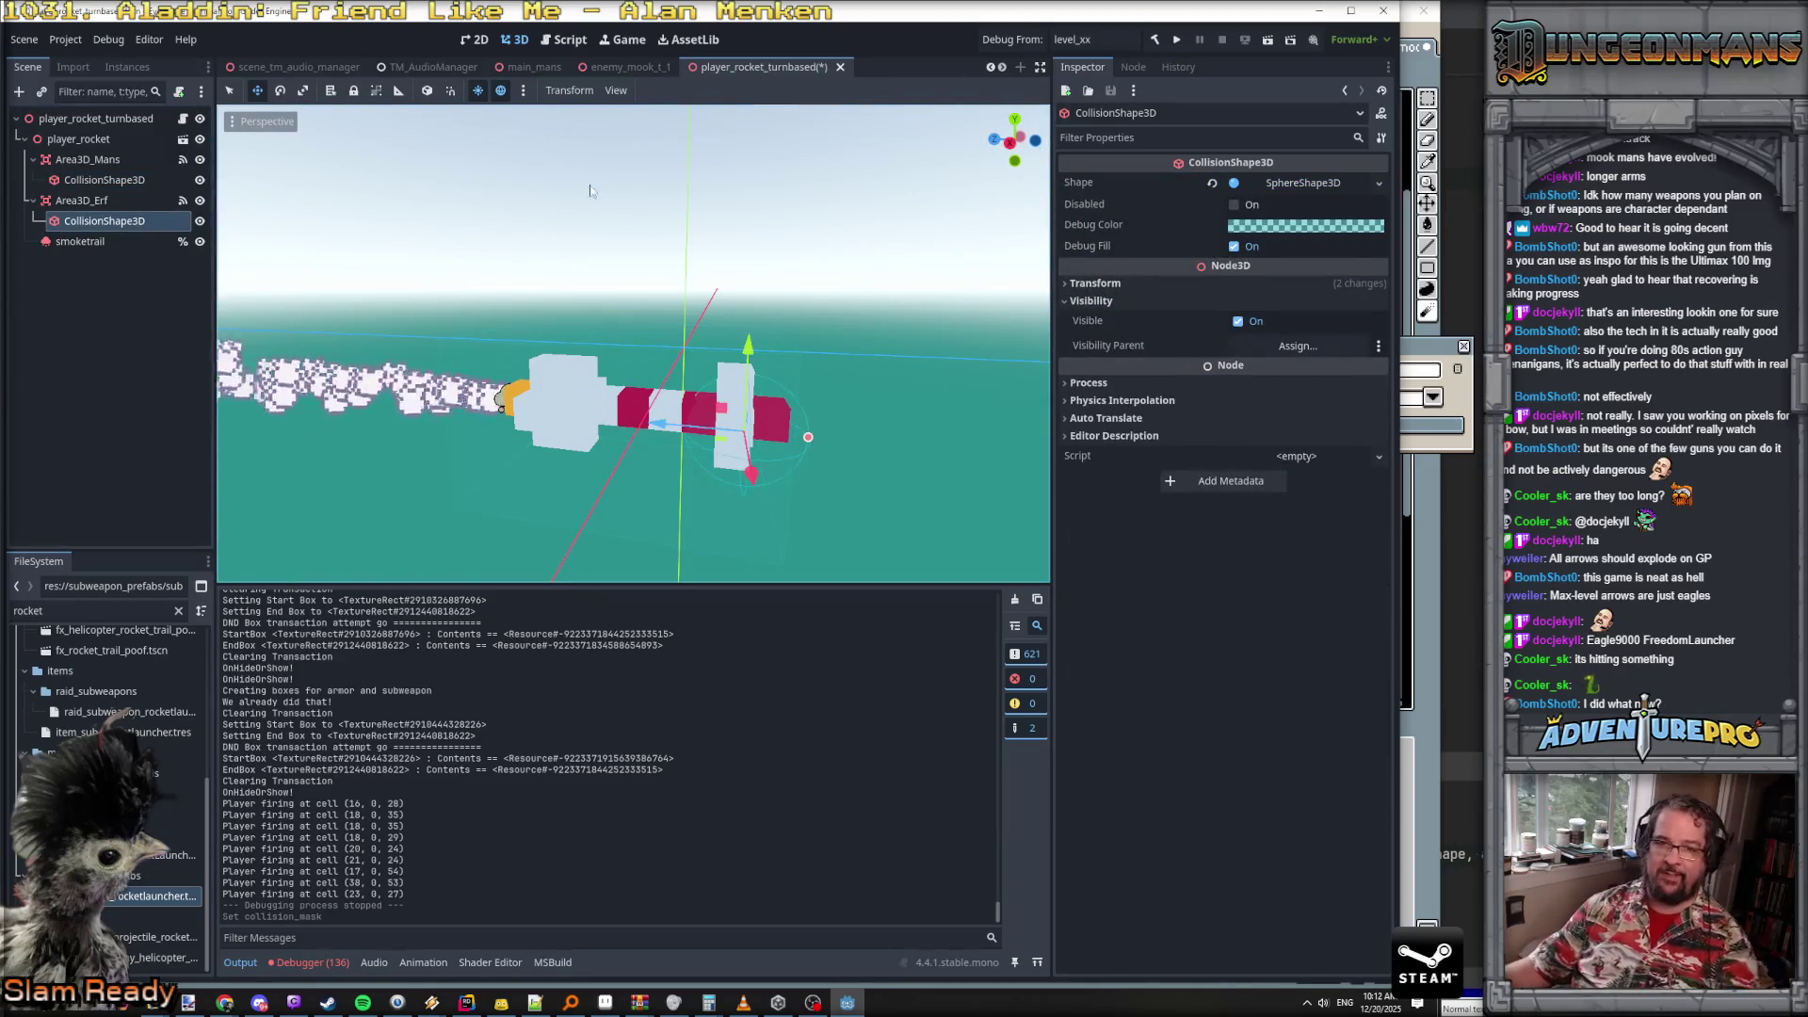
pyautogui.hotkey('ctrl', 's')
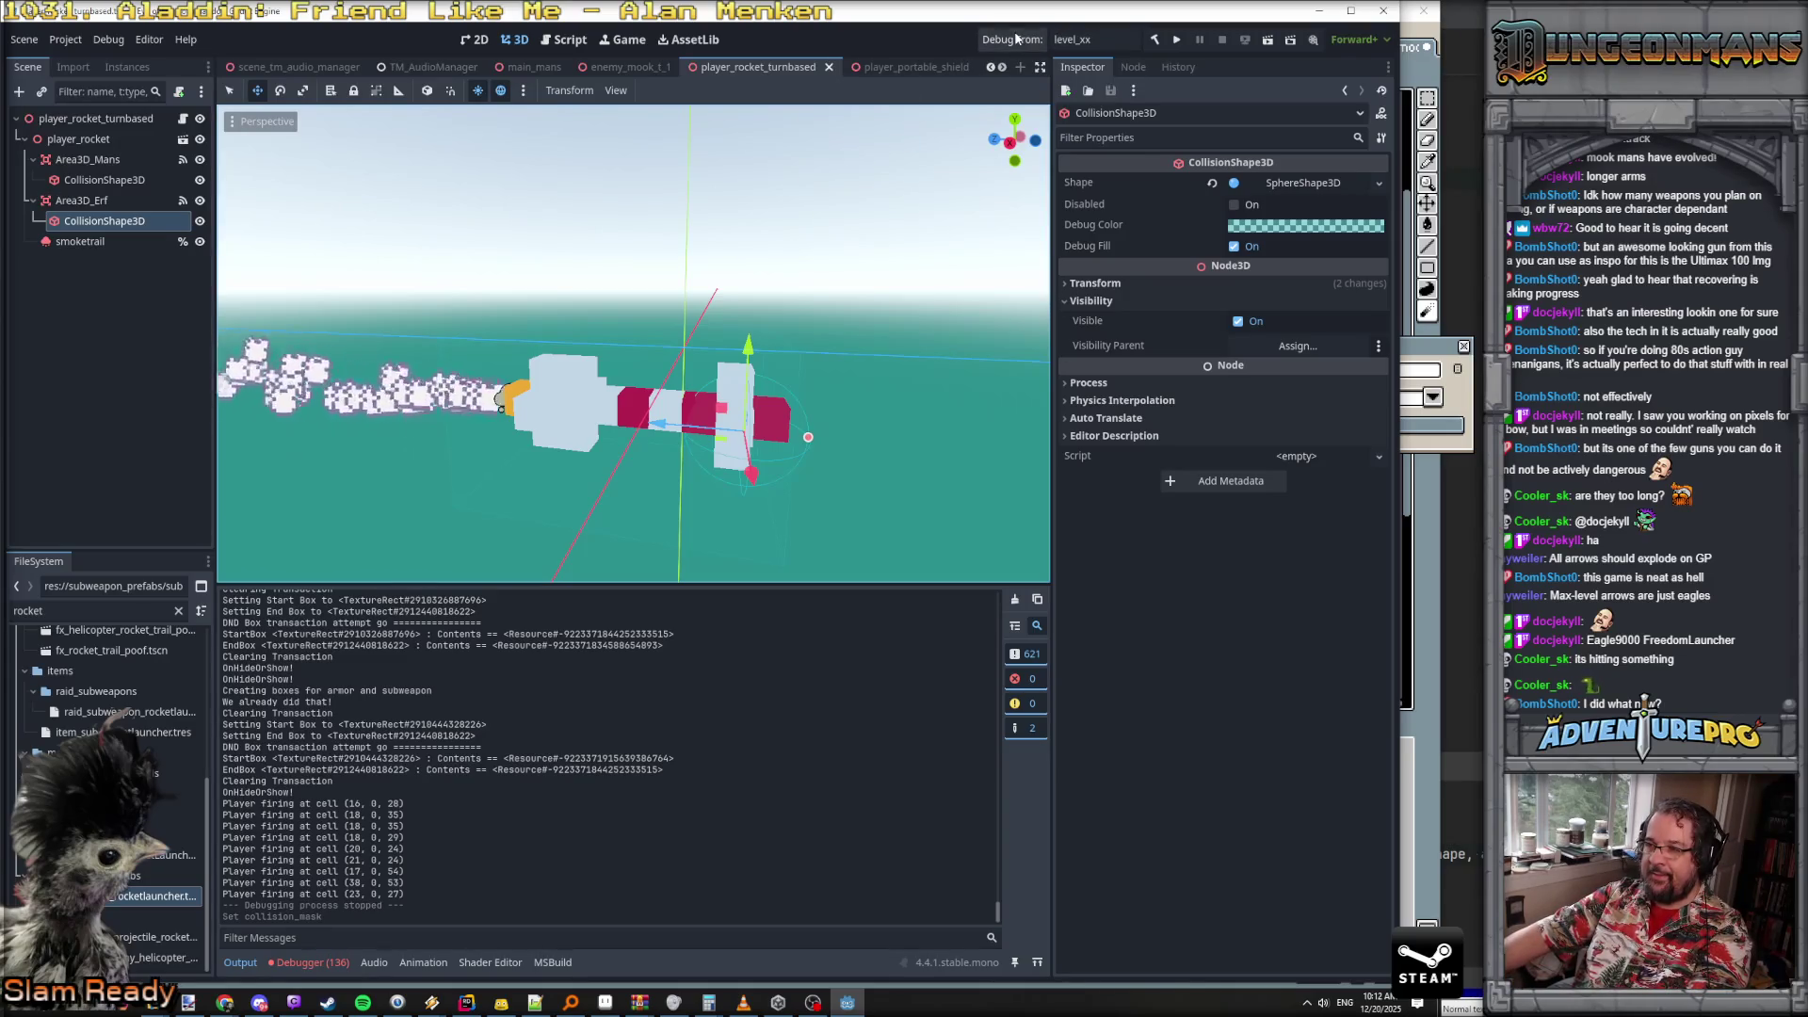
# - Run the project for a debug playtest and get past the early access warning and title screen
pyautogui.click(1176, 42)
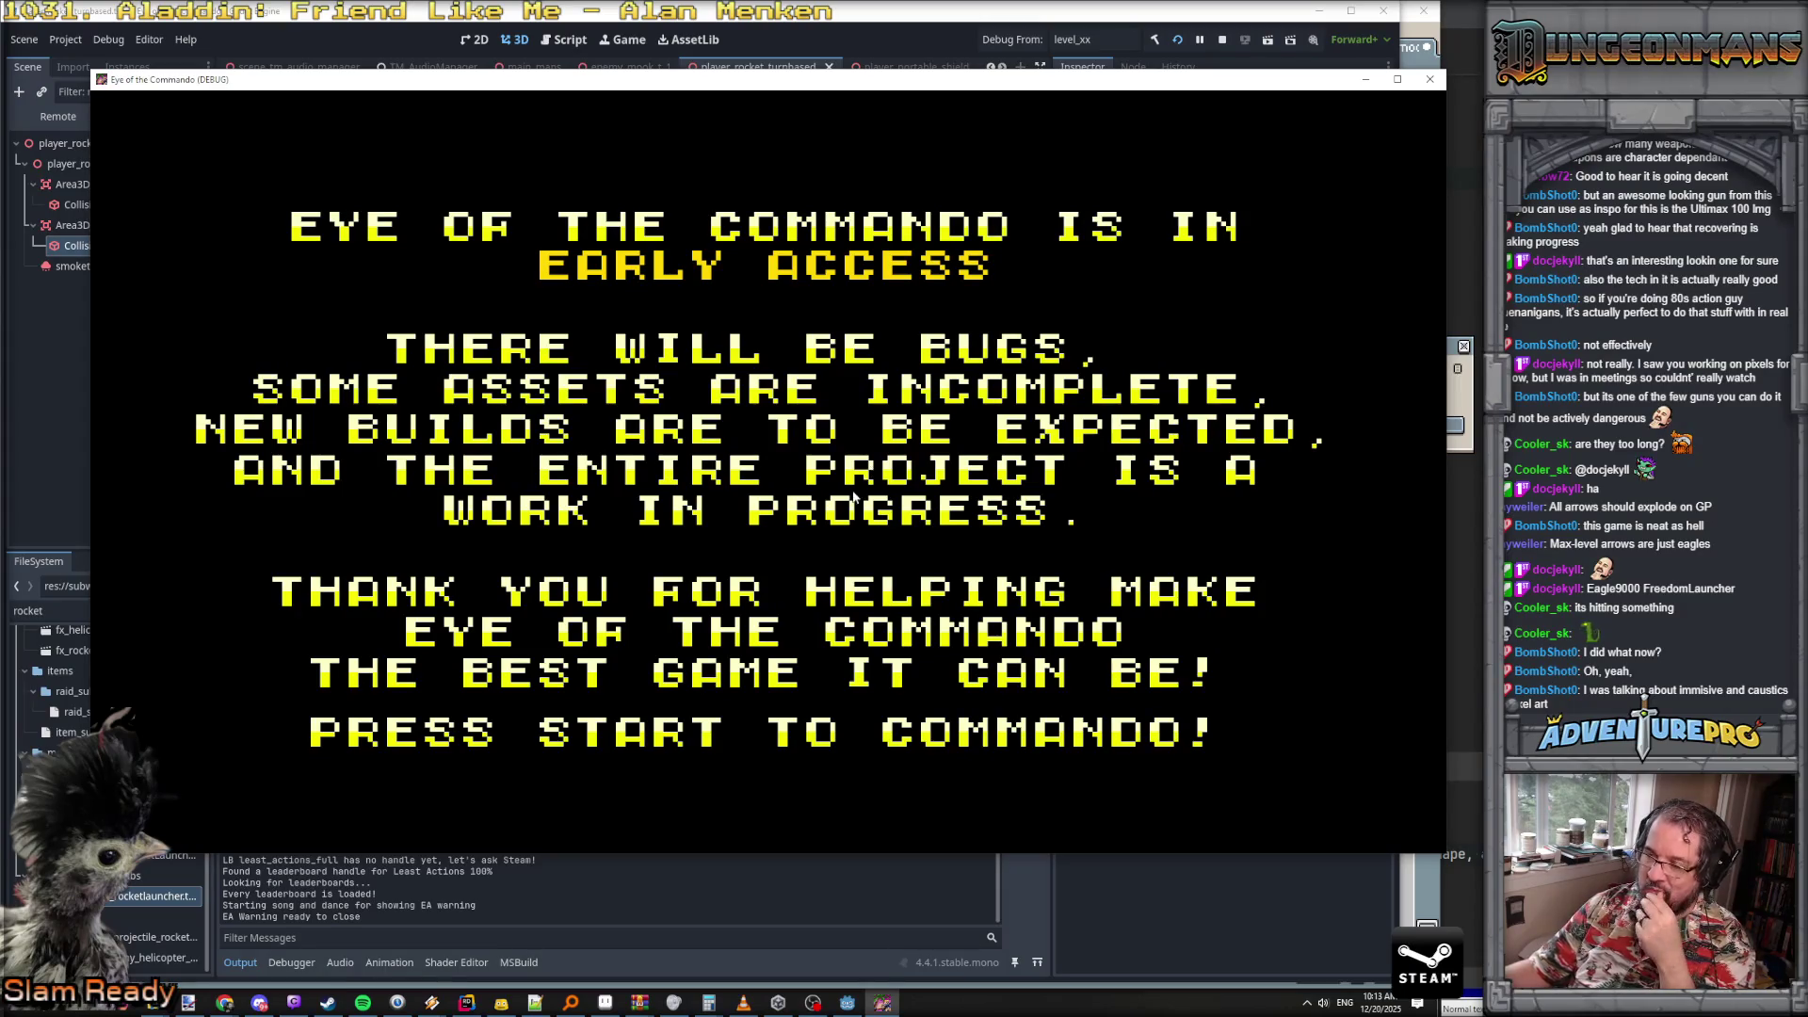
pyautogui.click(857, 492)
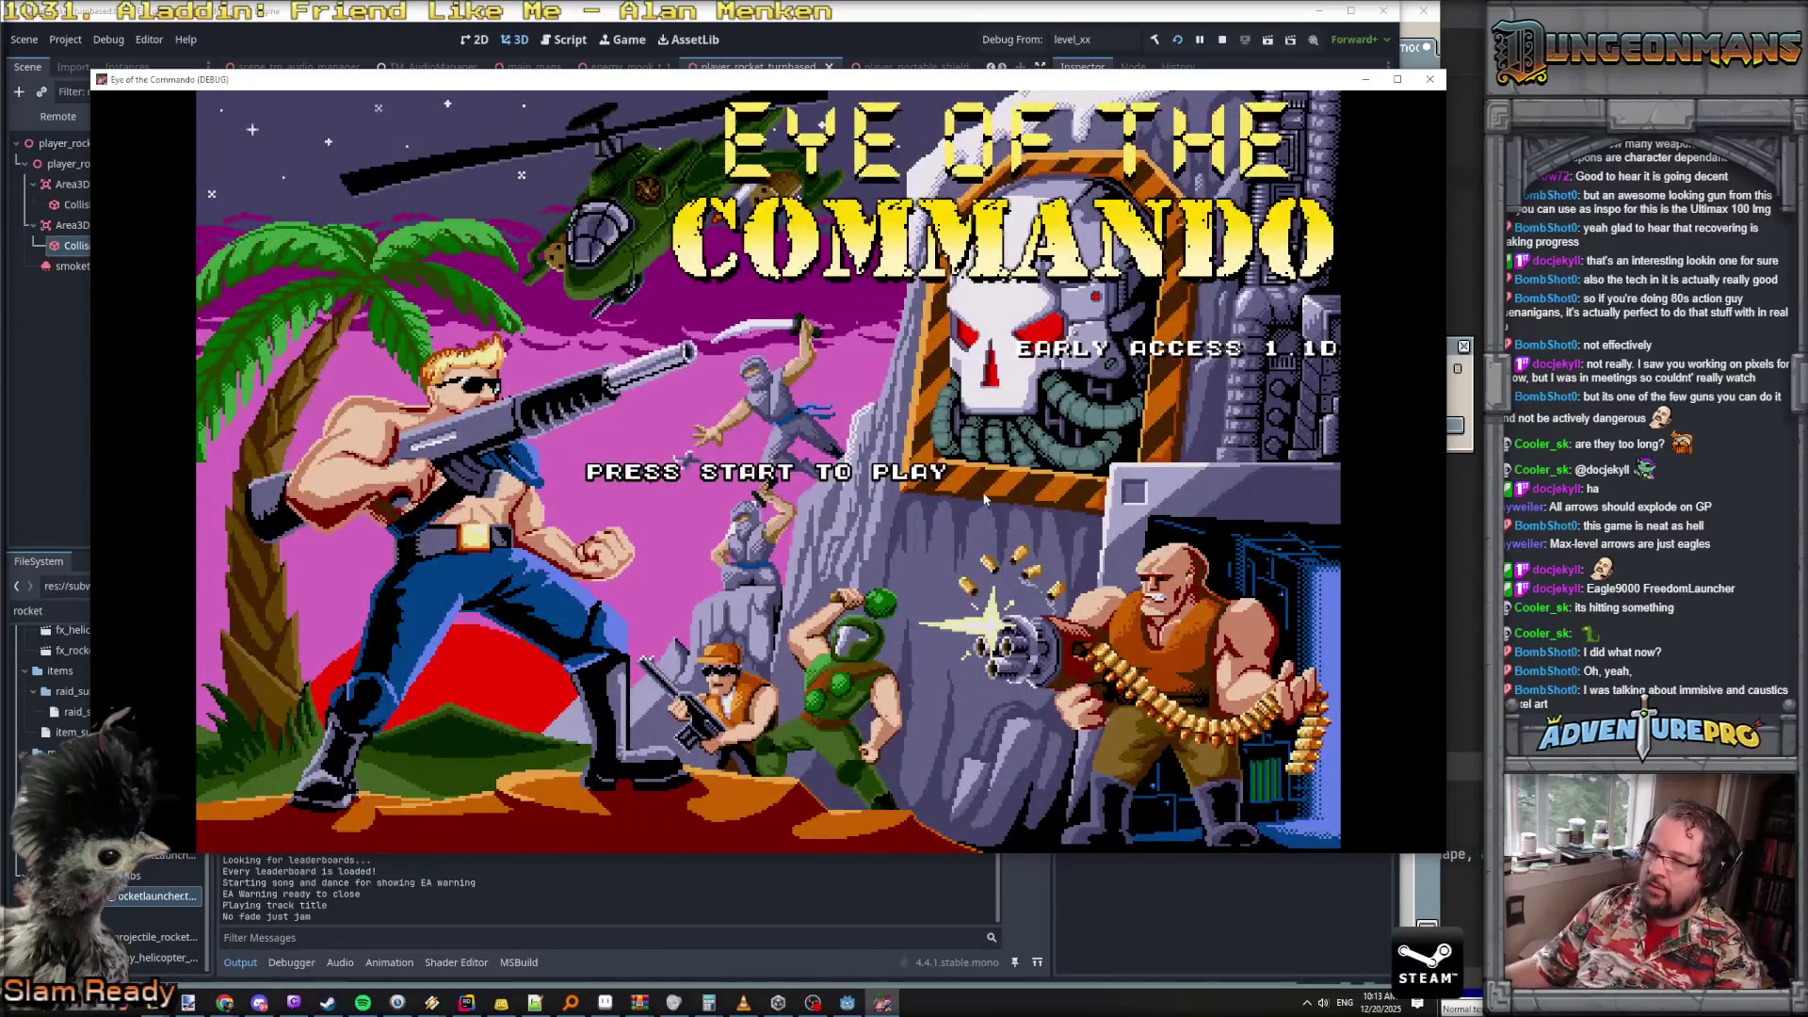
pyautogui.click(803, 483)
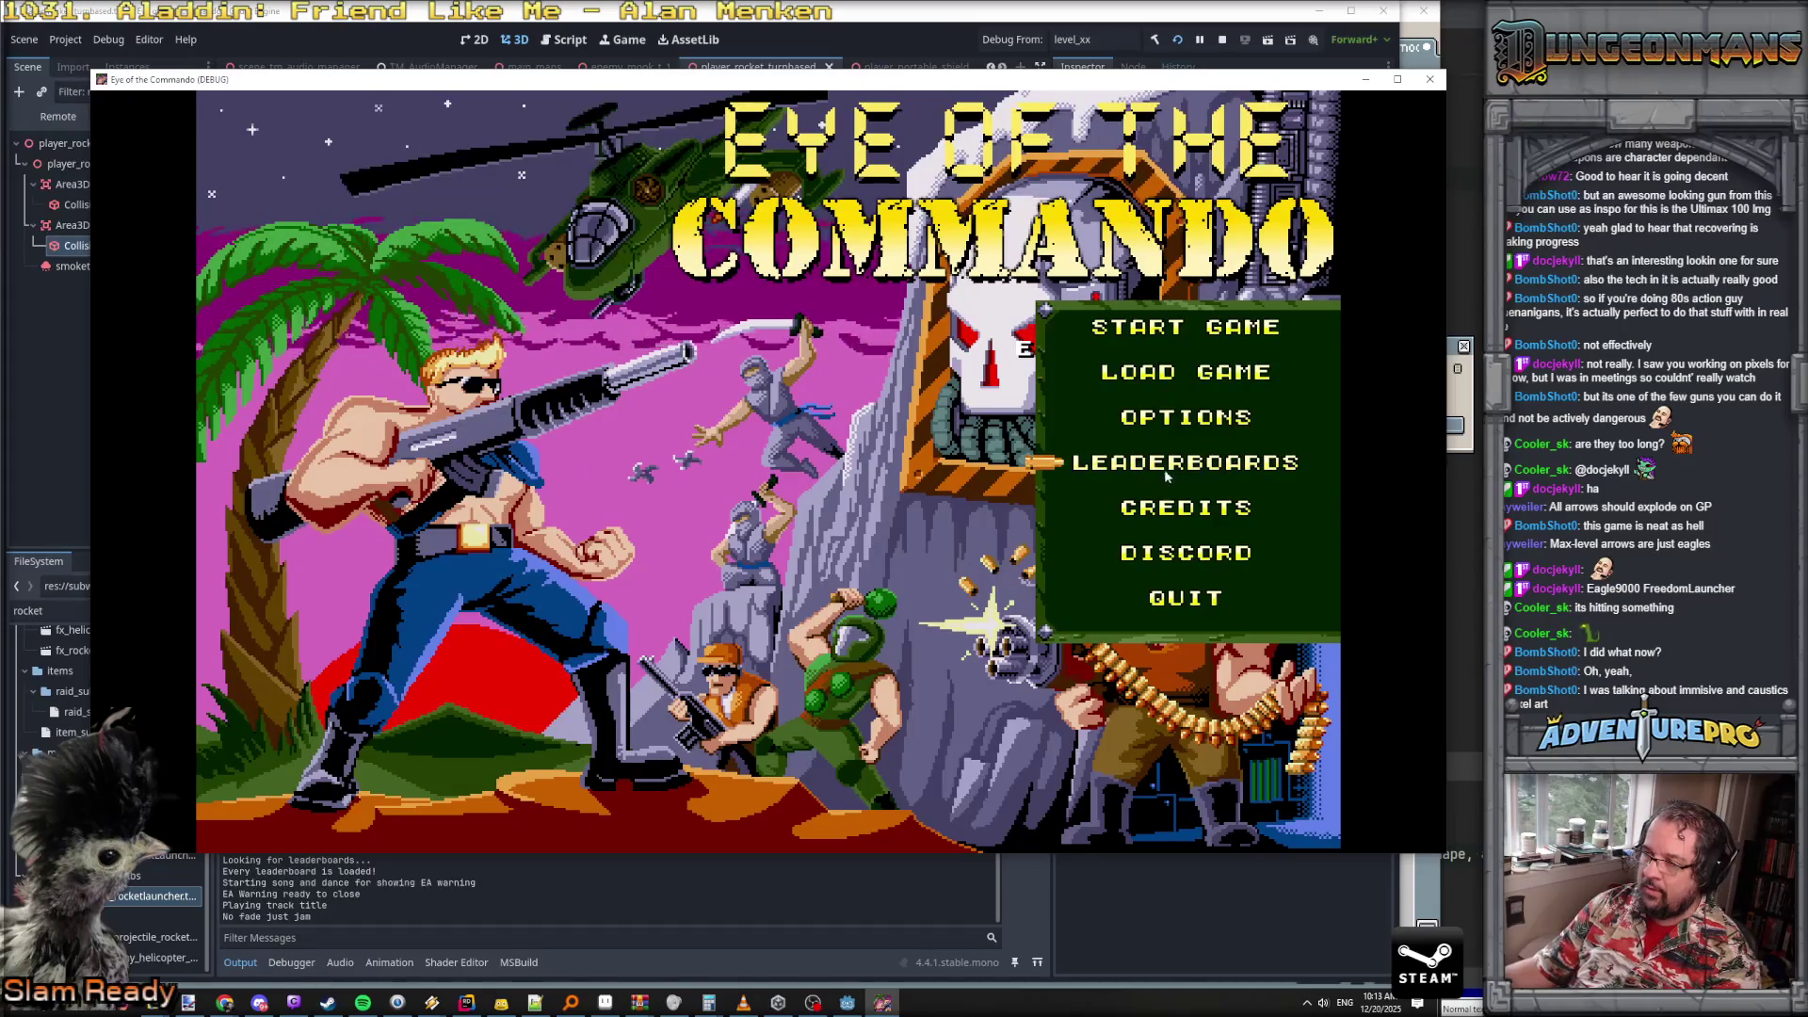
# - Start a new game as the Colonel with the Commando Cannon and begin the mission
pyautogui.click(1161, 336)
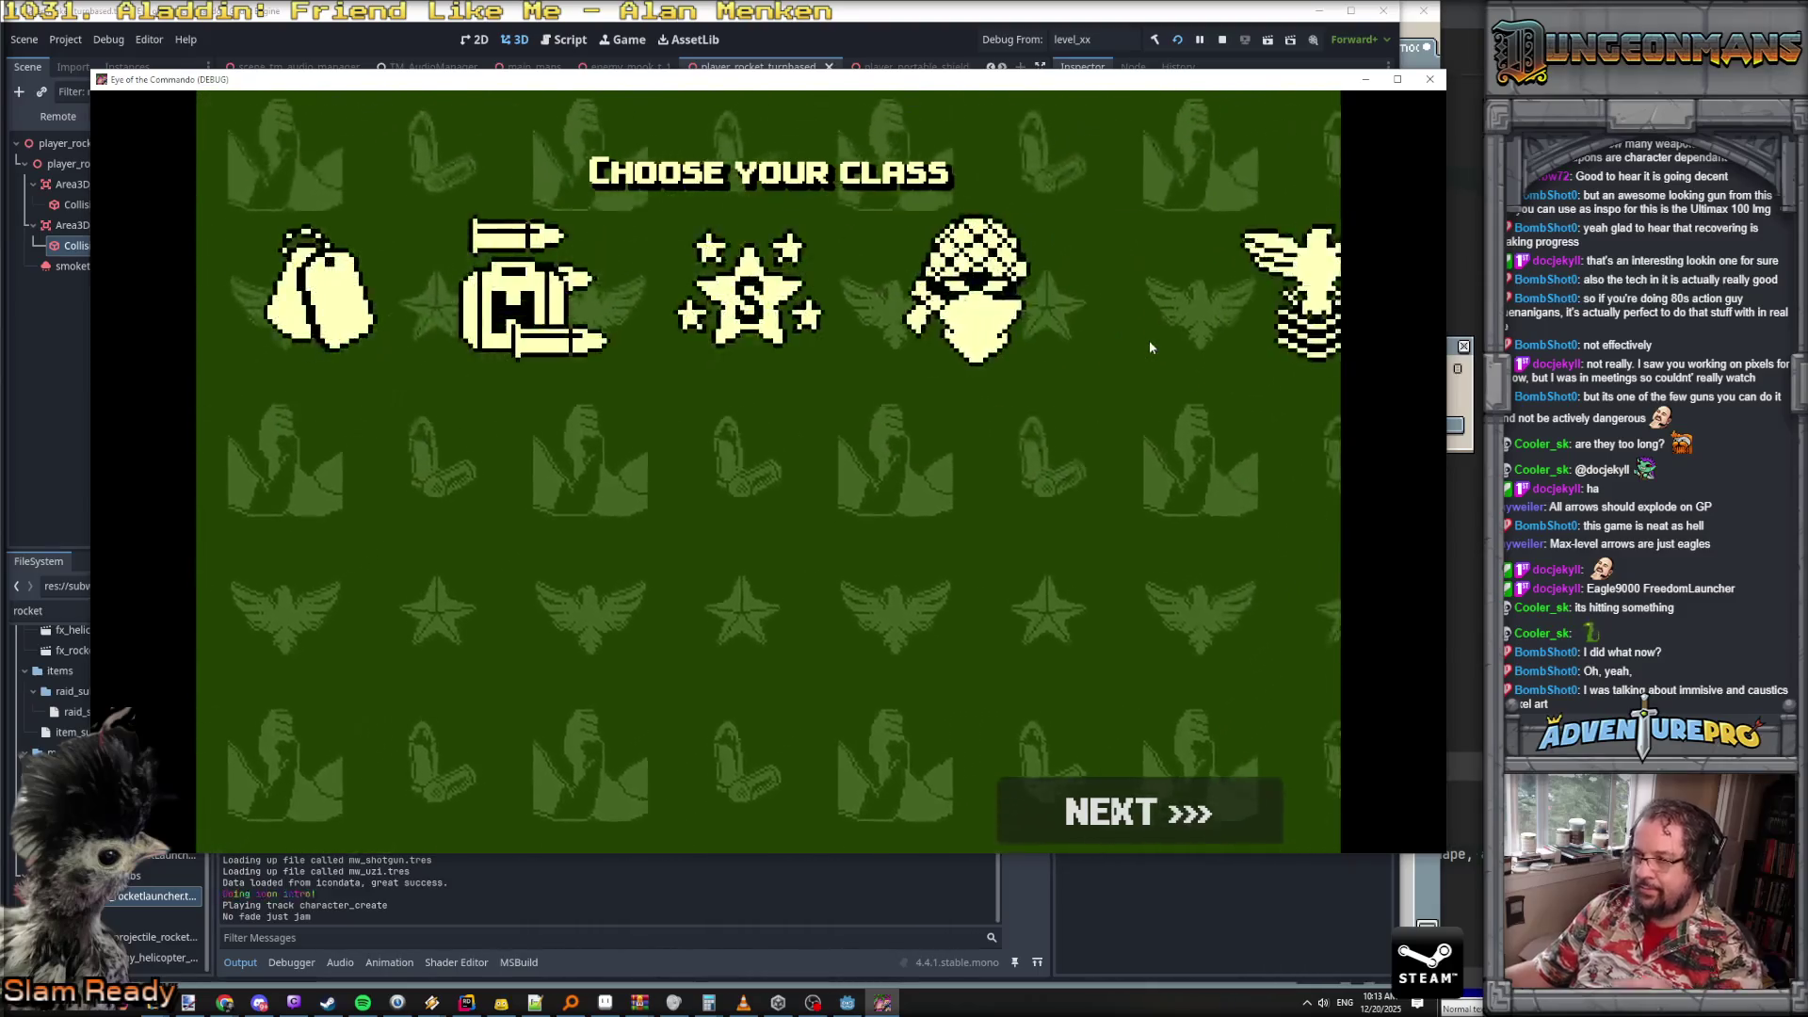
pyautogui.click(1176, 291)
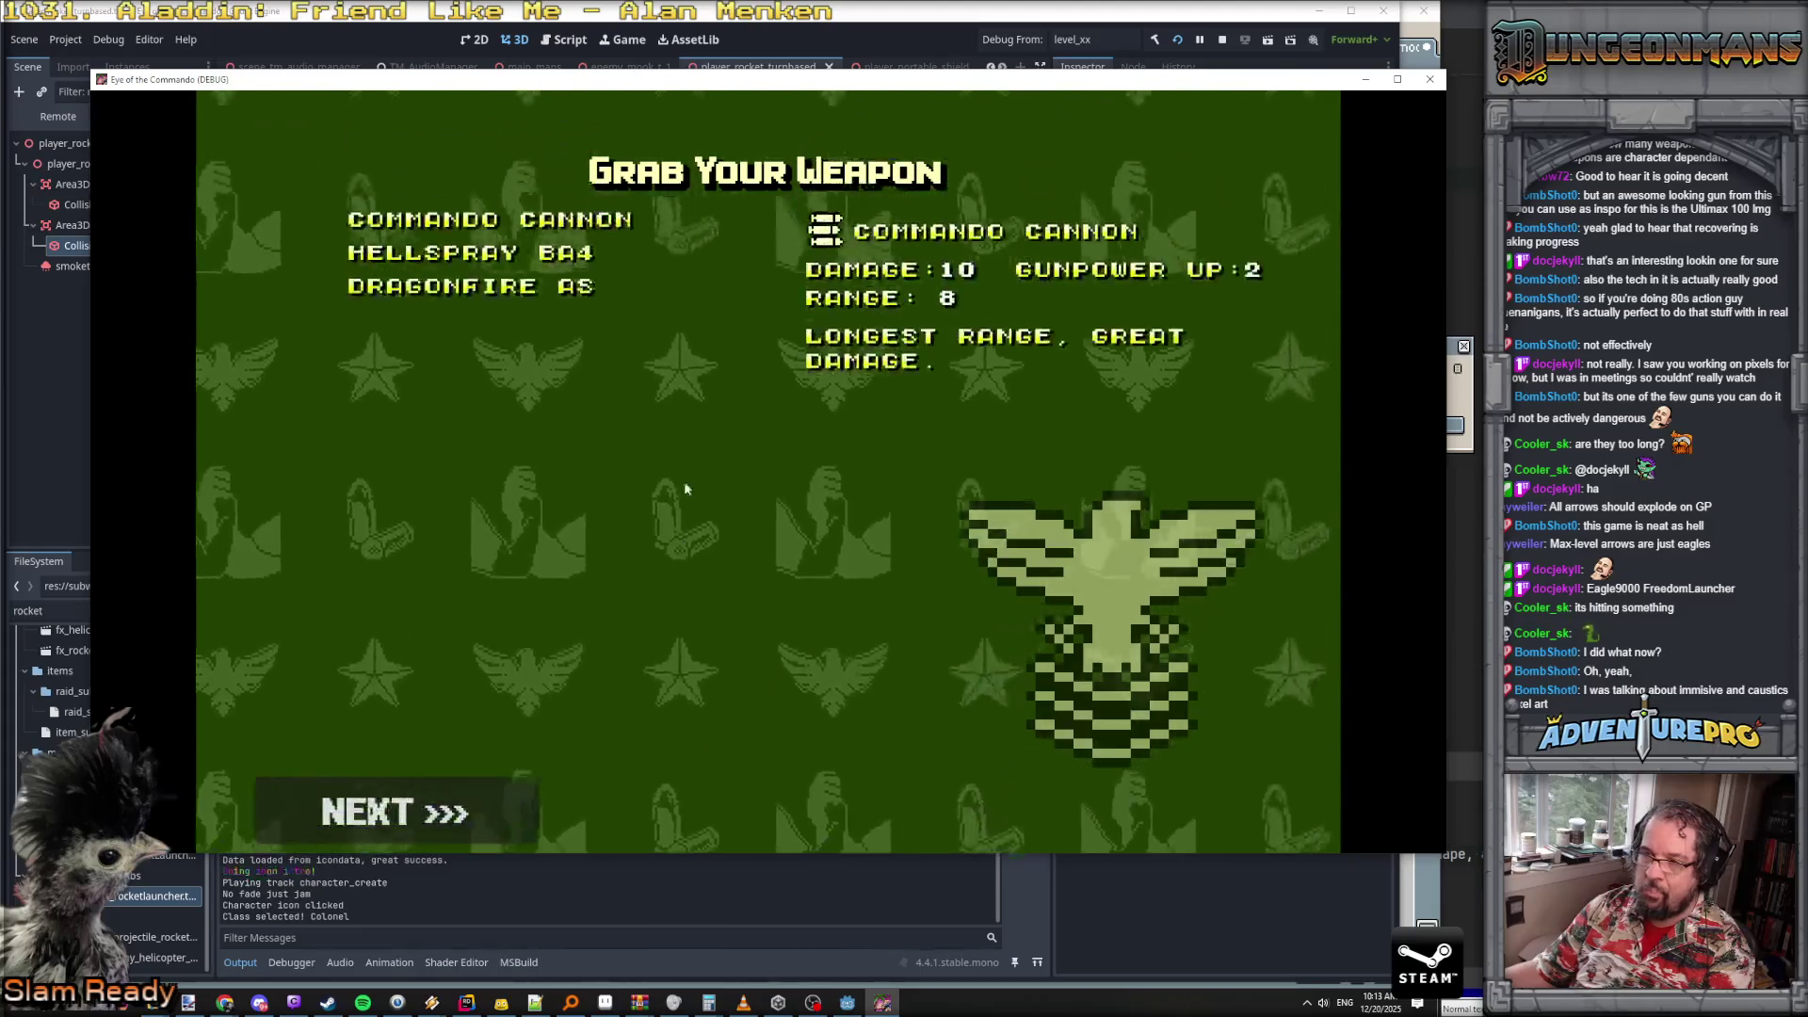
pyautogui.click(415, 813)
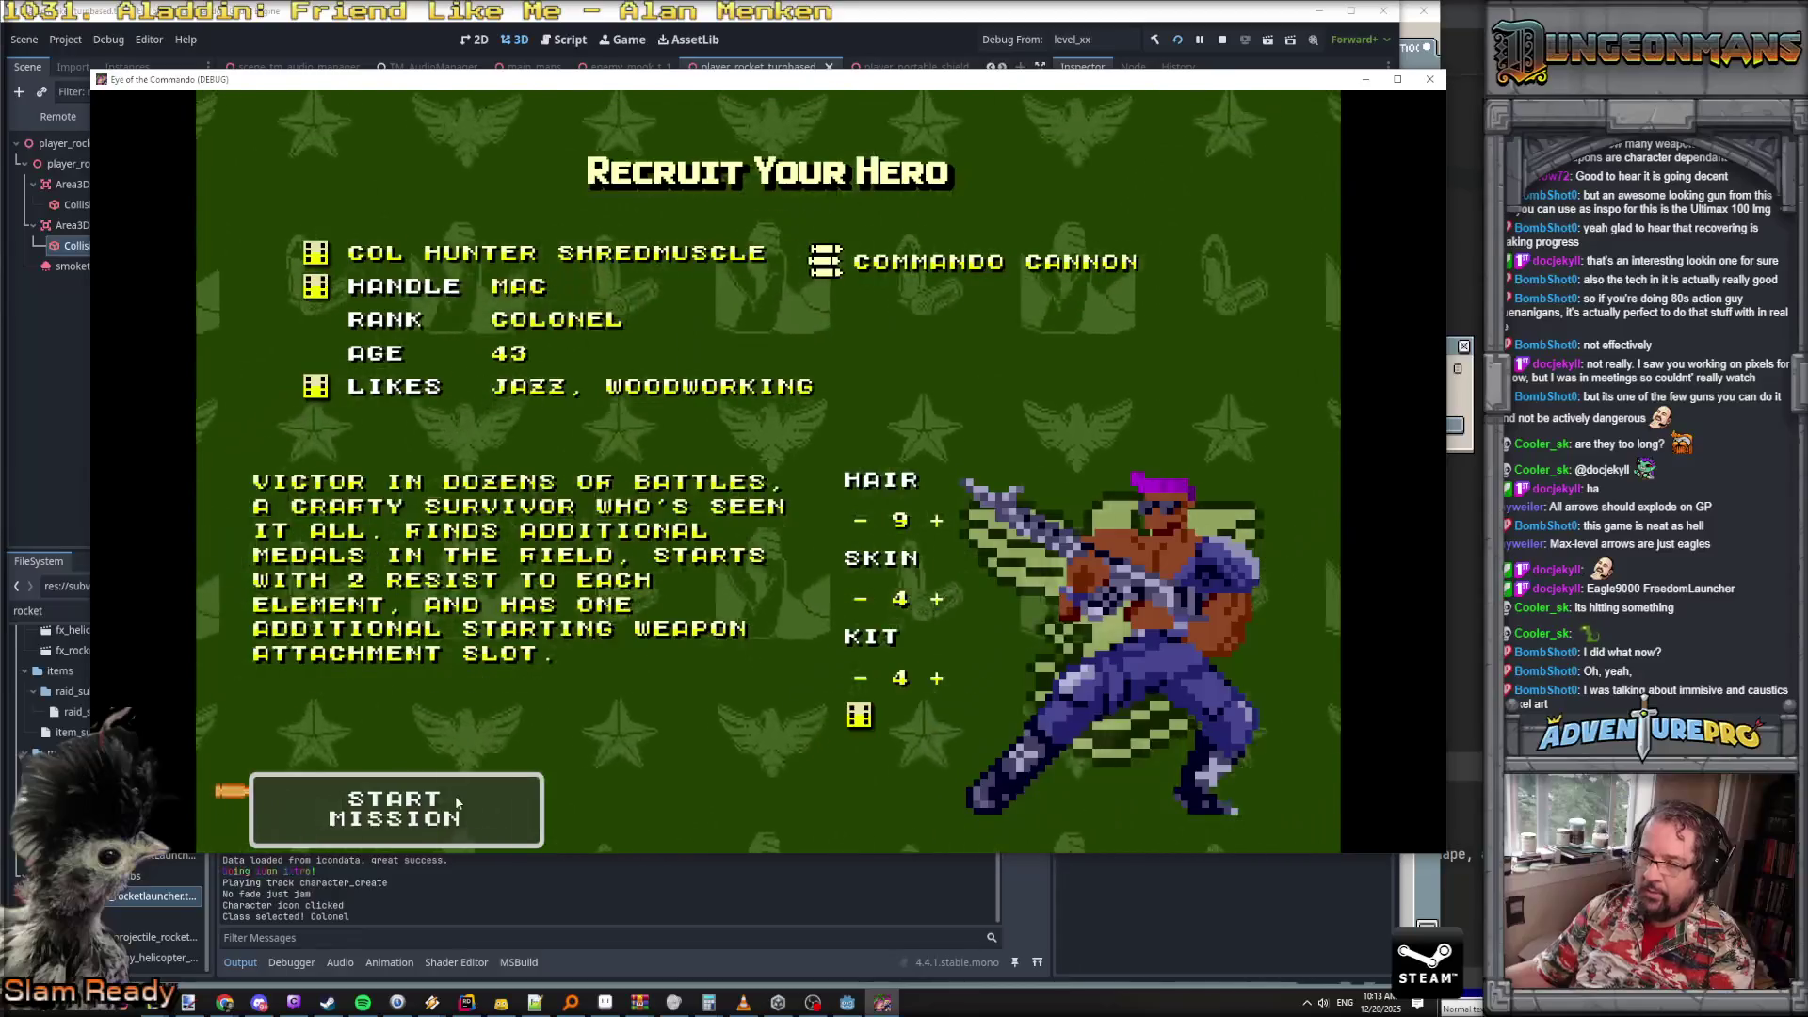
pyautogui.click(456, 802)
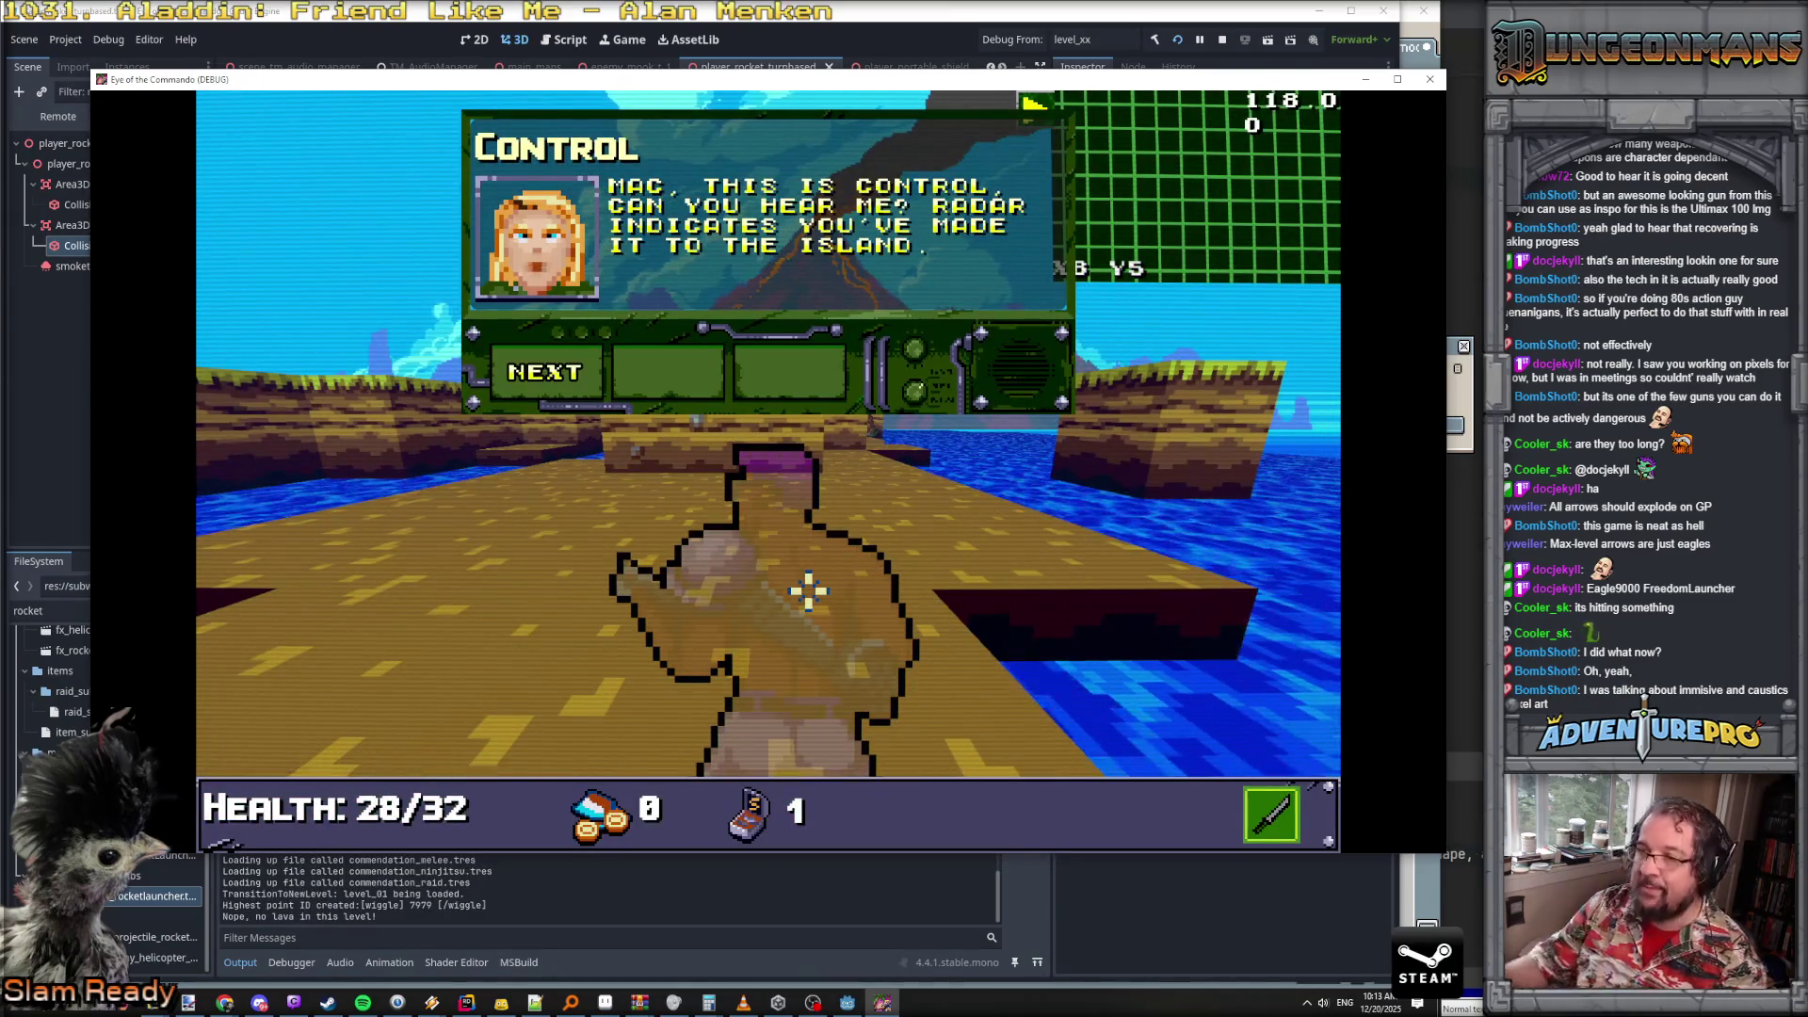
# - Dismiss Control's island-arrival radio messages
pyautogui.click(529, 369)
pyautogui.click(539, 368)
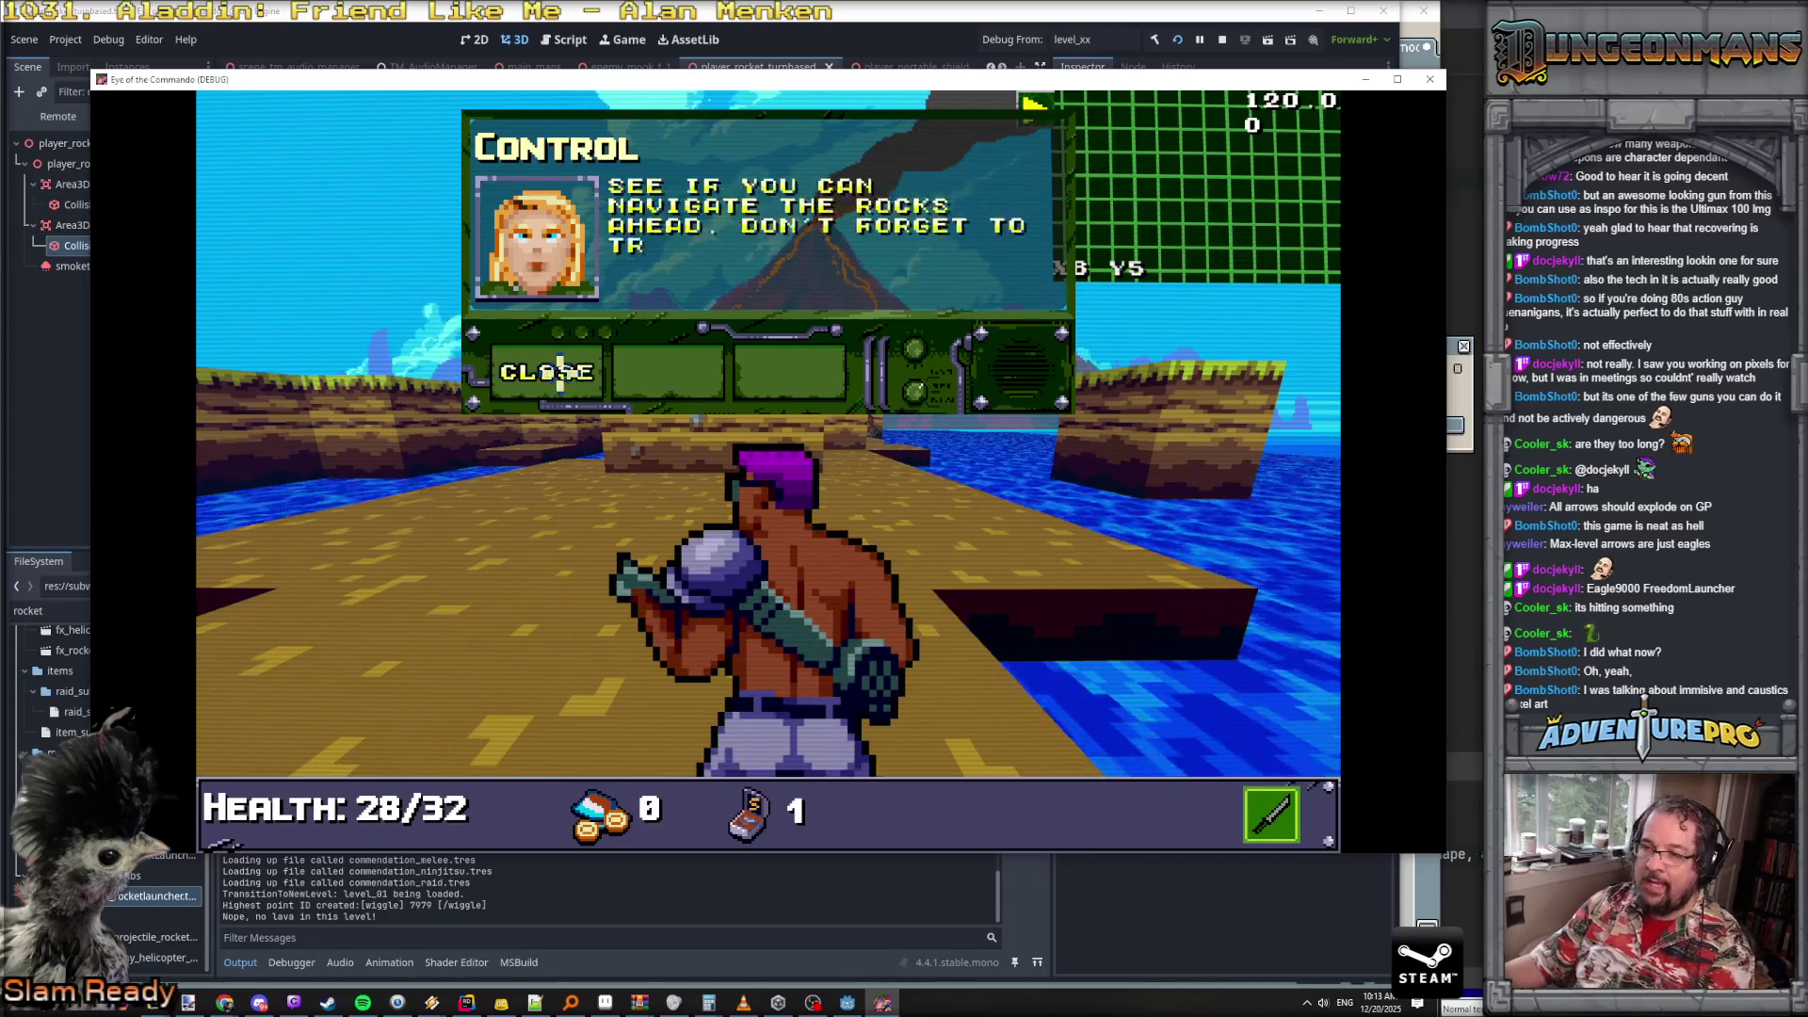
pyautogui.click(551, 371)
# - Walk across the island and collect the Freedom Medal
pyautogui.press('w')
pyautogui.press('a')
pyautogui.press('w')
pyautogui.press('w')
pyautogui.press('w')
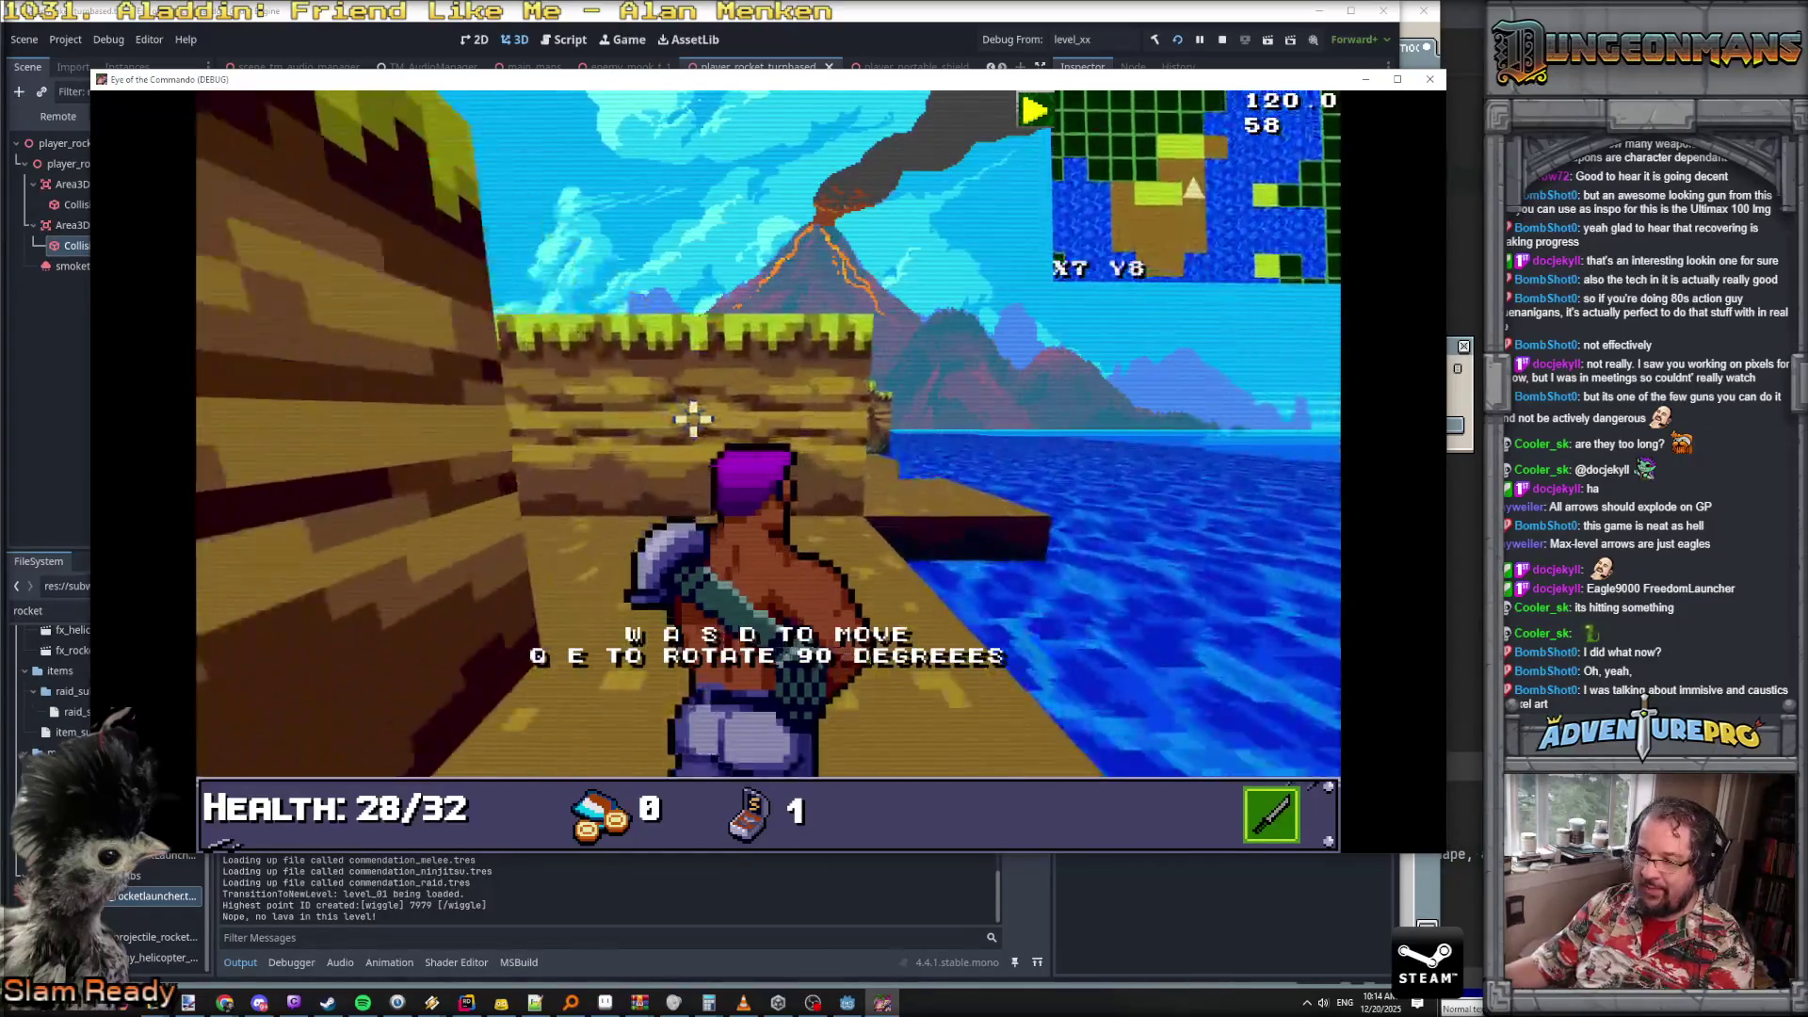
pyautogui.press('e')
pyautogui.press('w')
pyautogui.click(609, 379)
# - Head toward the volcano, dismiss Control's hint, and open the debug console
pyautogui.press('w')
pyautogui.press('q')
pyautogui.press('w')
pyautogui.press('w')
pyautogui.press('w')
pyautogui.click(539, 368)
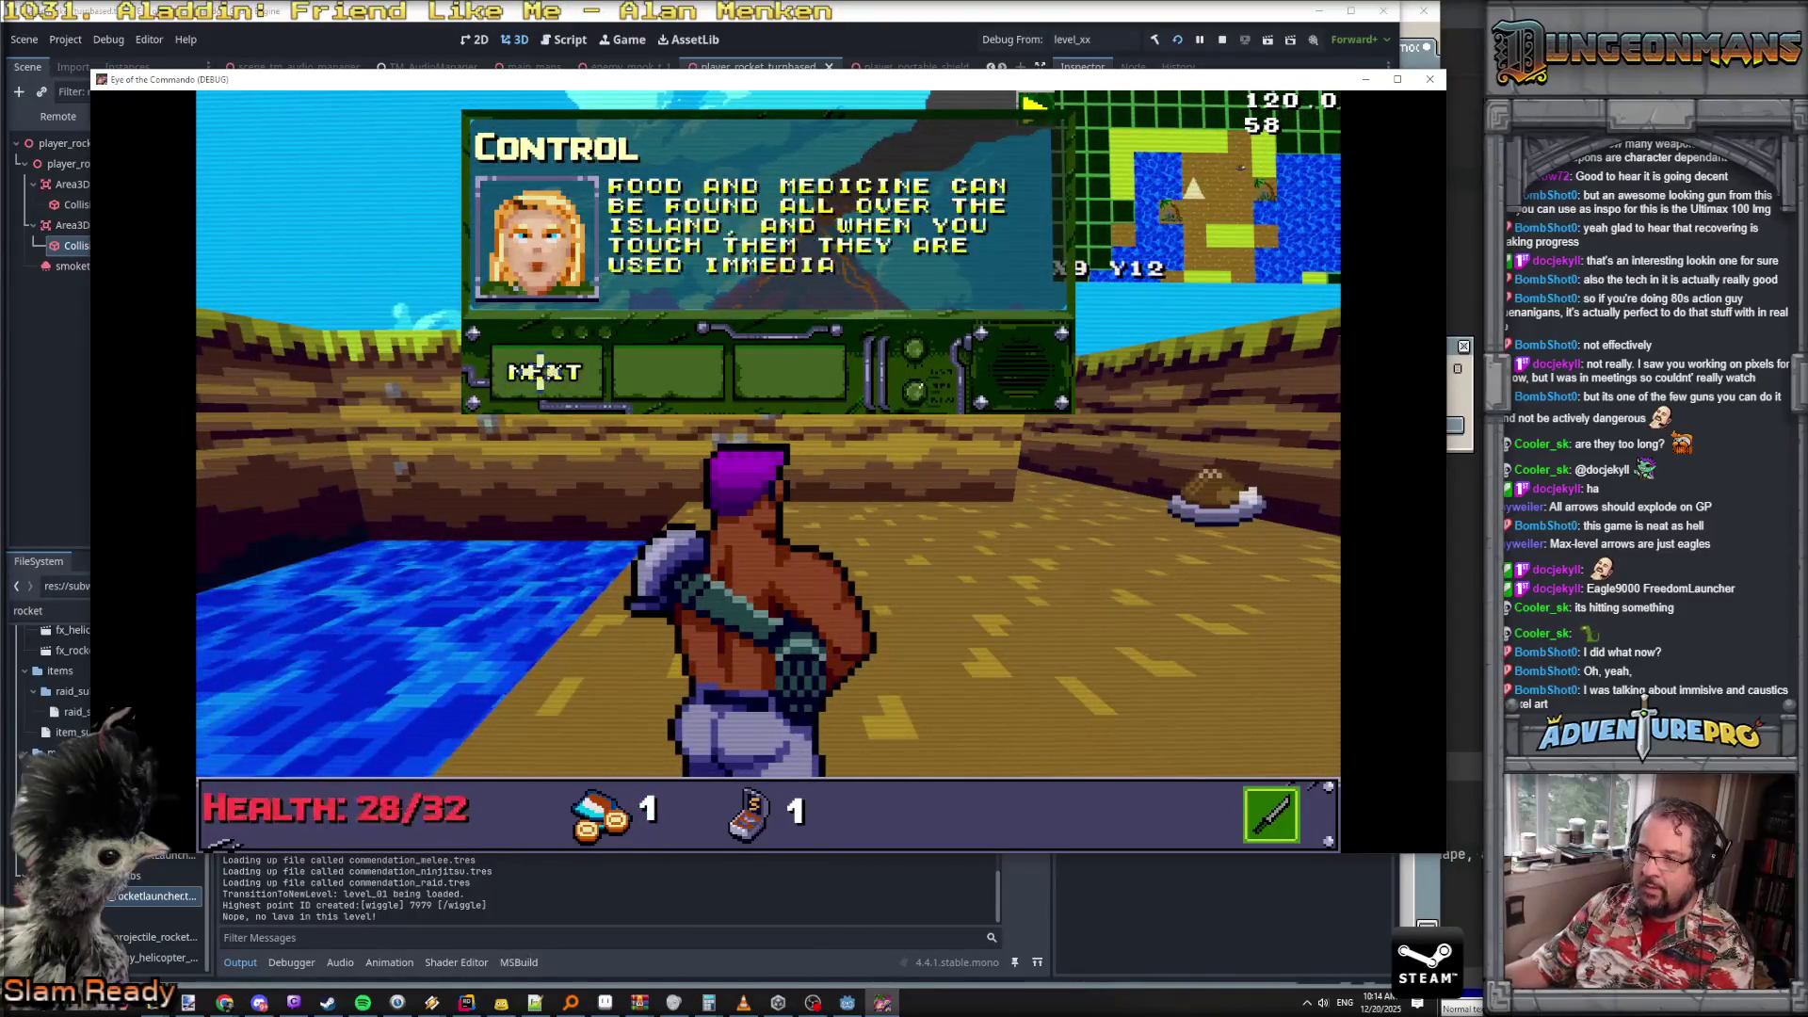
pyautogui.click(543, 372)
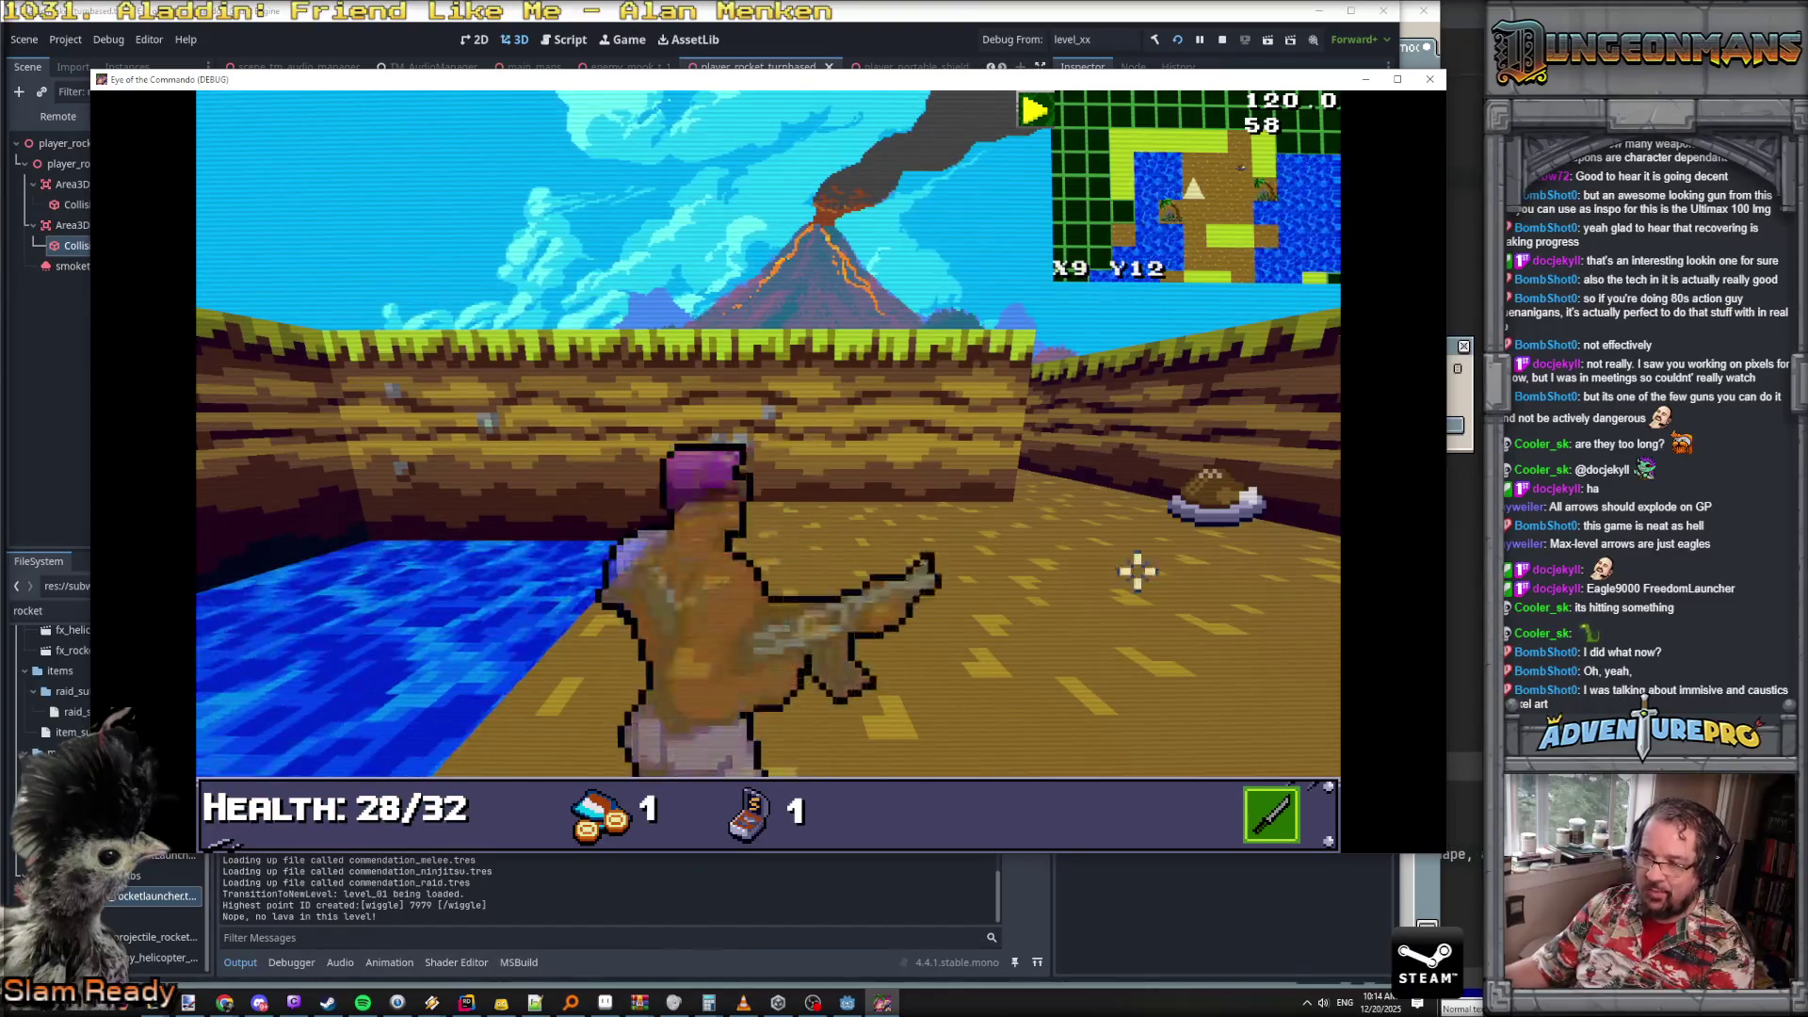
pyautogui.press('`')
# - Load level 3 with the LL 3 console command and pick up the S ammo
pyautogui.write('LL 3')
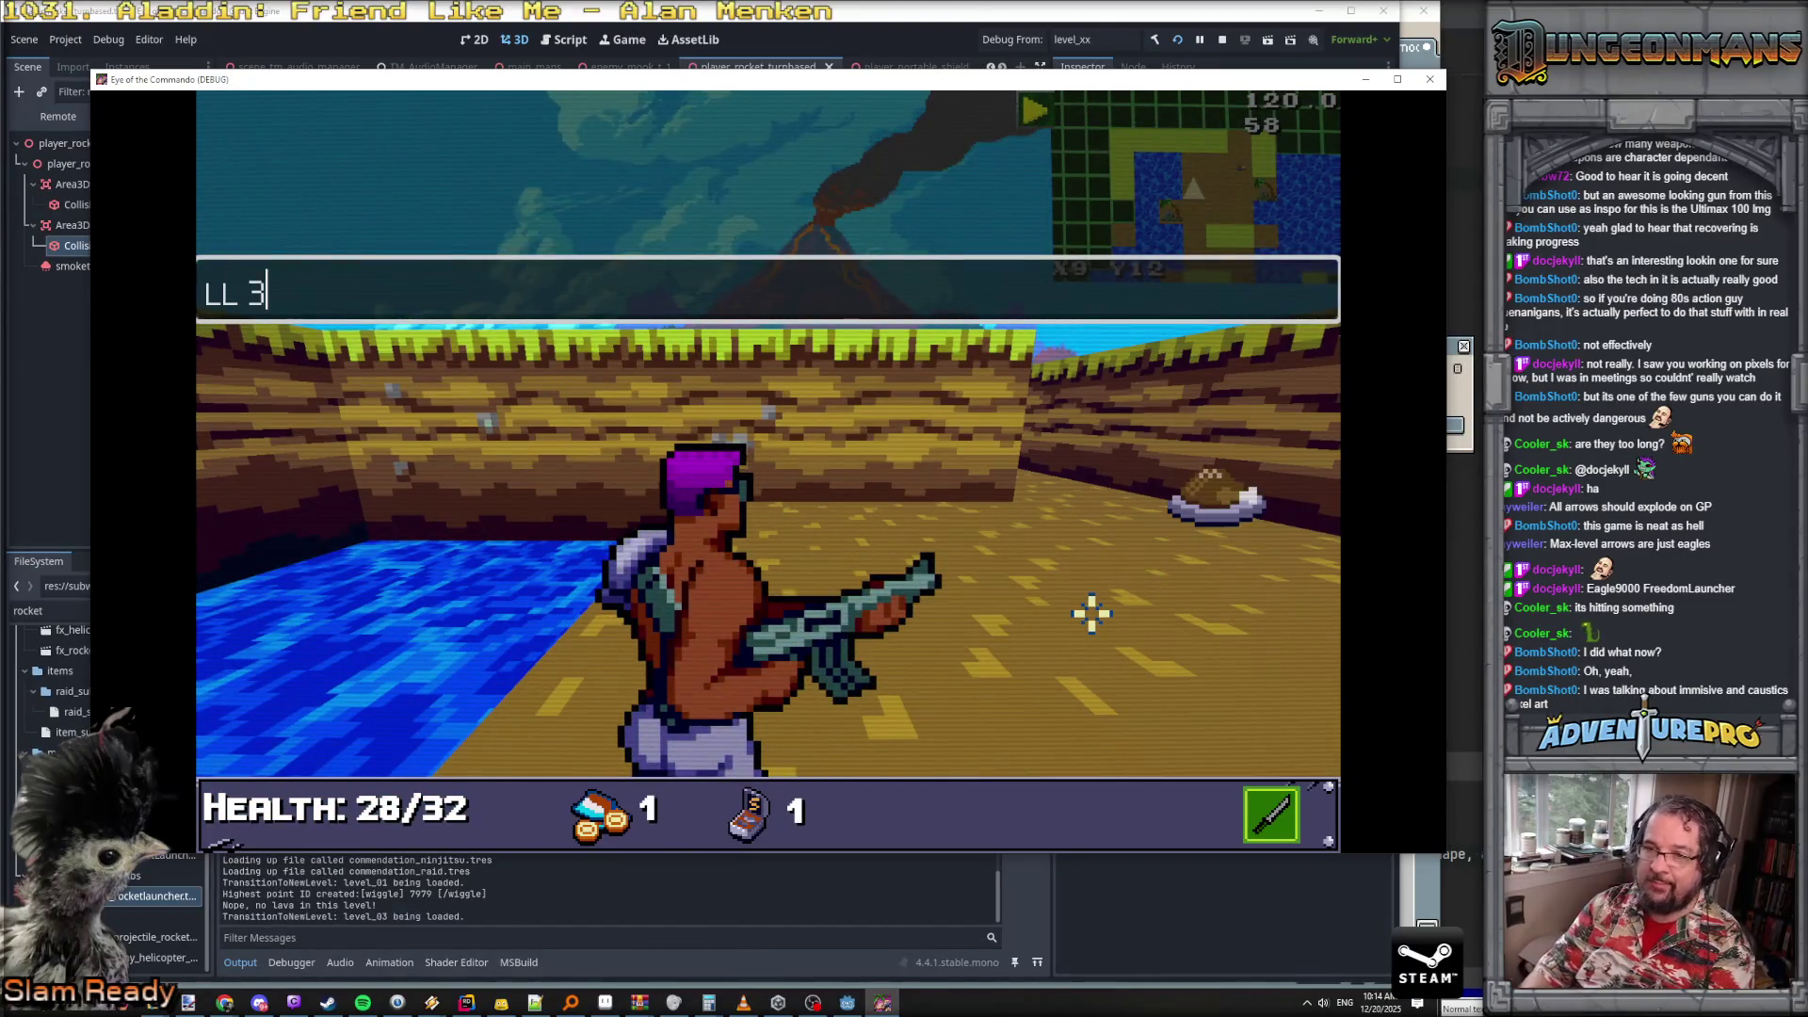
pyautogui.press('Return')
pyautogui.press('`')
pyautogui.press('w')
pyautogui.press('w')
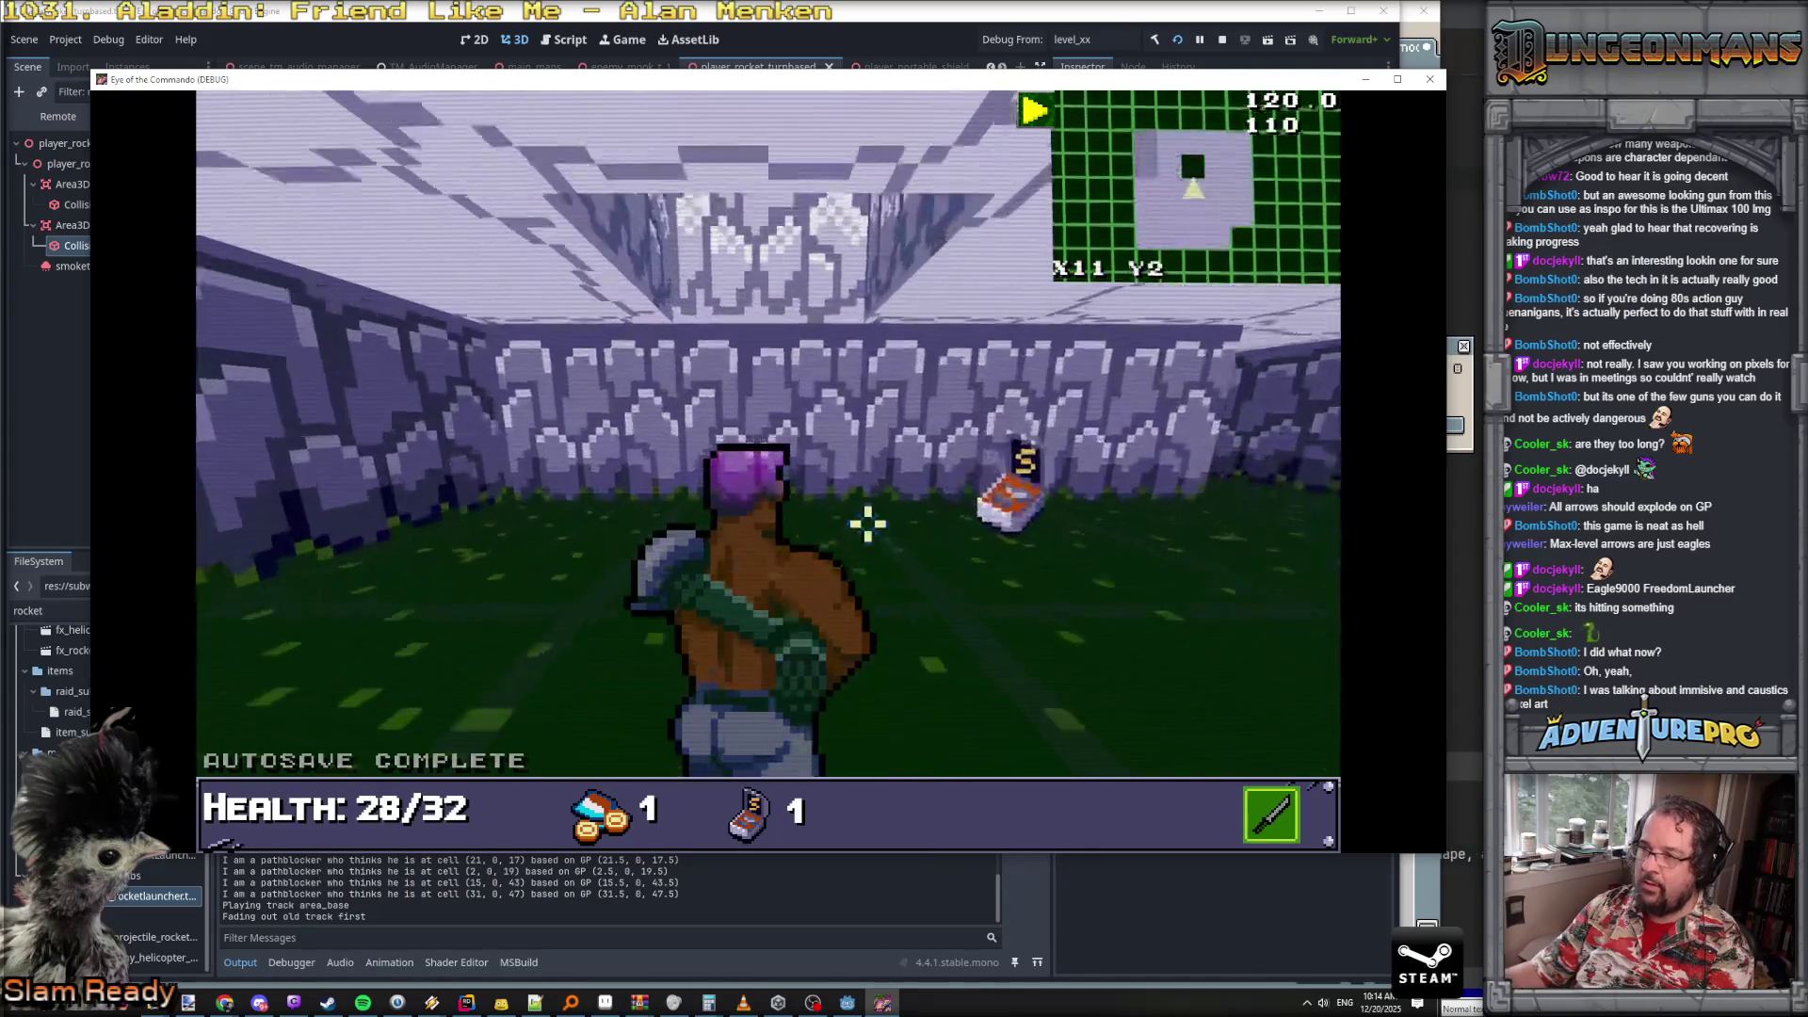
pyautogui.click(587, 393)
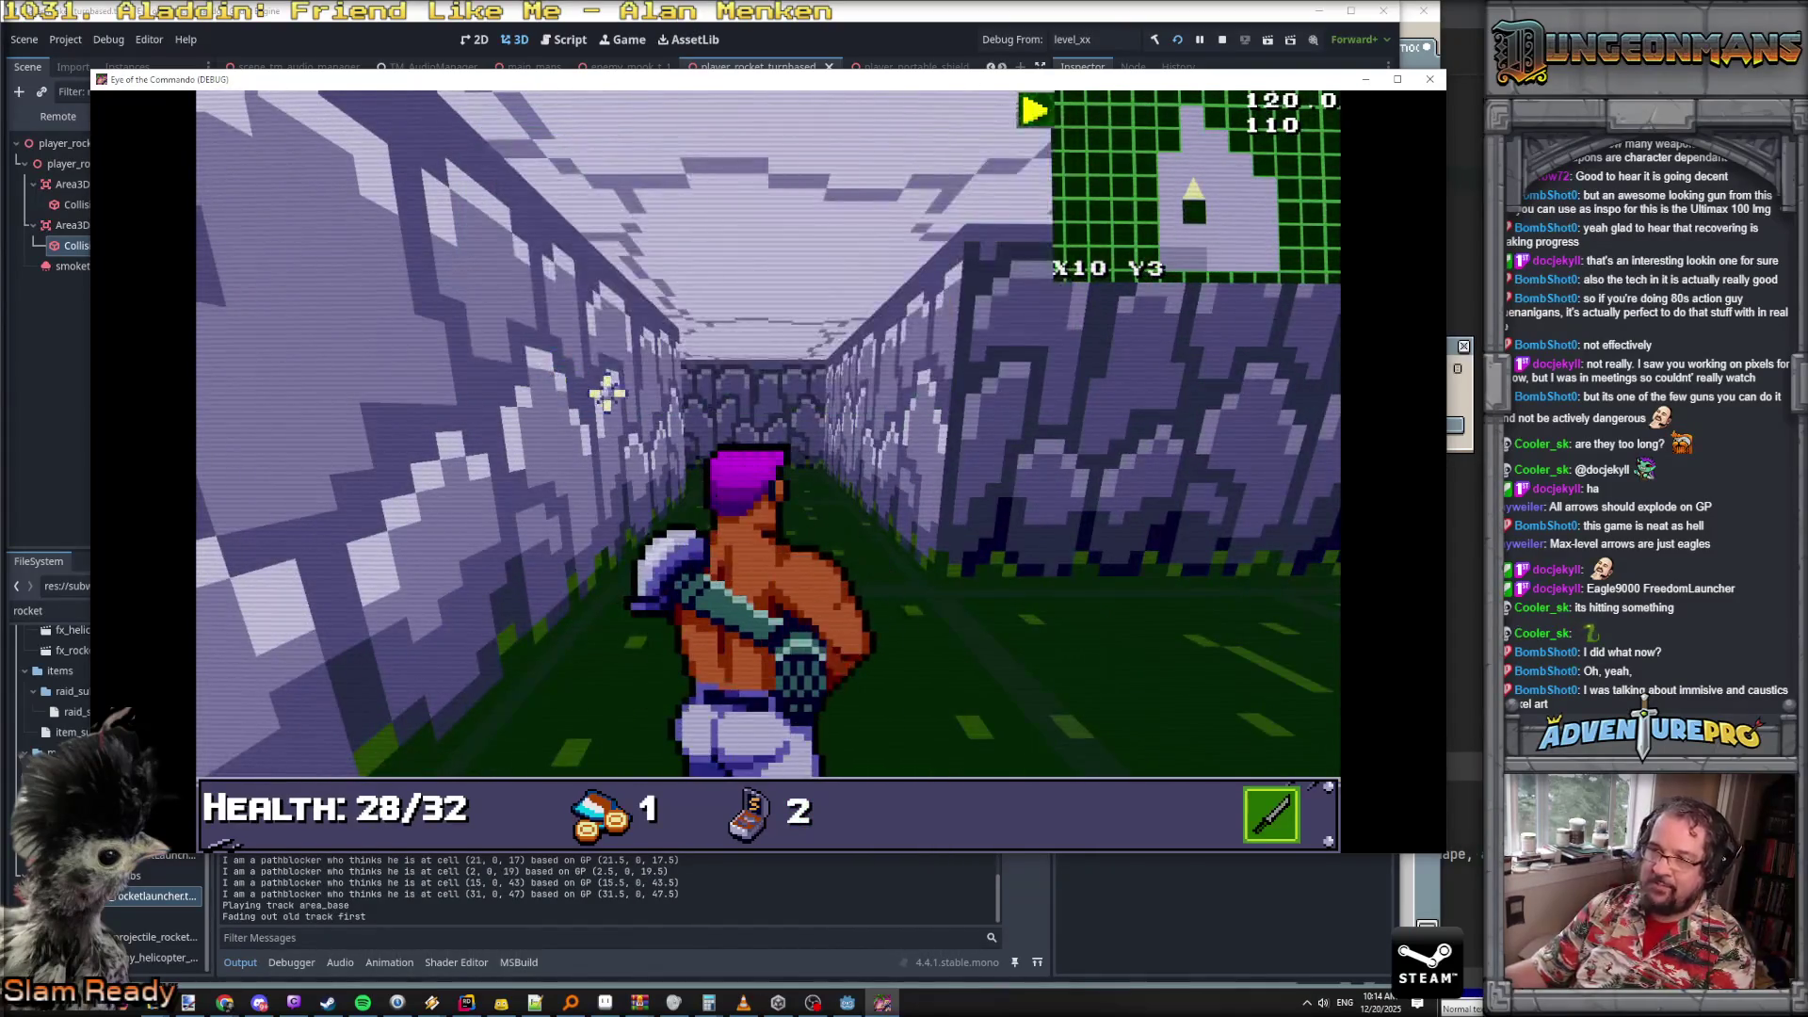
# - Run the GUNDAMAGE 30 cheat and shoot the enemy down the corridor
pyautogui.press('`')
pyautogui.write('GUNDAMAGE 30')
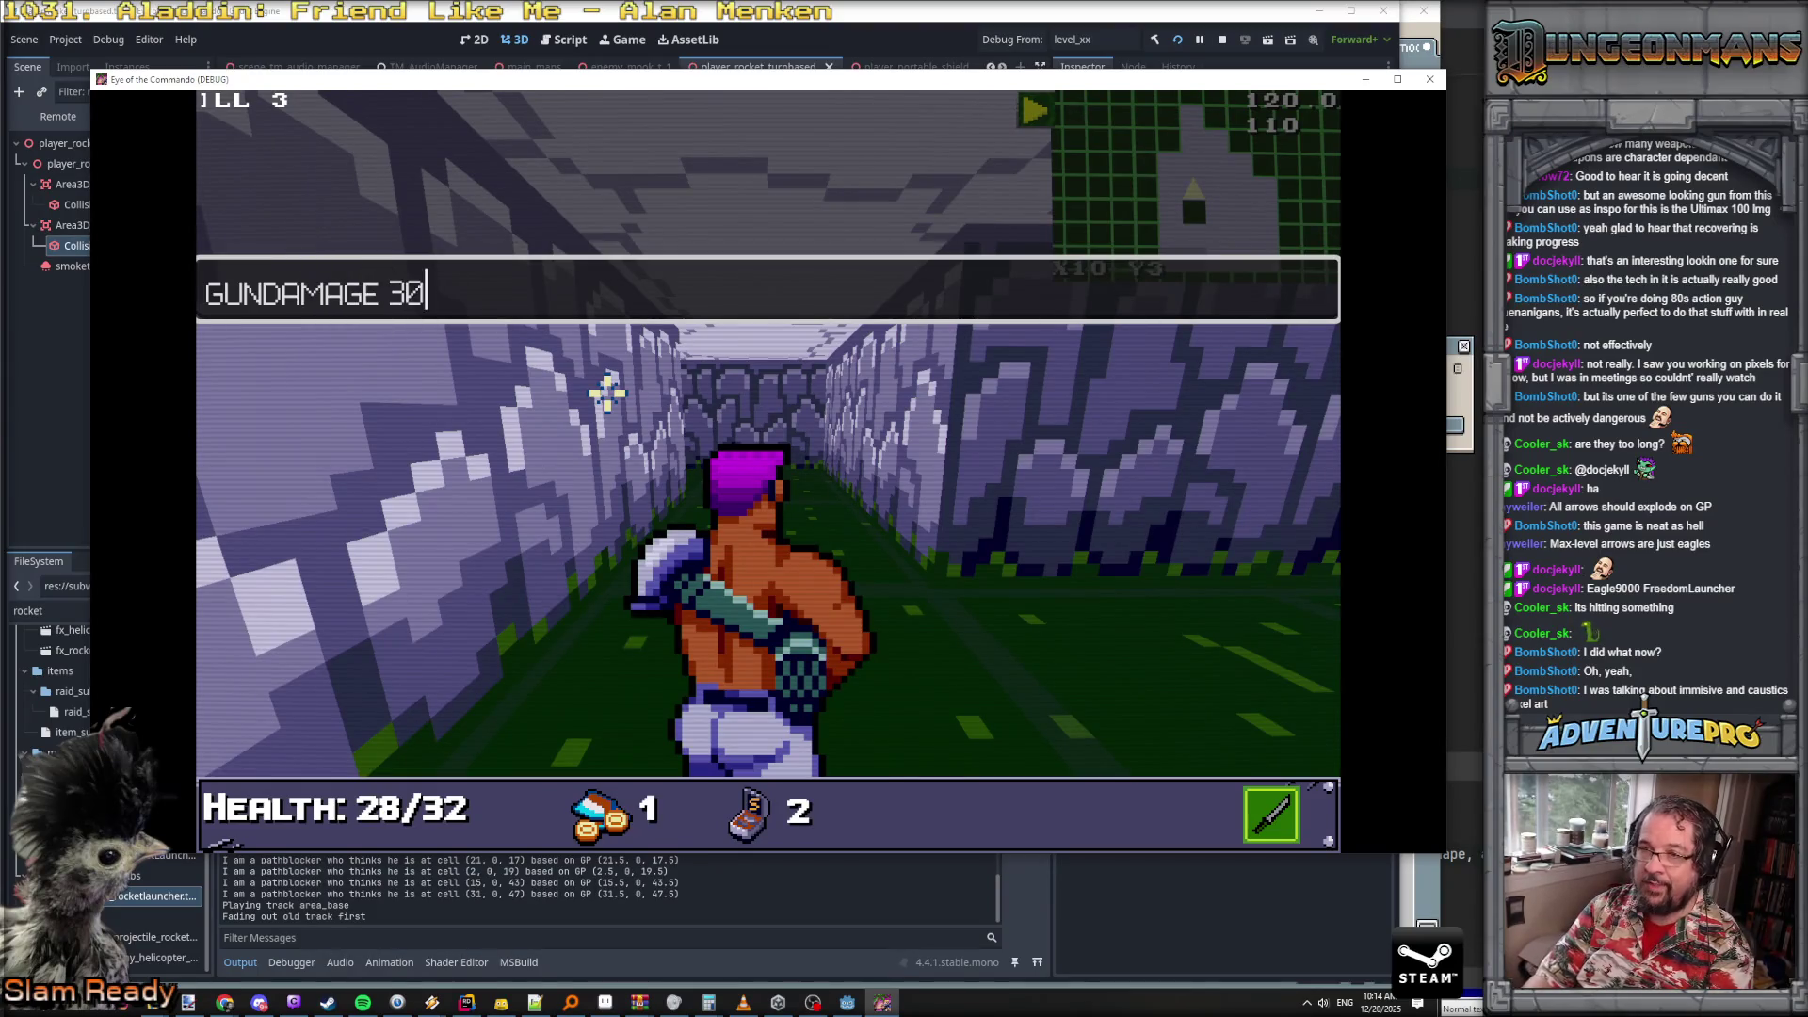
pyautogui.press('Return')
pyautogui.press('w')
pyautogui.press('w')
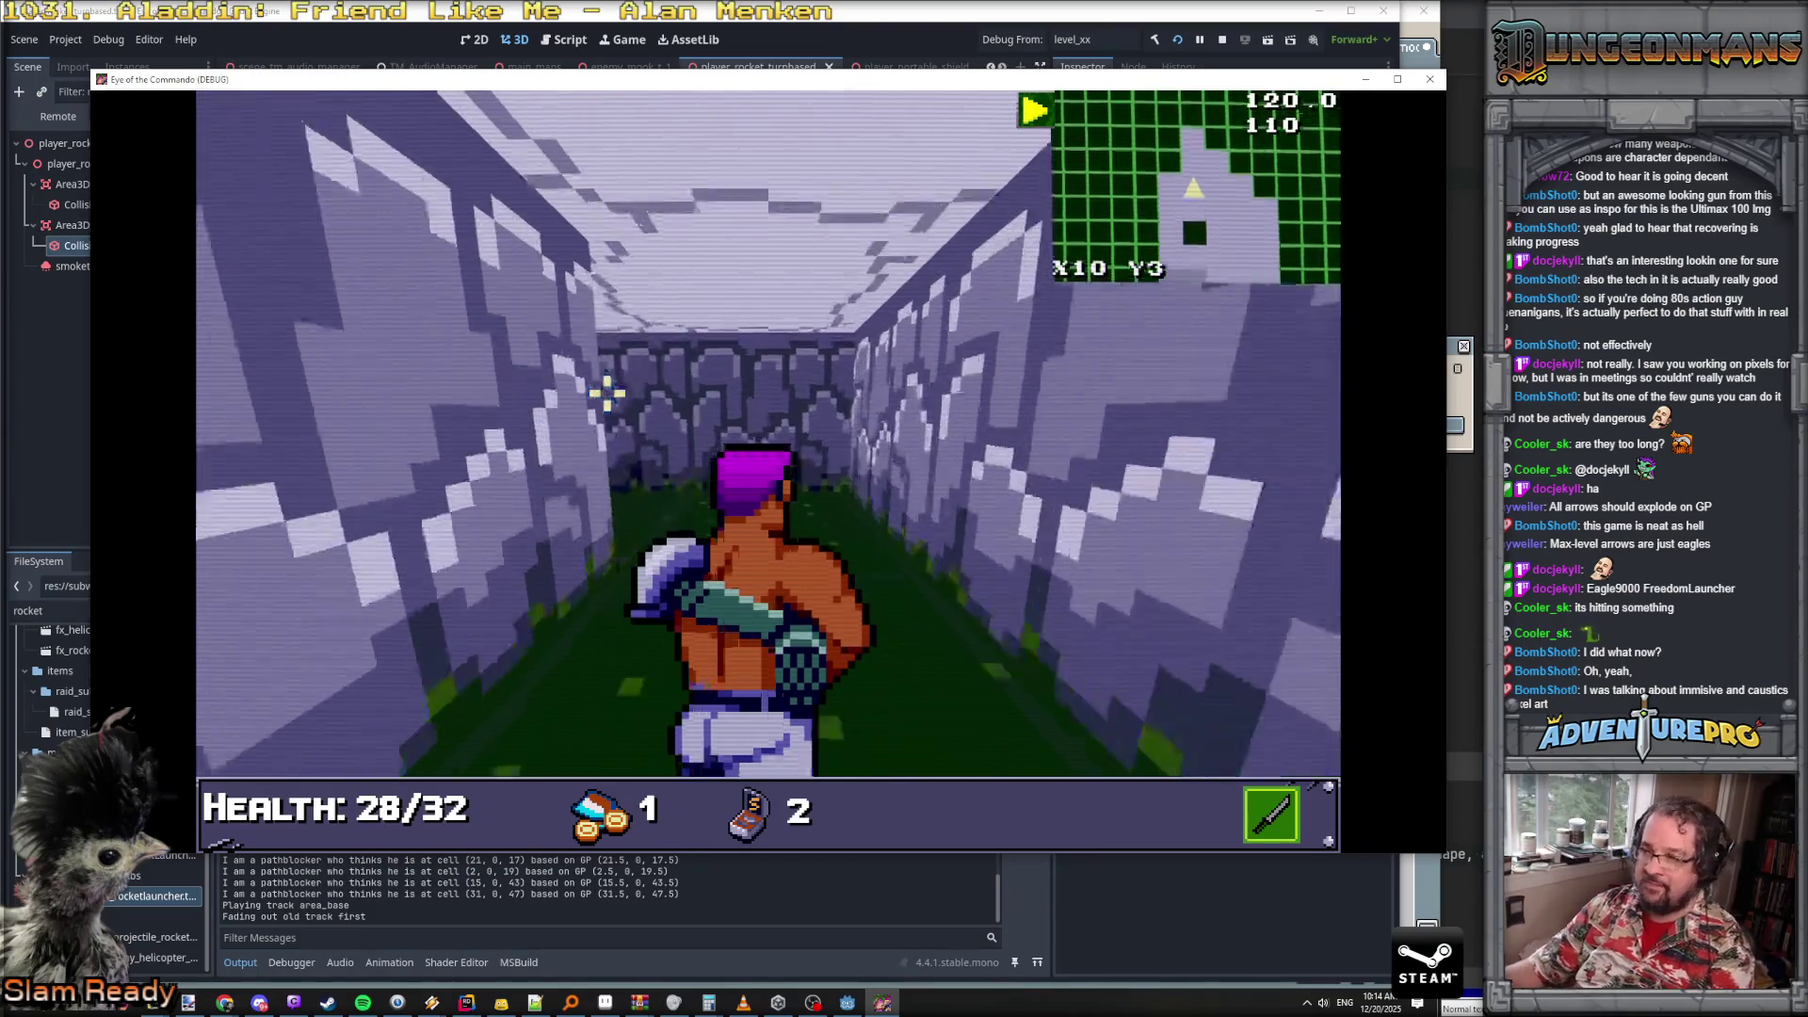
pyautogui.press('w')
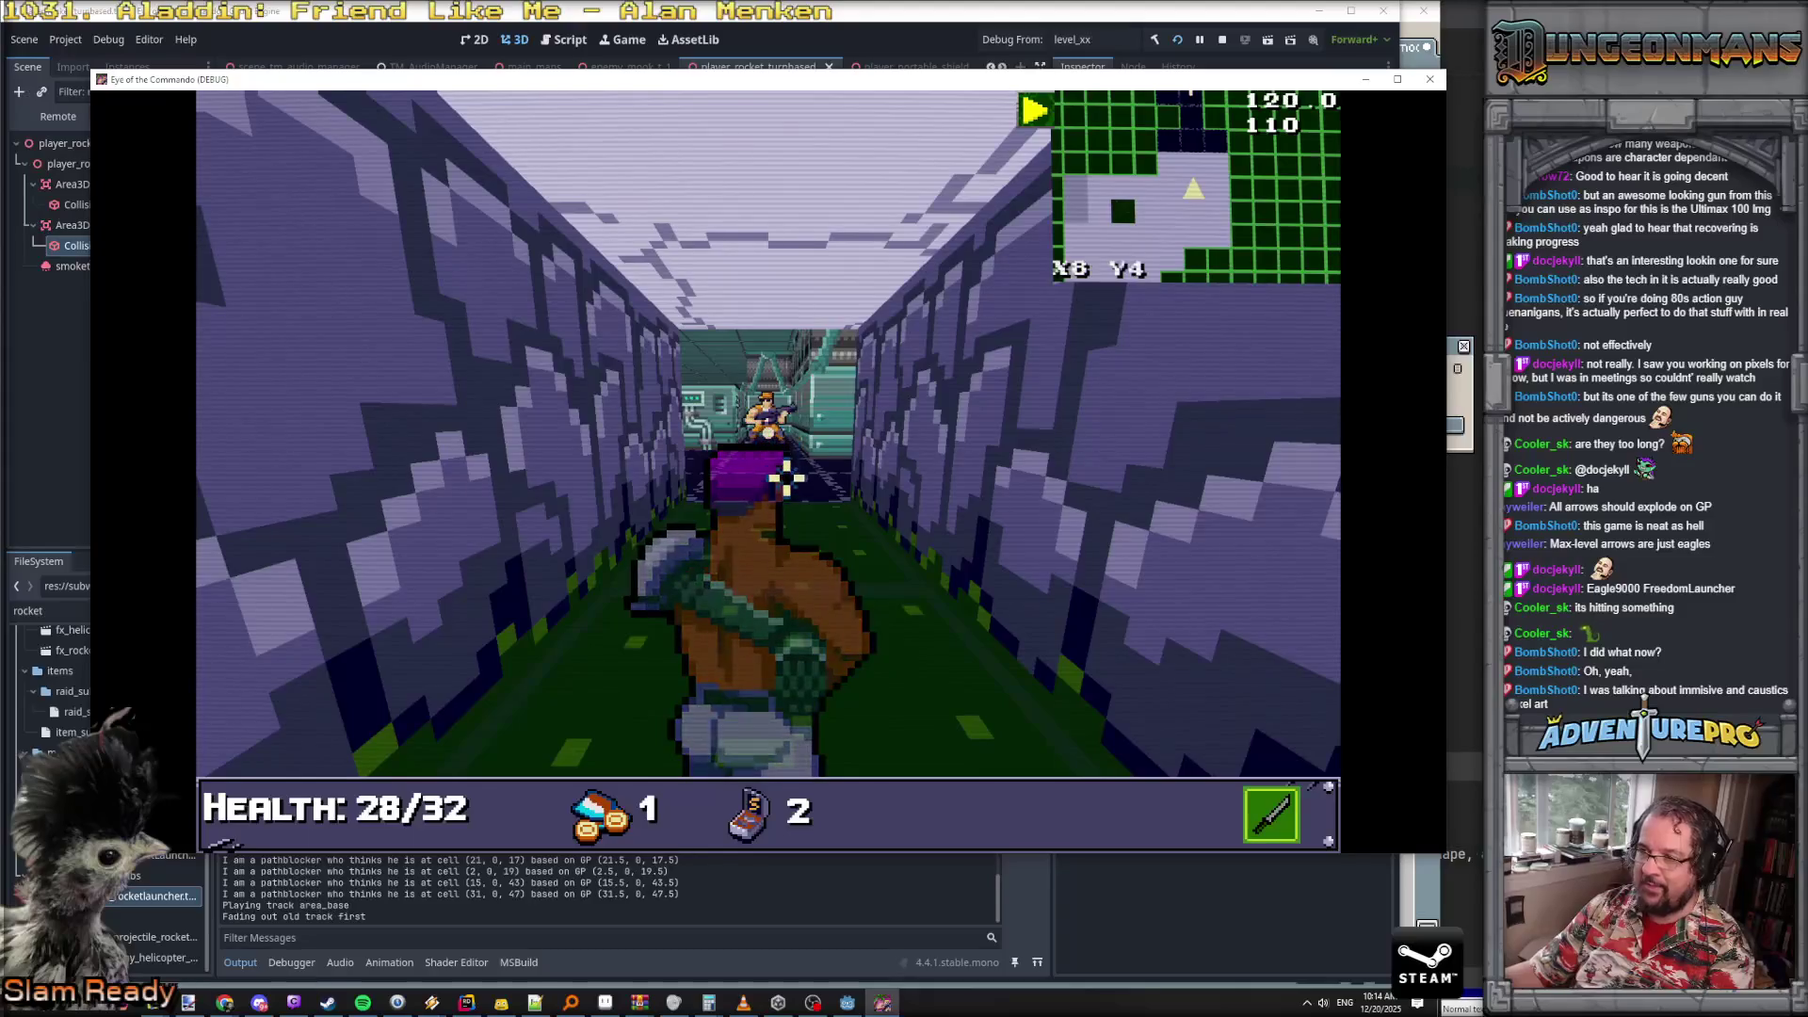
pyautogui.click(774, 434)
# - Advance down the corridor and collect the Great Freedom Medal
pyautogui.press('s')
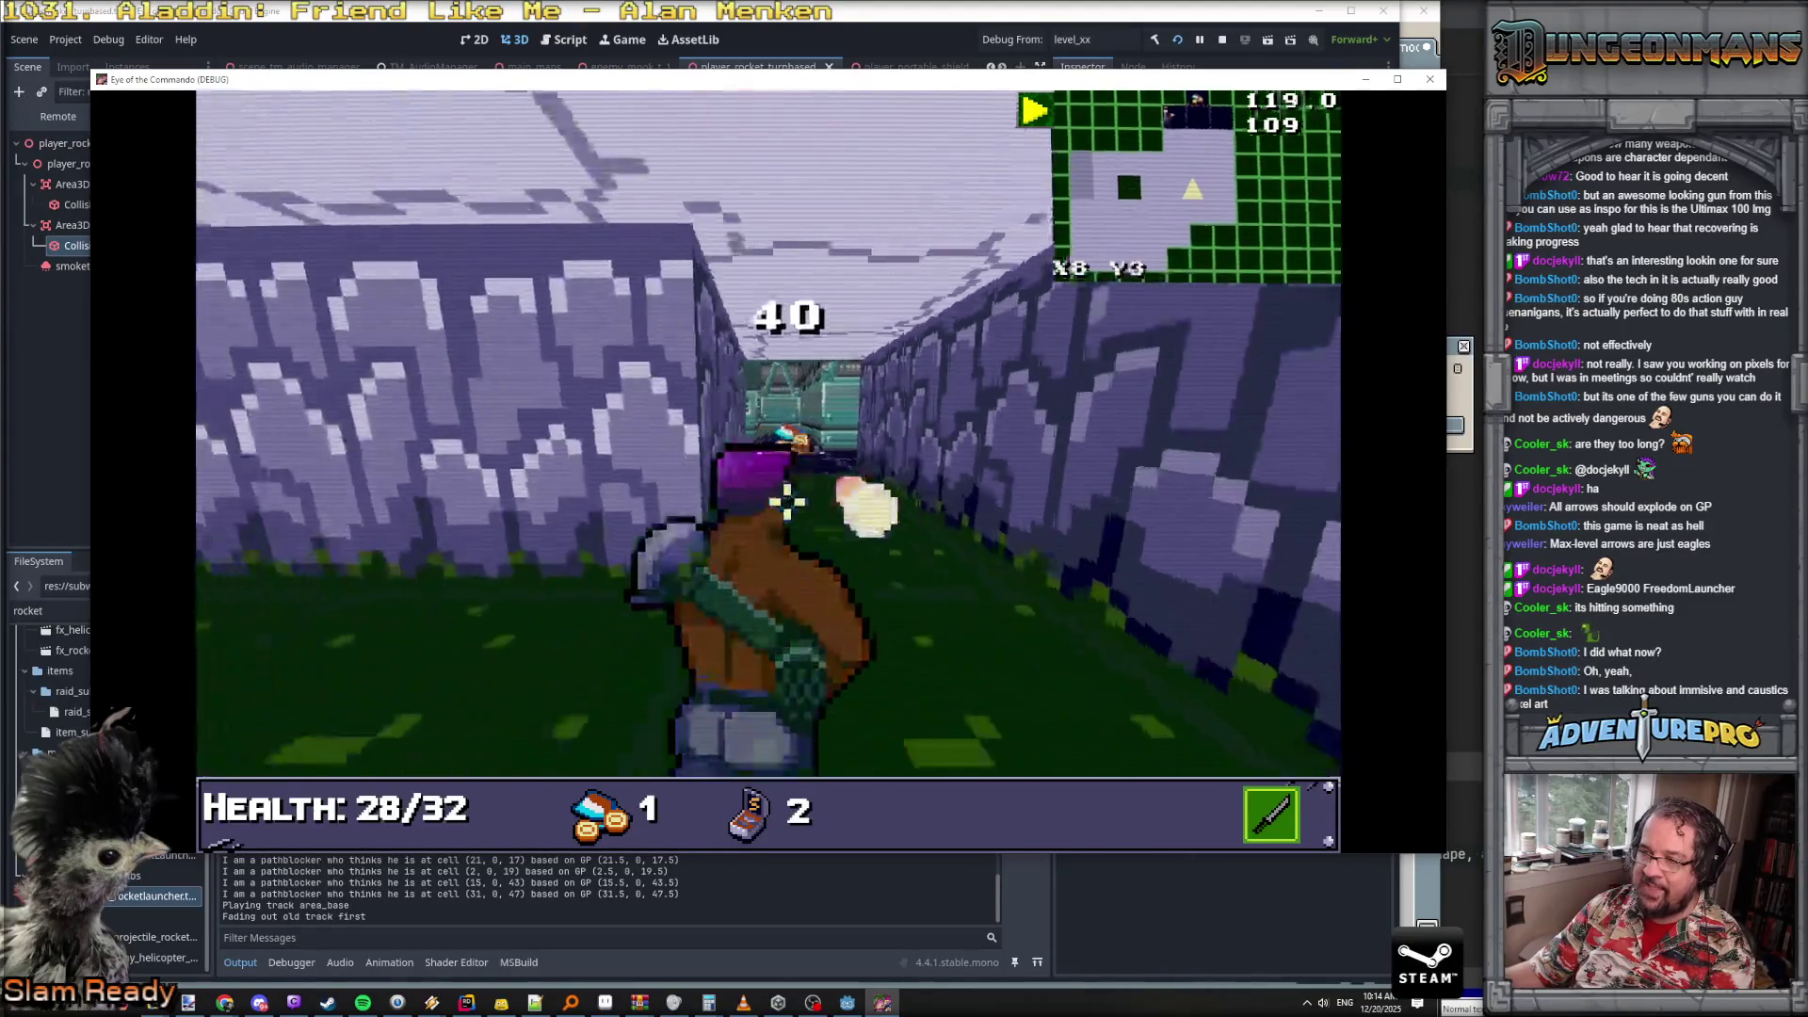
pyautogui.press('w')
pyautogui.press('w')
pyautogui.press('d')
pyautogui.press('a')
pyautogui.press('w')
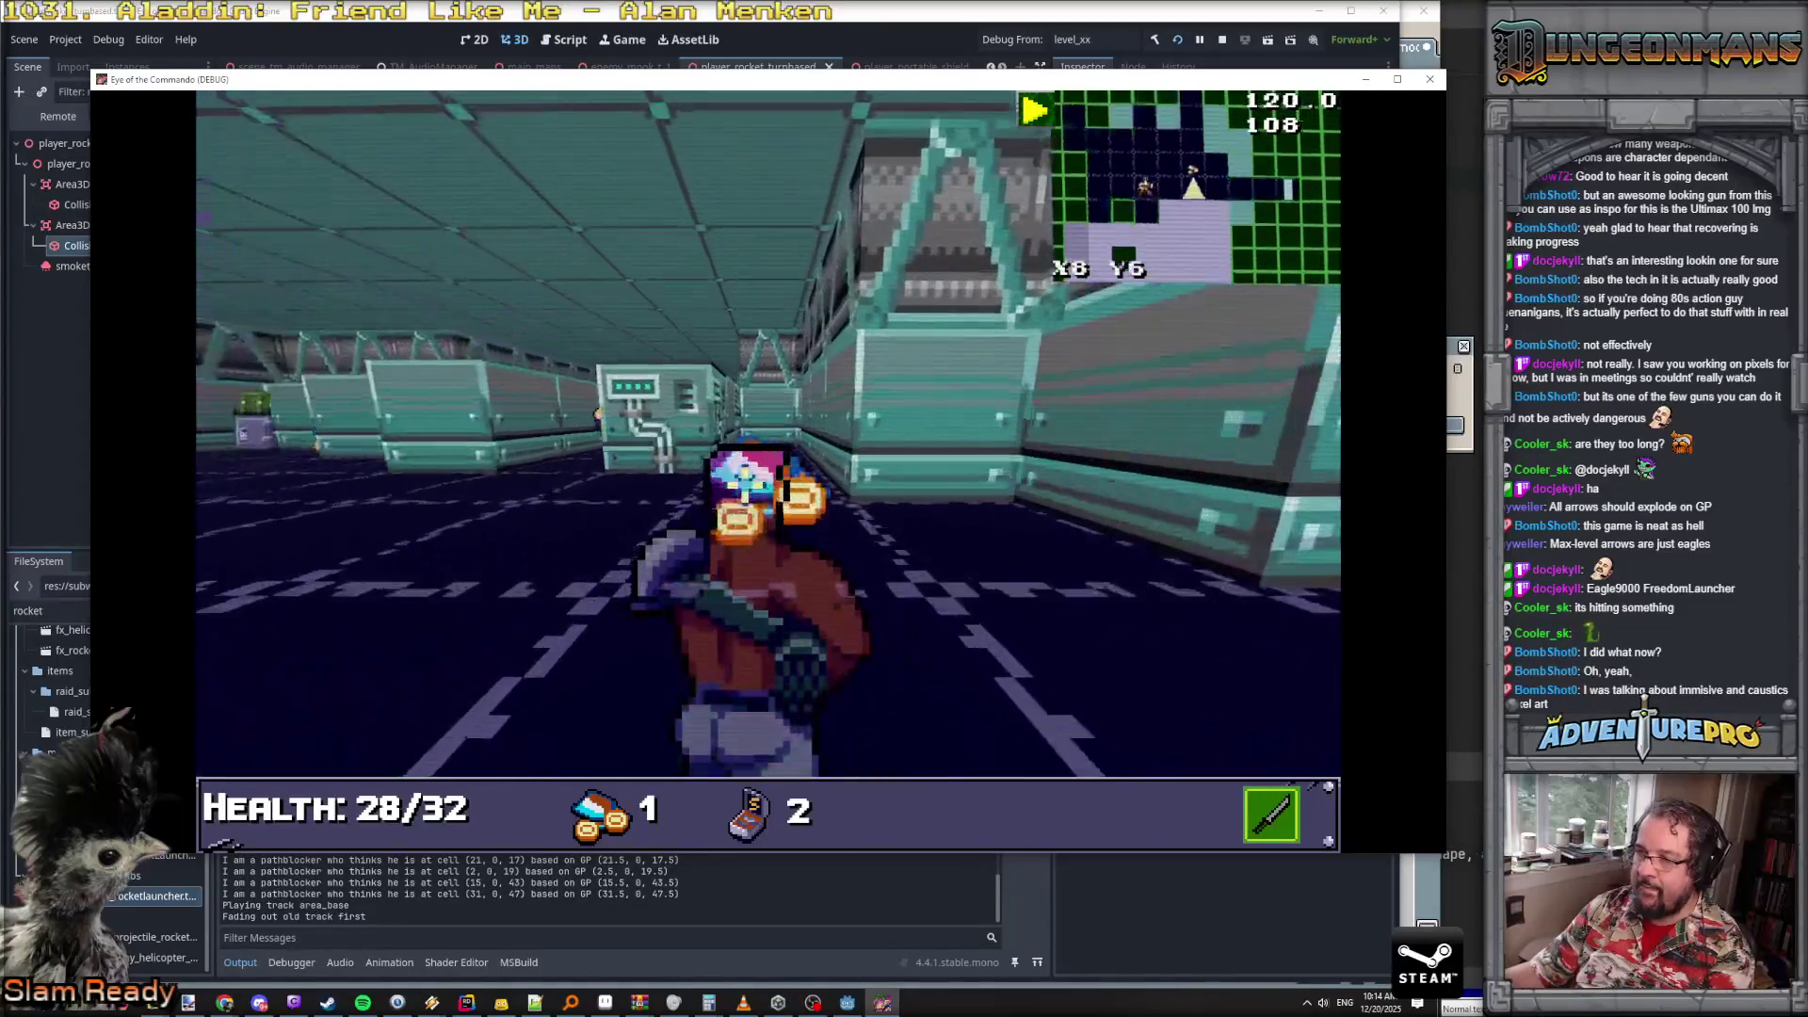
pyautogui.press('w')
pyautogui.click(597, 381)
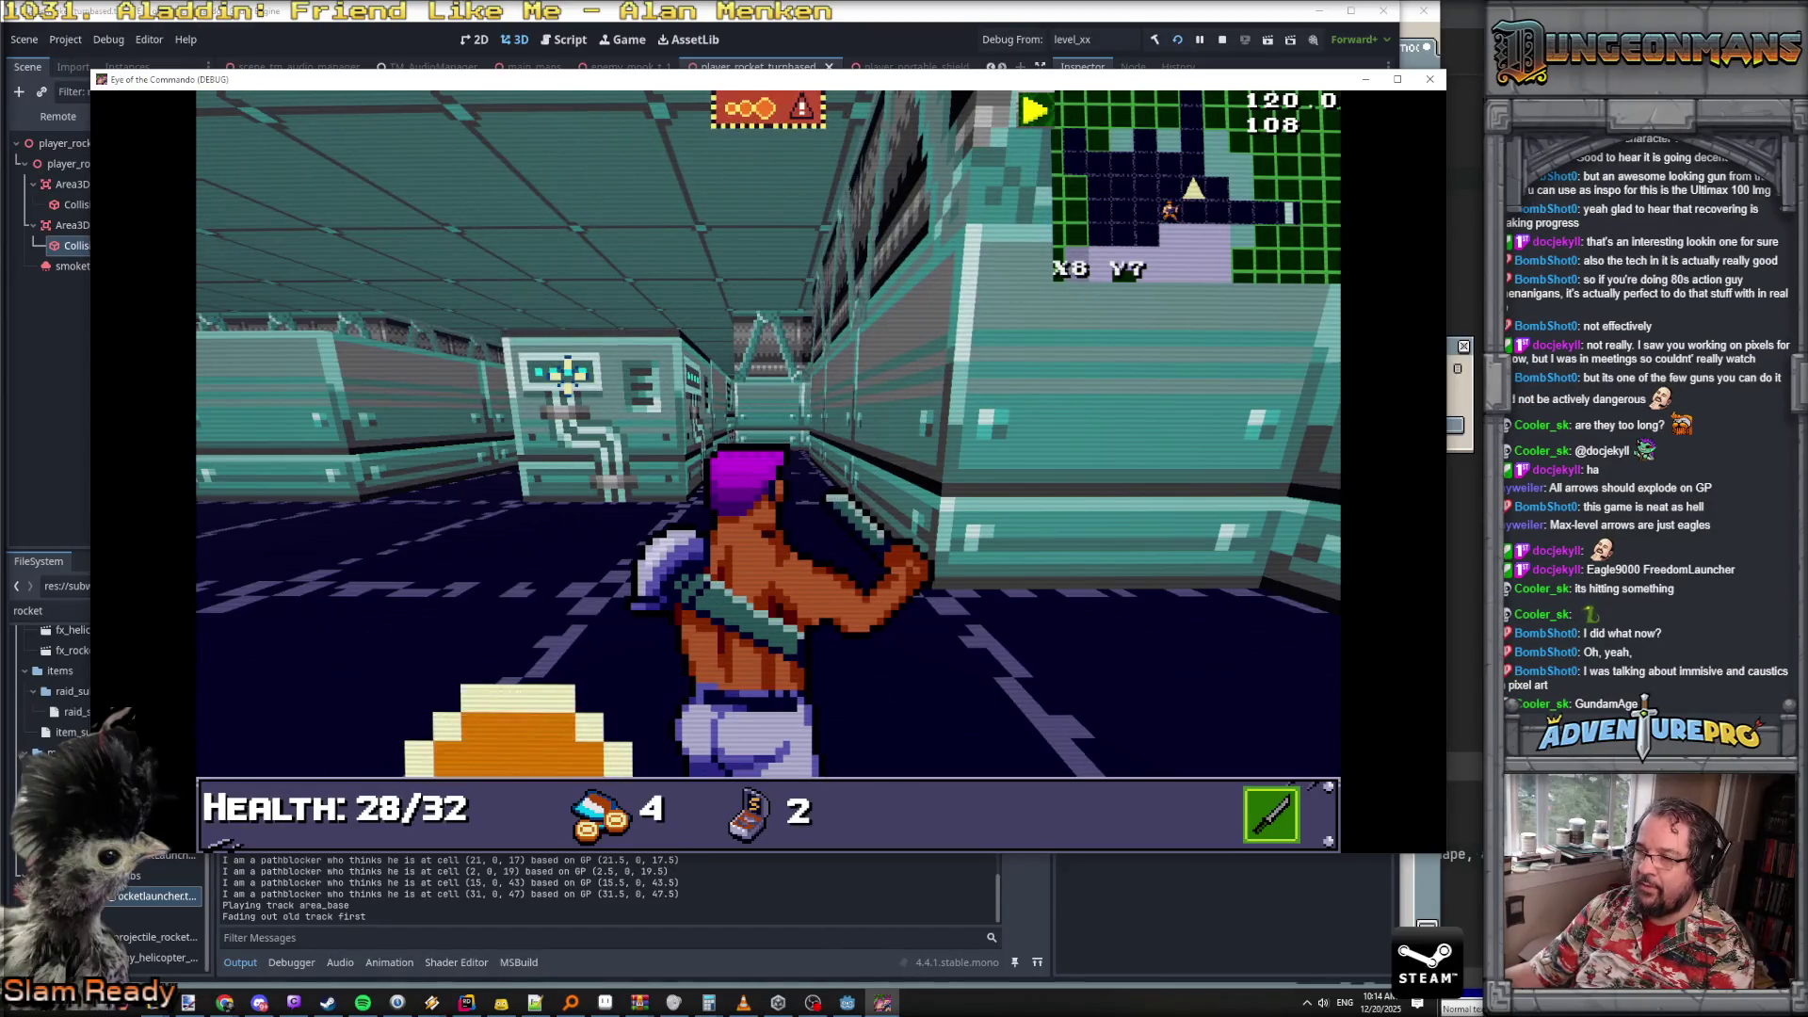
# - Push along the tech corridors, retreating under fire and then advancing past the enemies
pyautogui.press('w')
pyautogui.press('w')
pyautogui.press('a')
pyautogui.press('d')
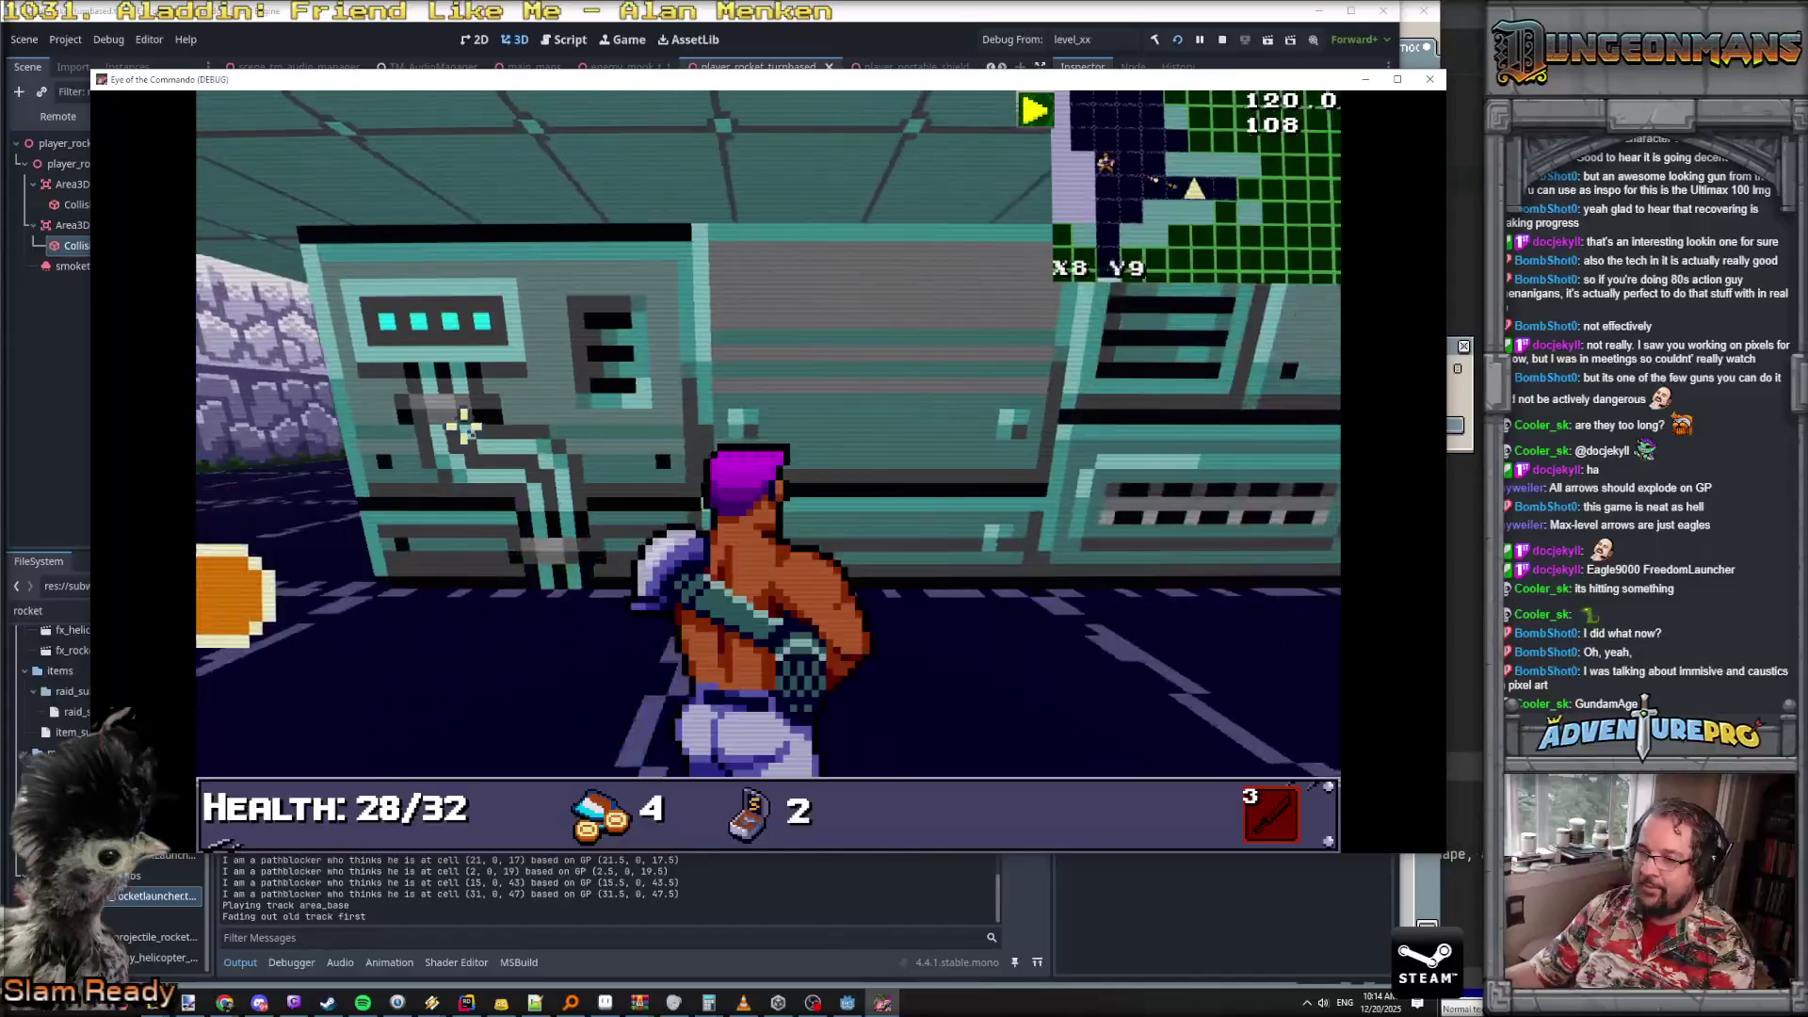
pyautogui.press('w')
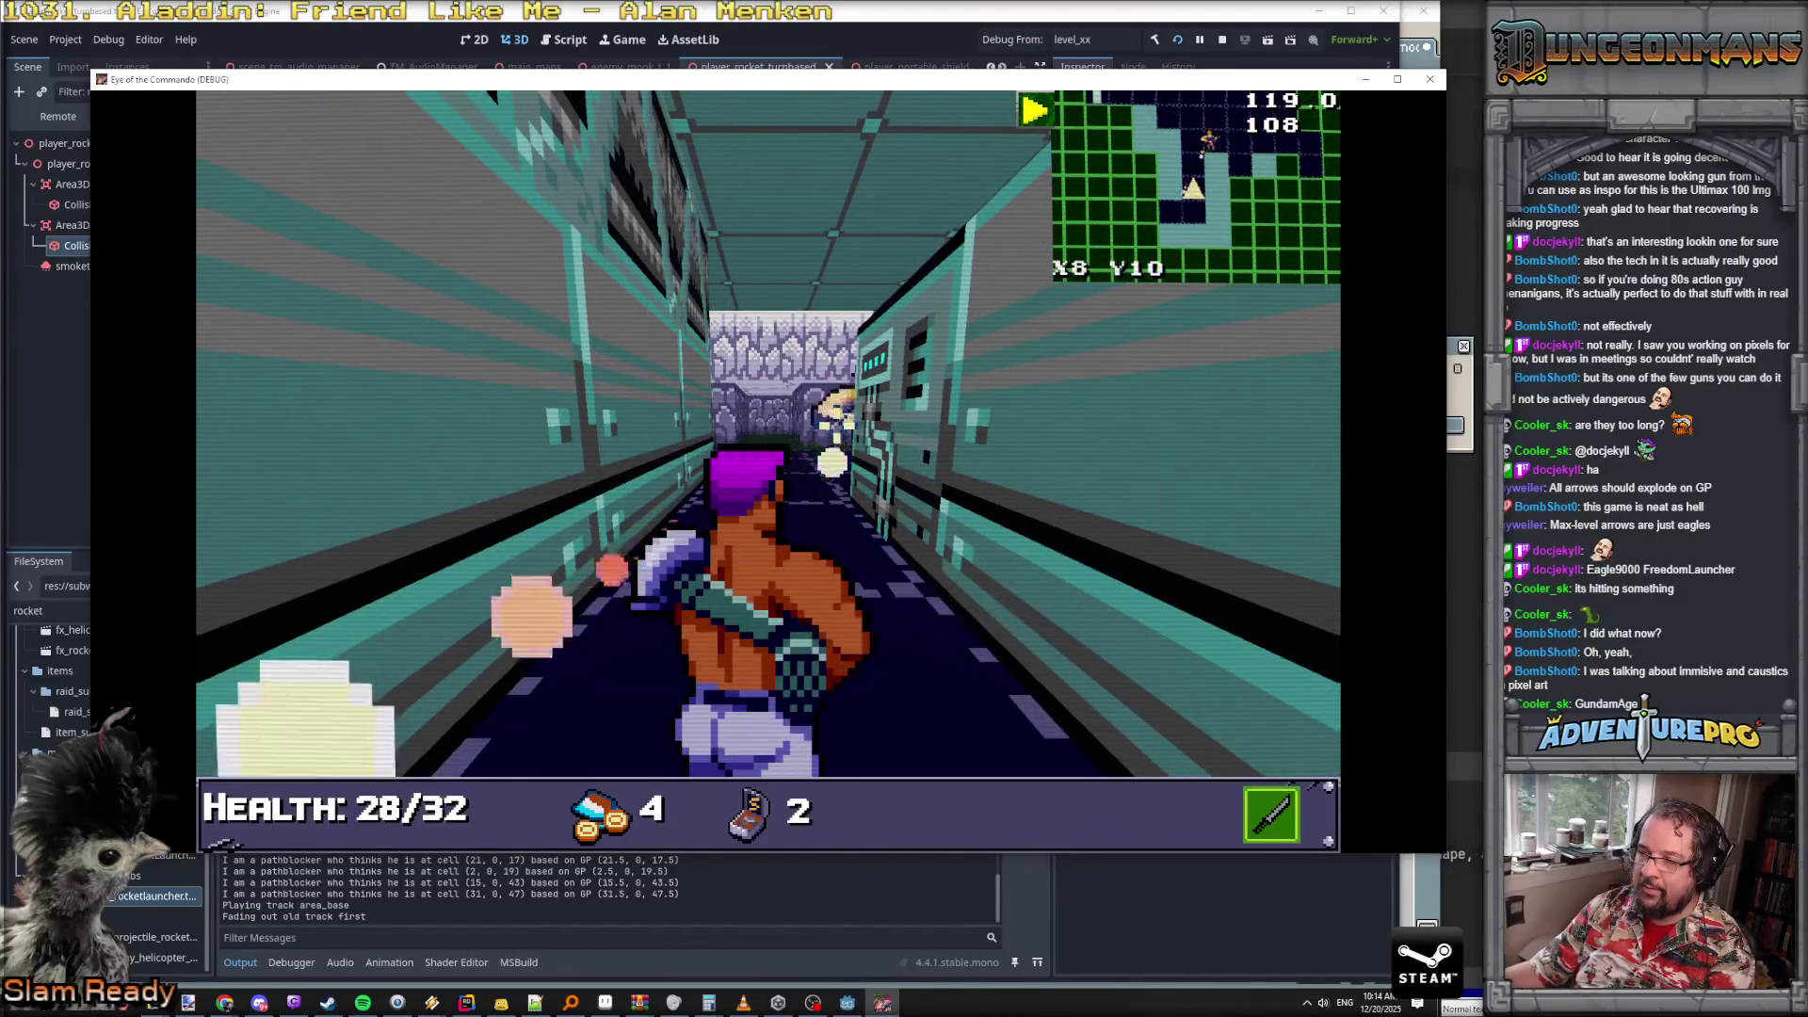
pyautogui.press('w')
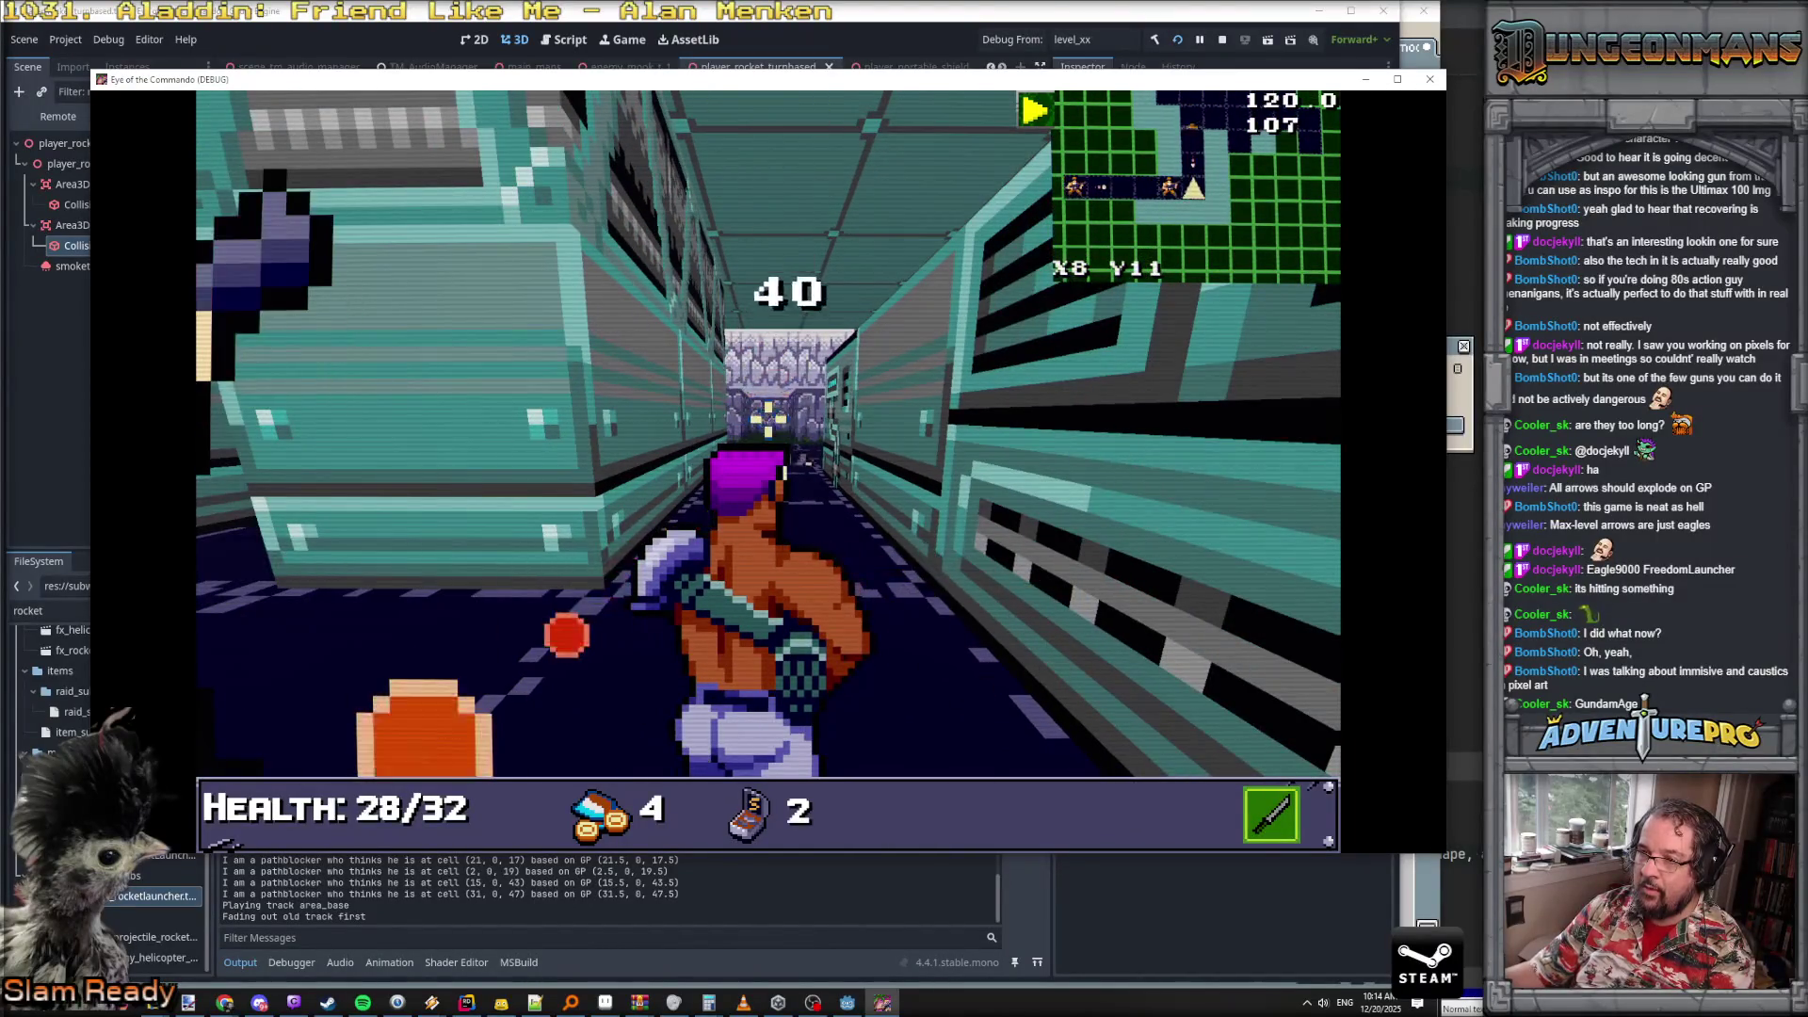
pyautogui.press('s')
pyautogui.press('s')
pyautogui.press('s')
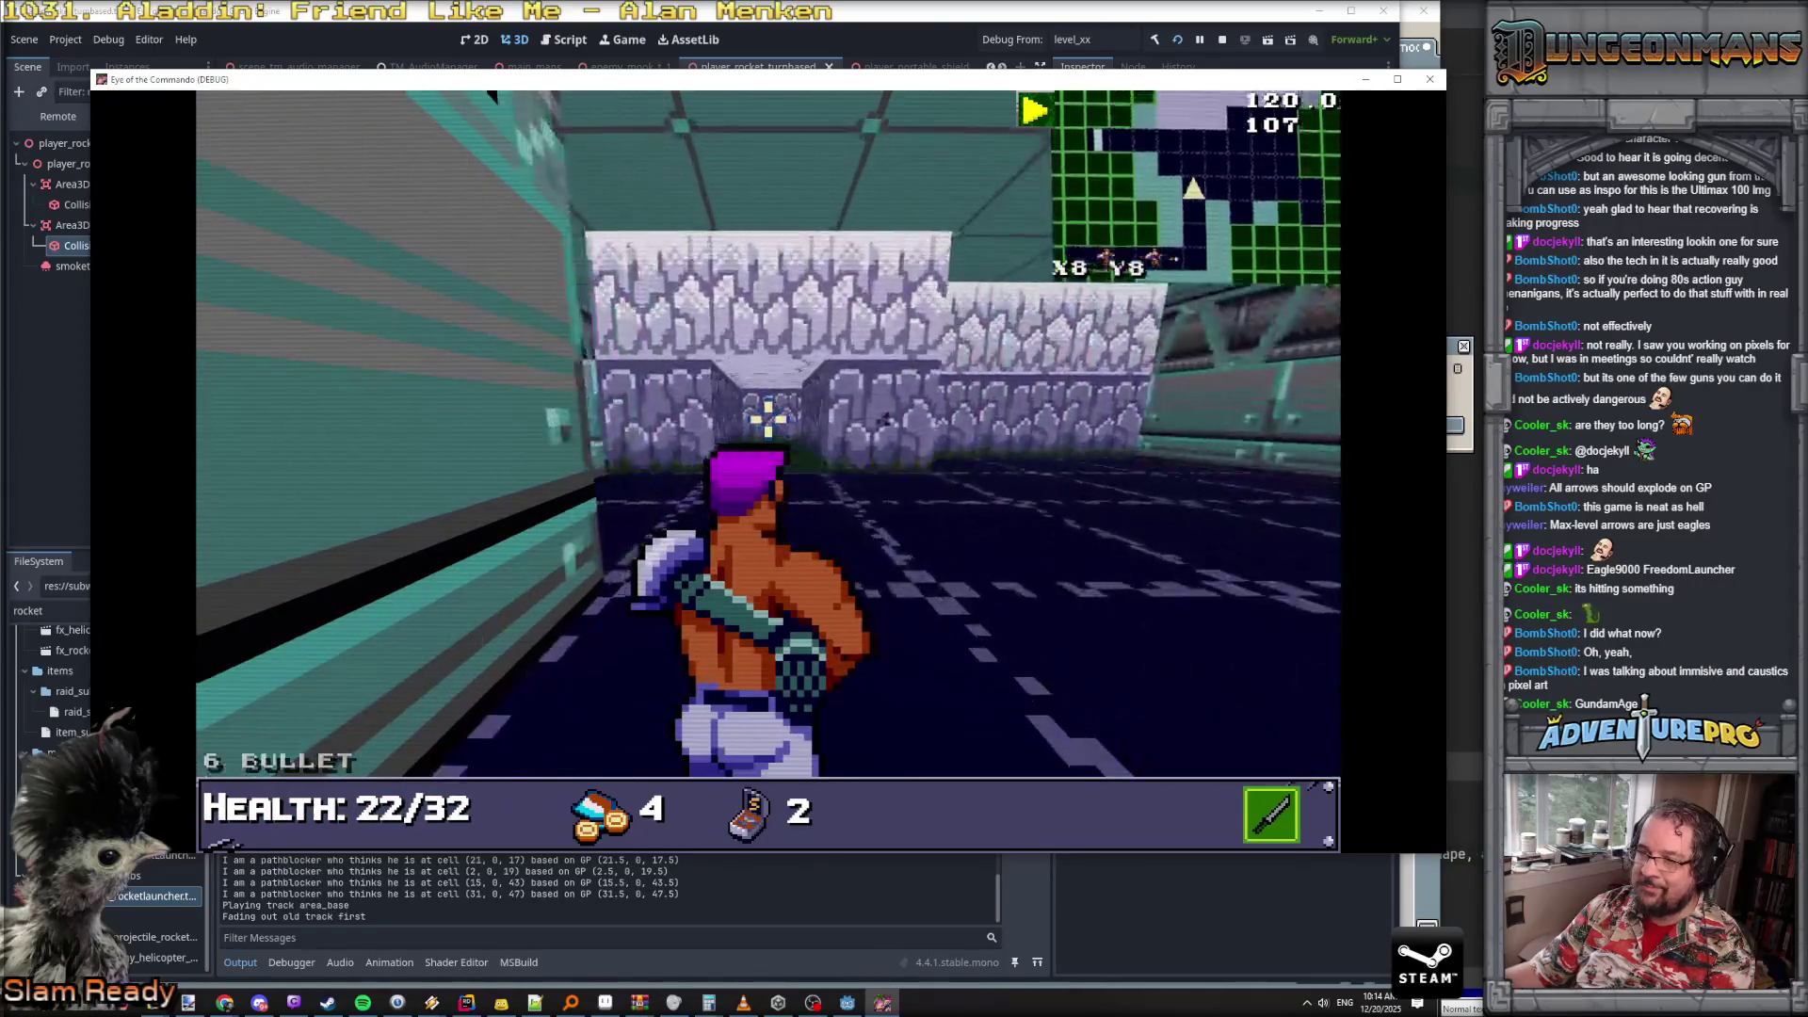
pyautogui.press('e')
pyautogui.press('w')
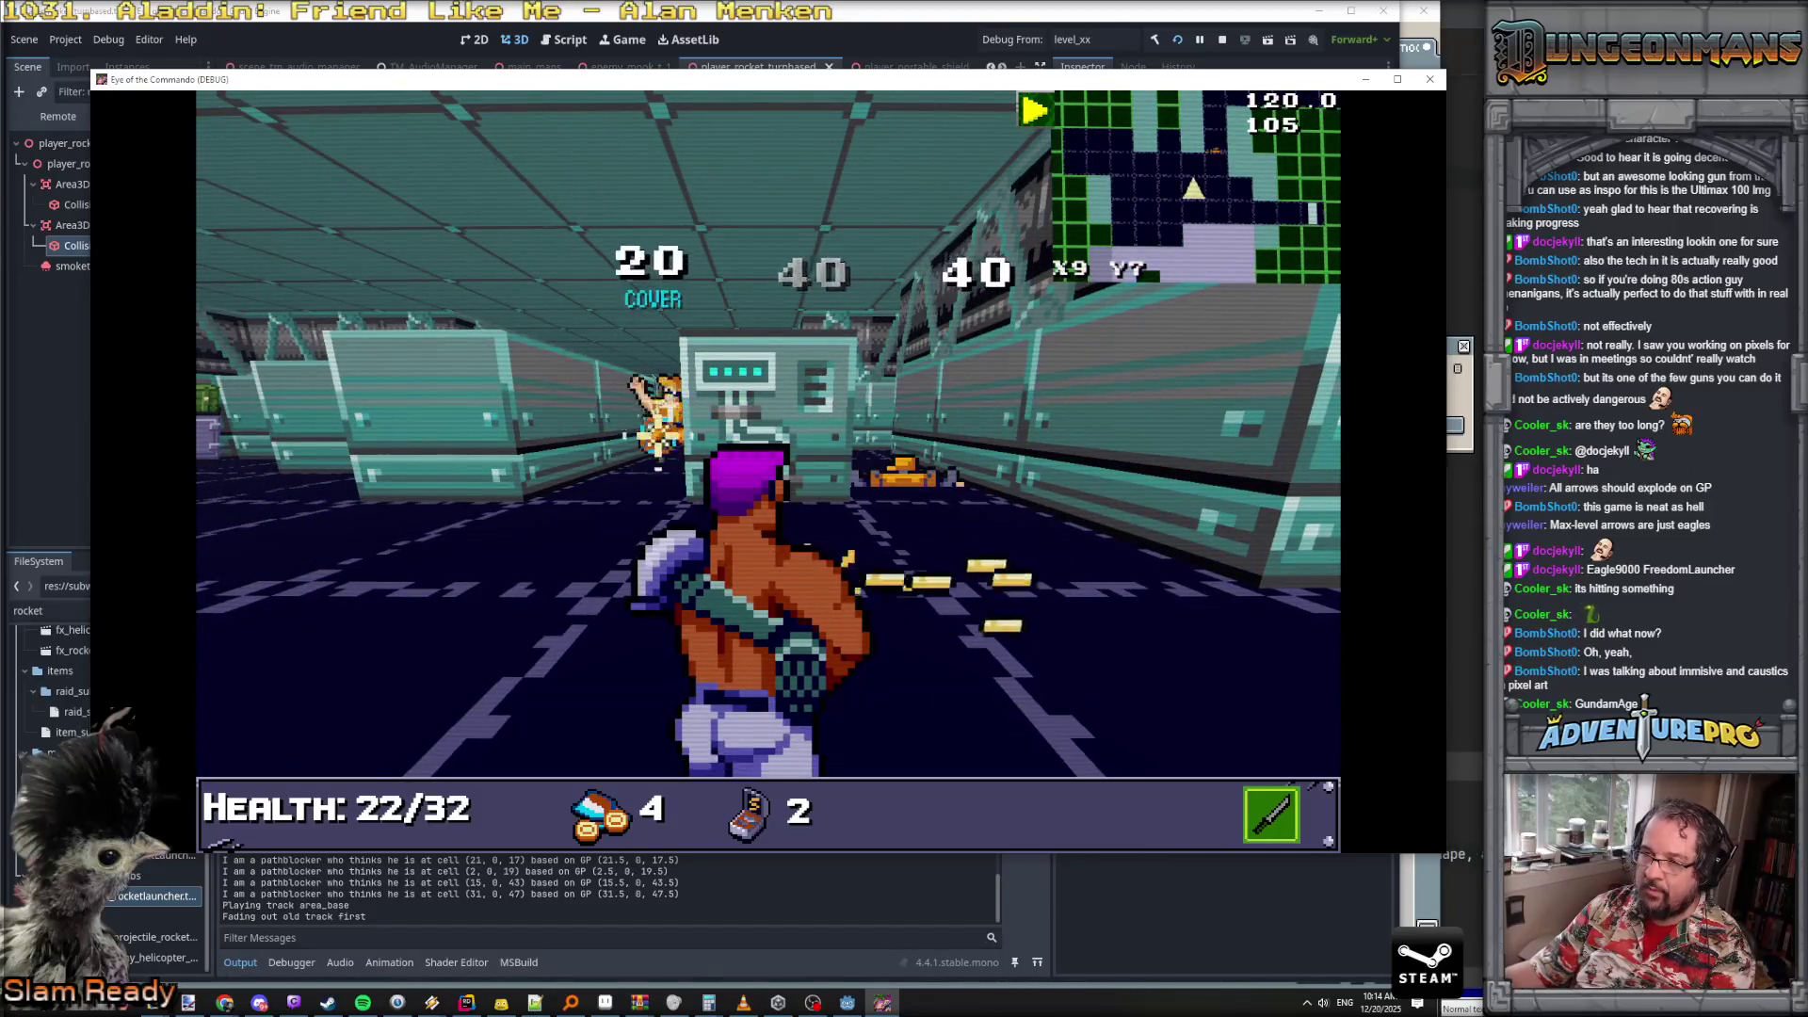
pyautogui.press('w')
pyautogui.press('w')
pyautogui.press('w')
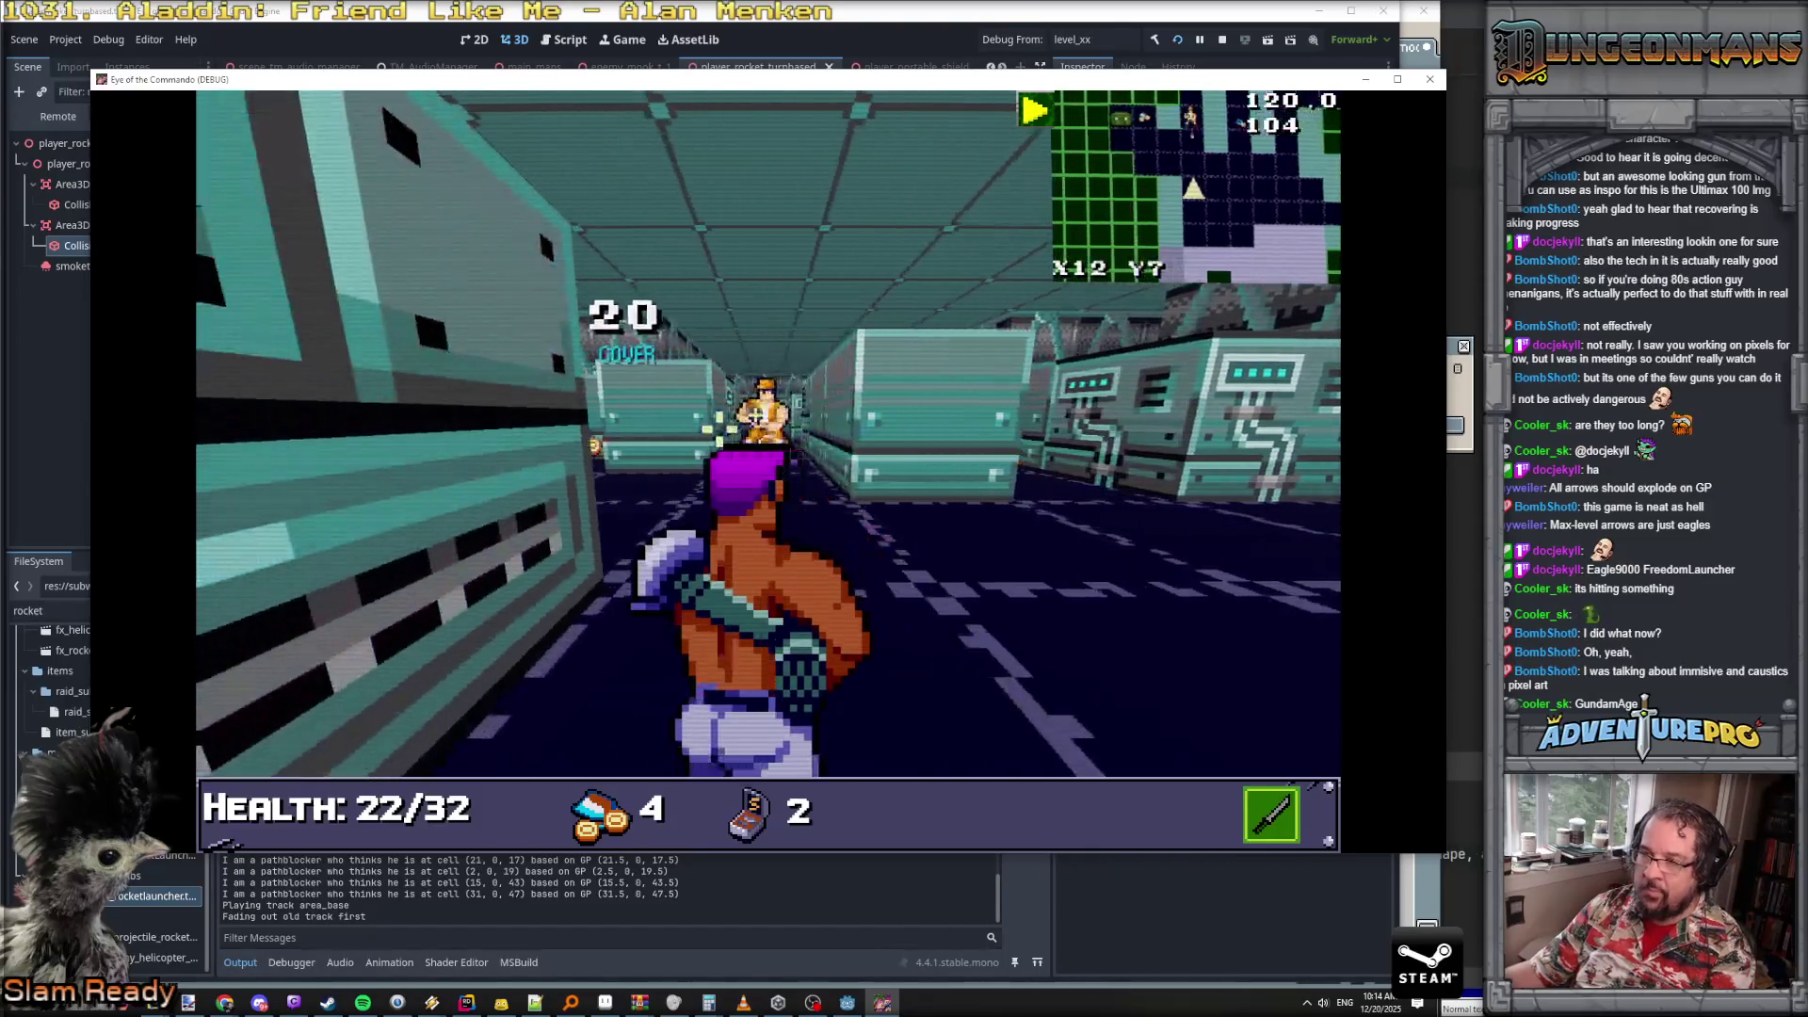
pyautogui.press('w')
pyautogui.press('w')
# - Attack the enemy at the crate and pick up the Commando Hoofs
pyautogui.press('d')
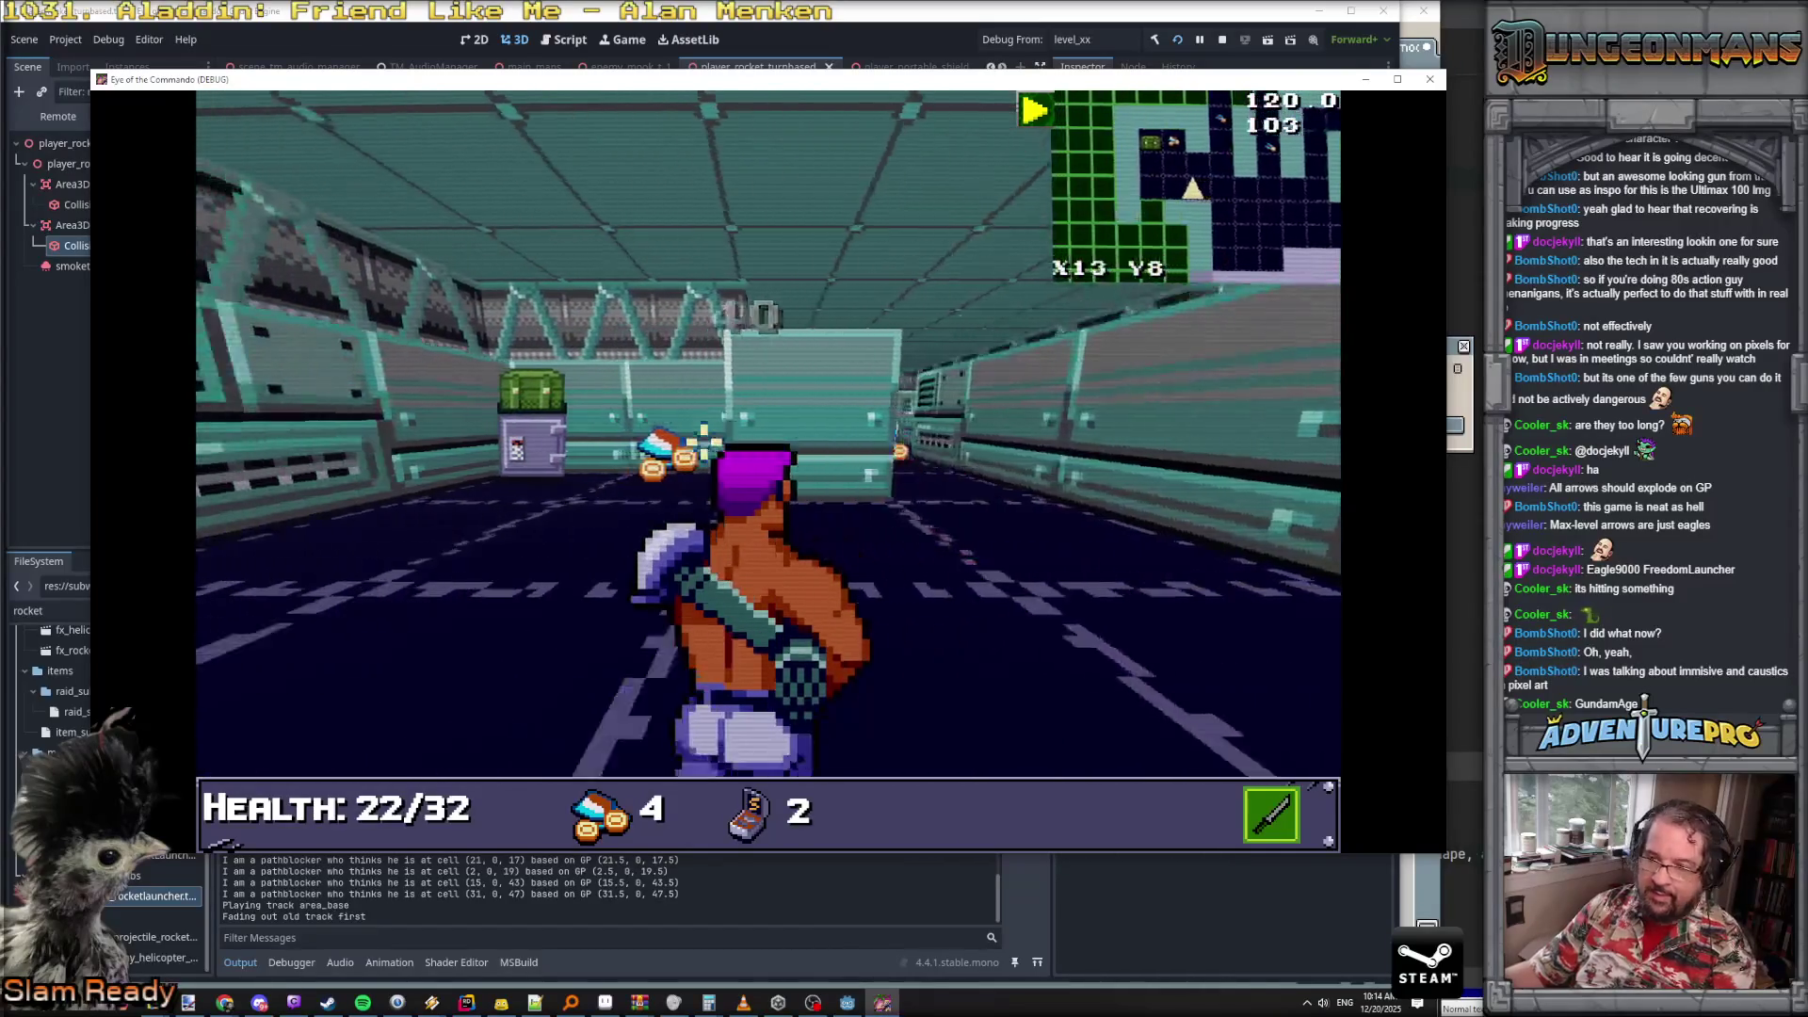
pyautogui.press('q')
pyautogui.press('w')
pyautogui.press('w')
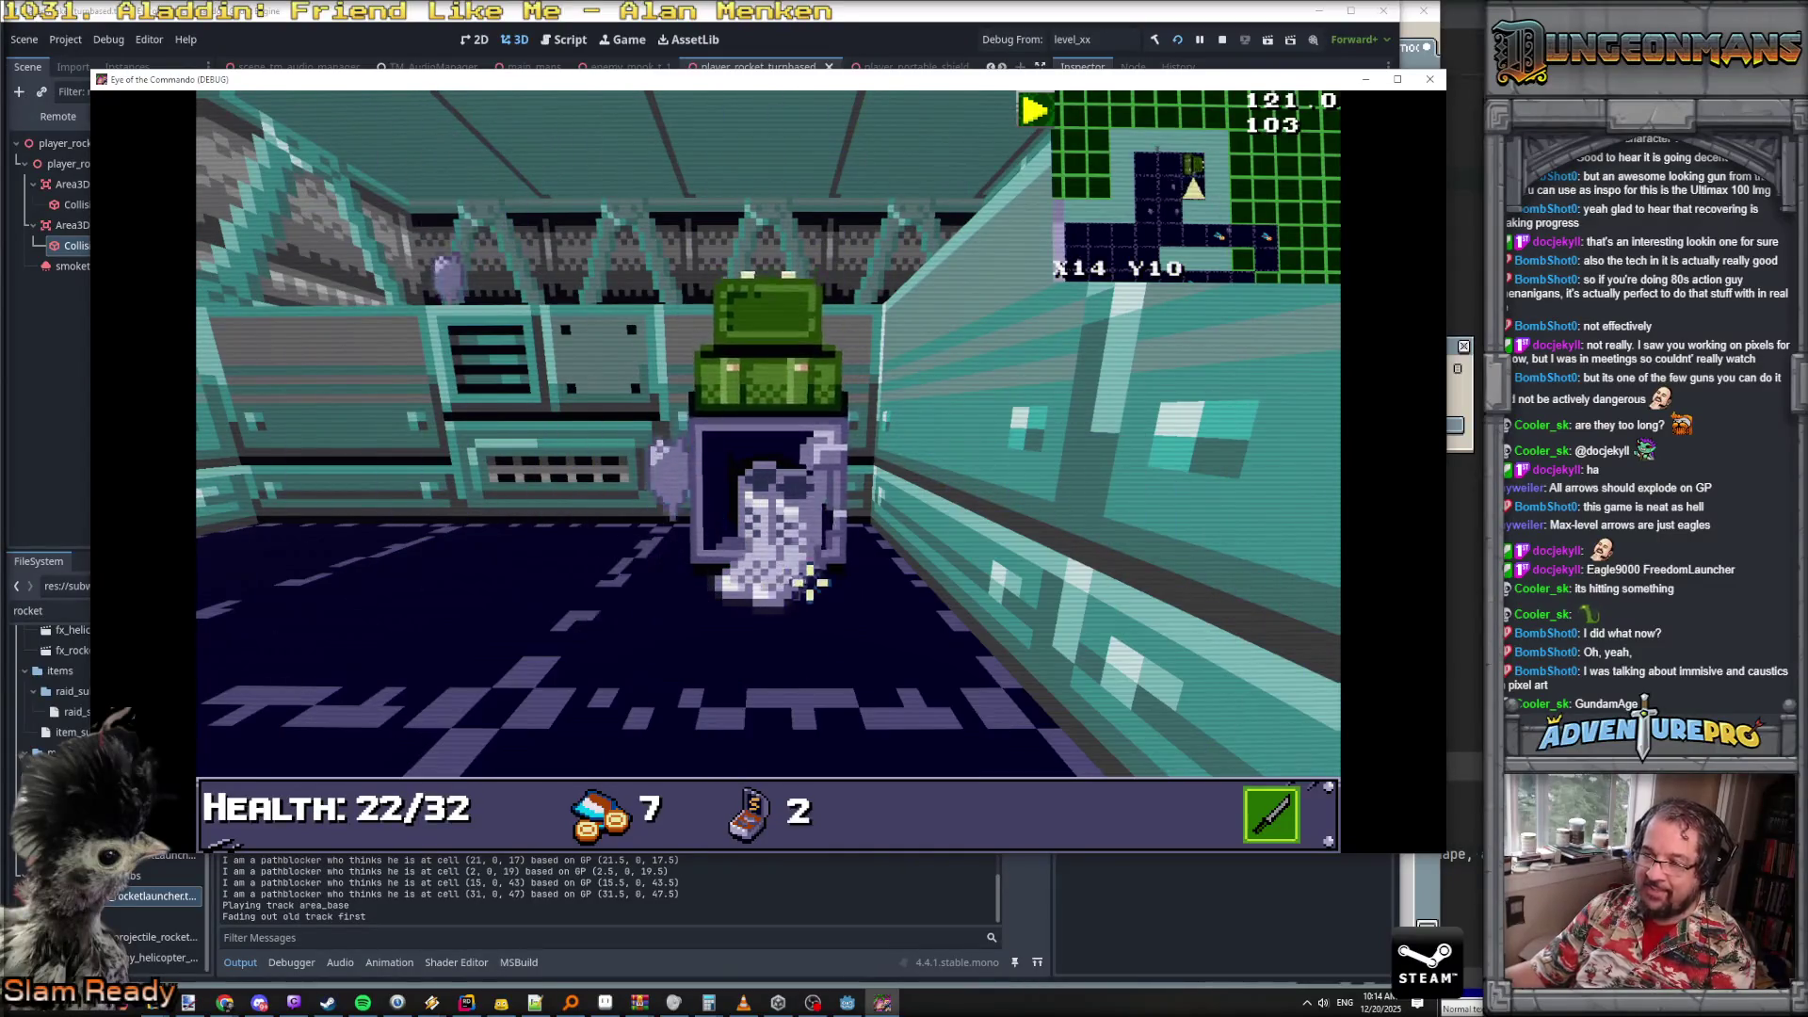
pyautogui.click(801, 568)
pyautogui.press('w')
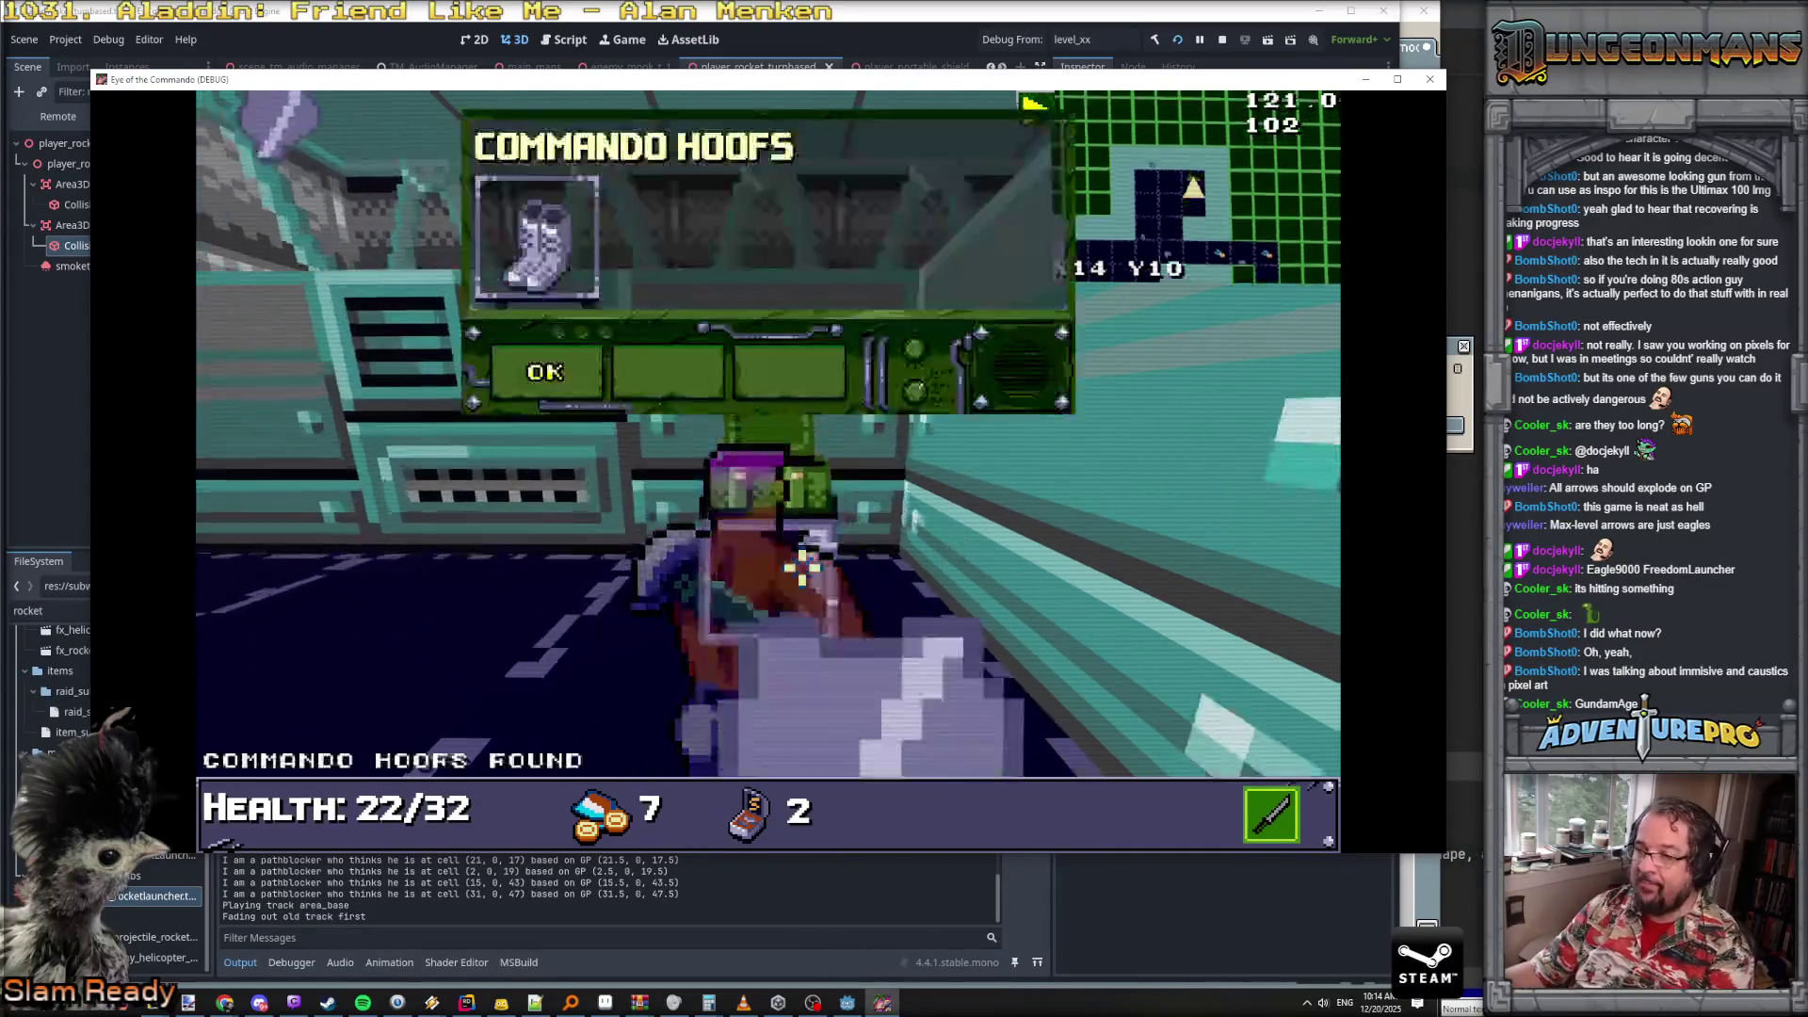
pyautogui.click(559, 370)
# - Open the inventory and equip Commando Hoofs in the first armor slot
pyautogui.press('e')
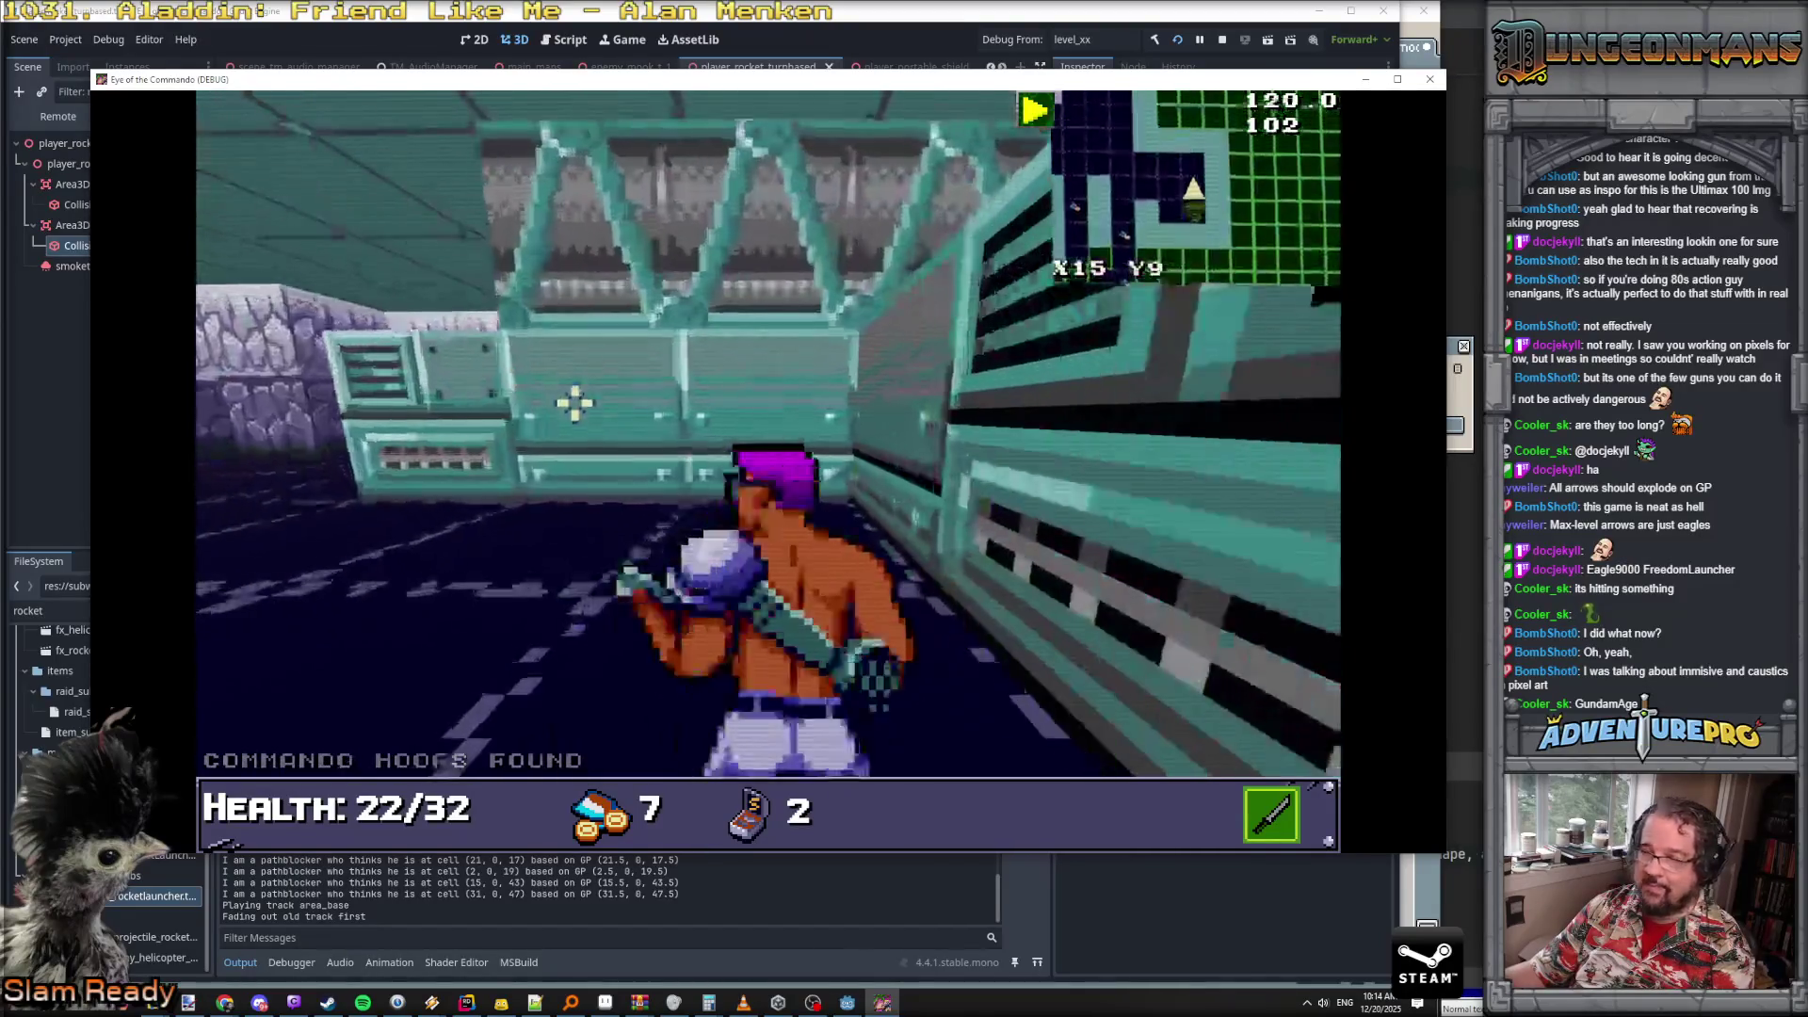
pyautogui.press('i')
pyautogui.moveTo(306, 470); pyautogui.dragTo(899, 472)
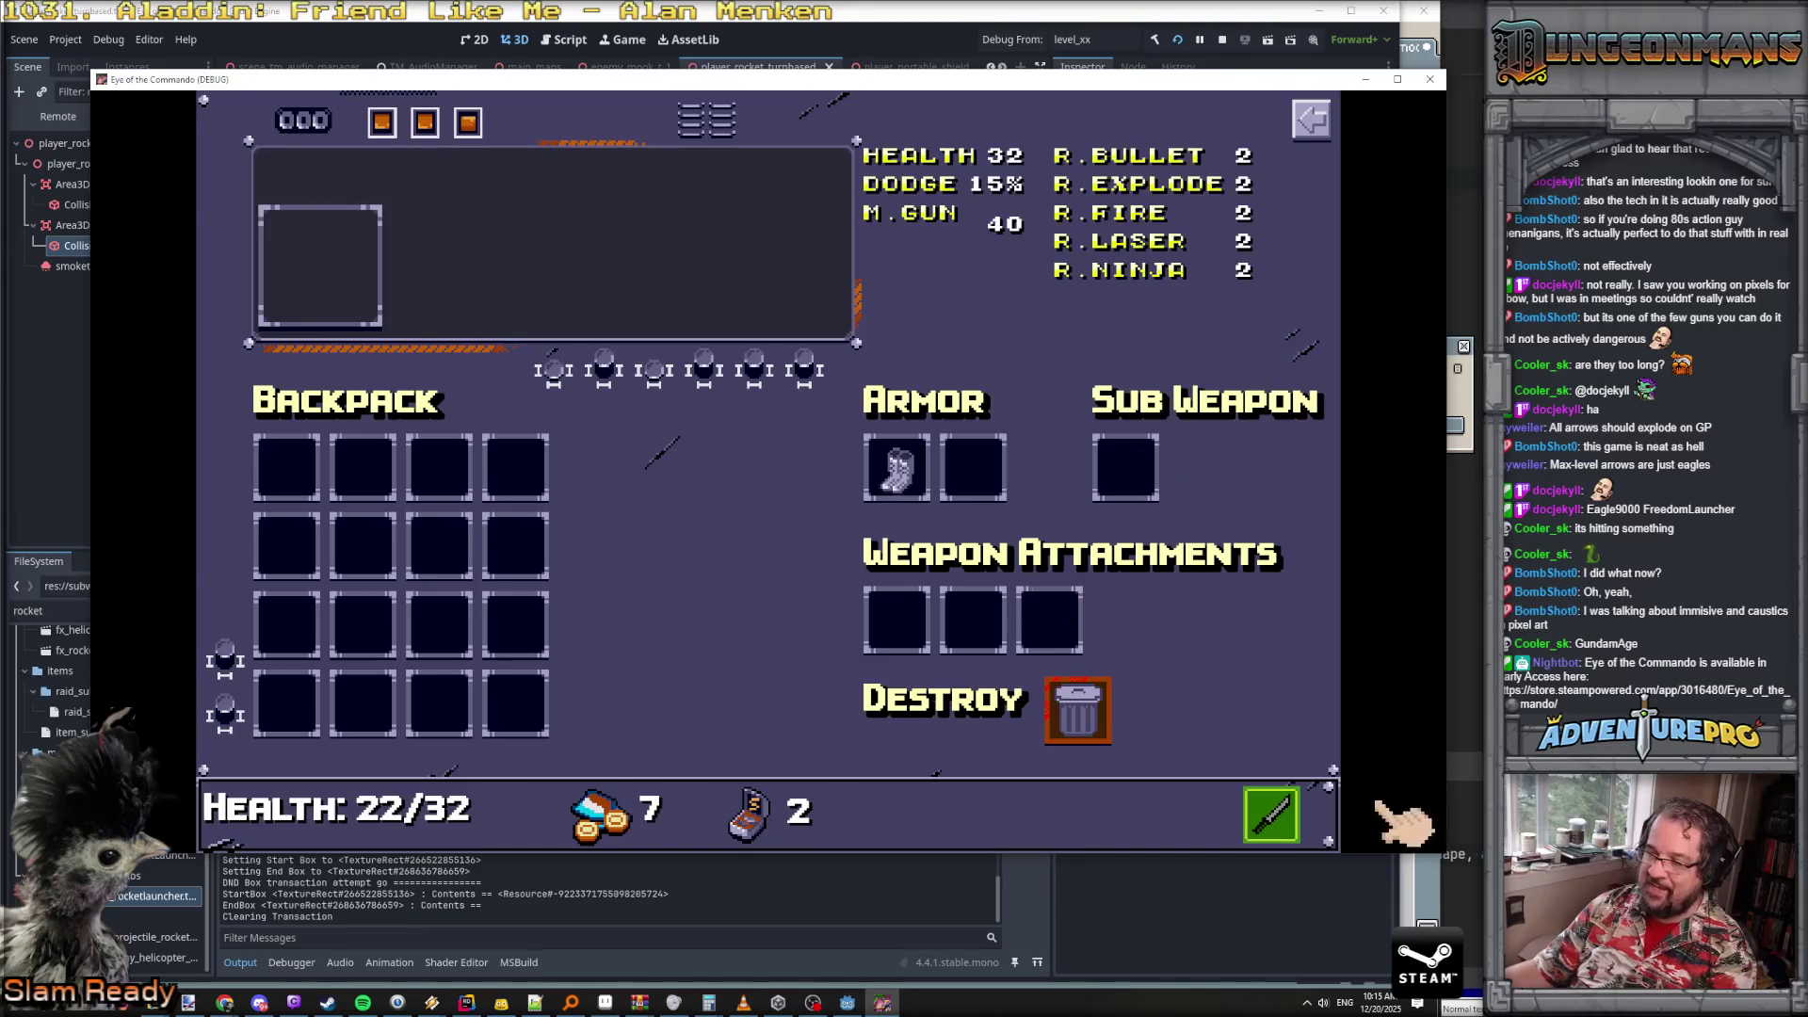
# - Close the inventory and heal to 26/32 with the Battle Chicken
pyautogui.press('Tab')
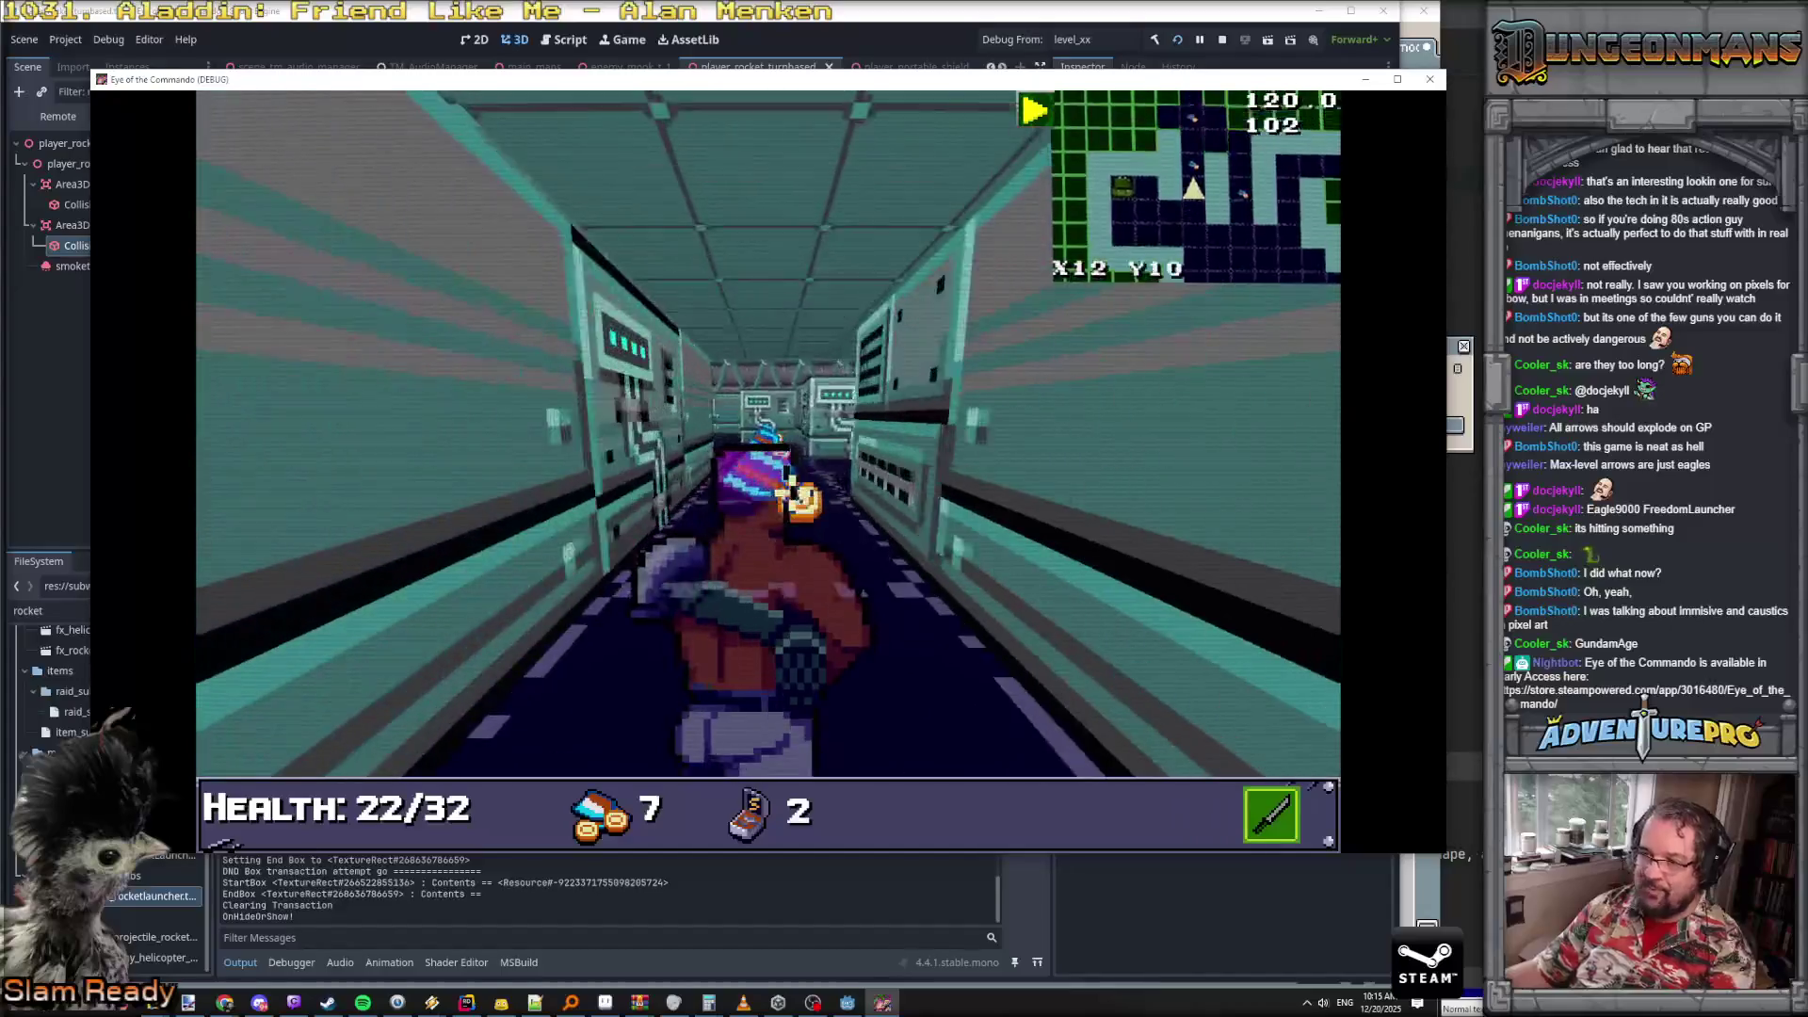
pyautogui.press('w')
pyautogui.press('a')
pyautogui.press('a')
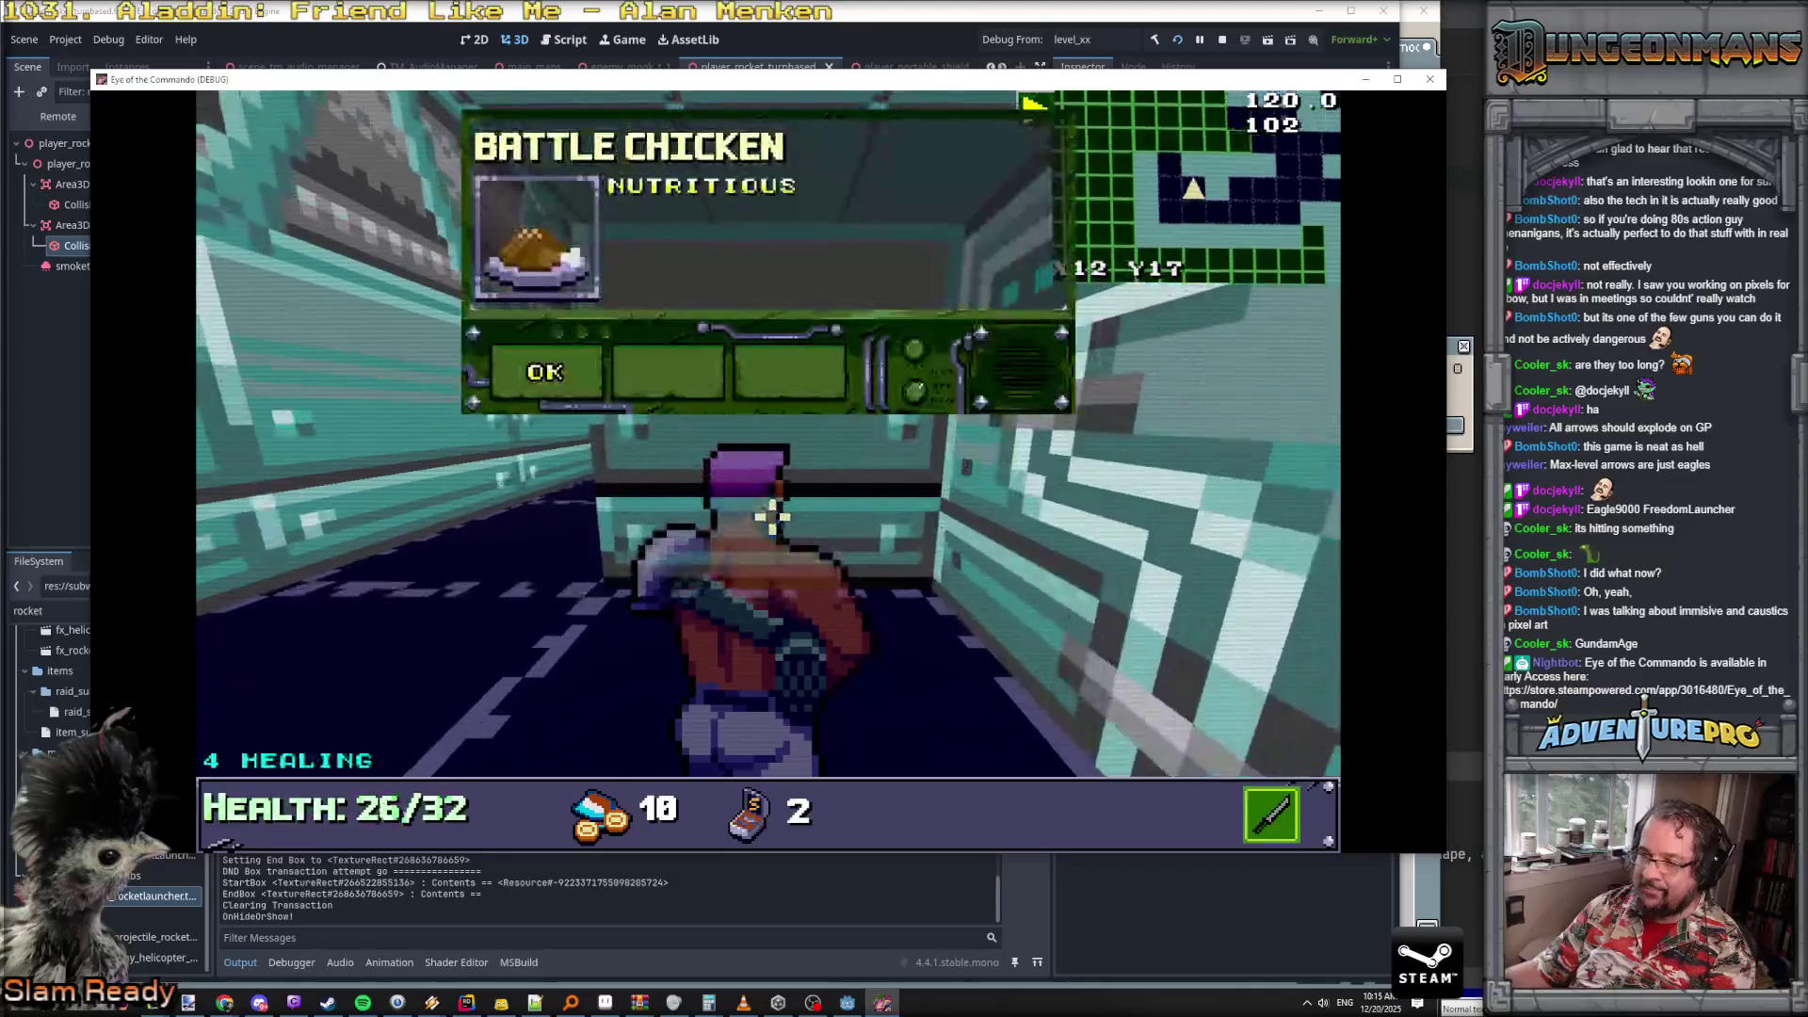
pyautogui.press('a')
pyautogui.press('w')
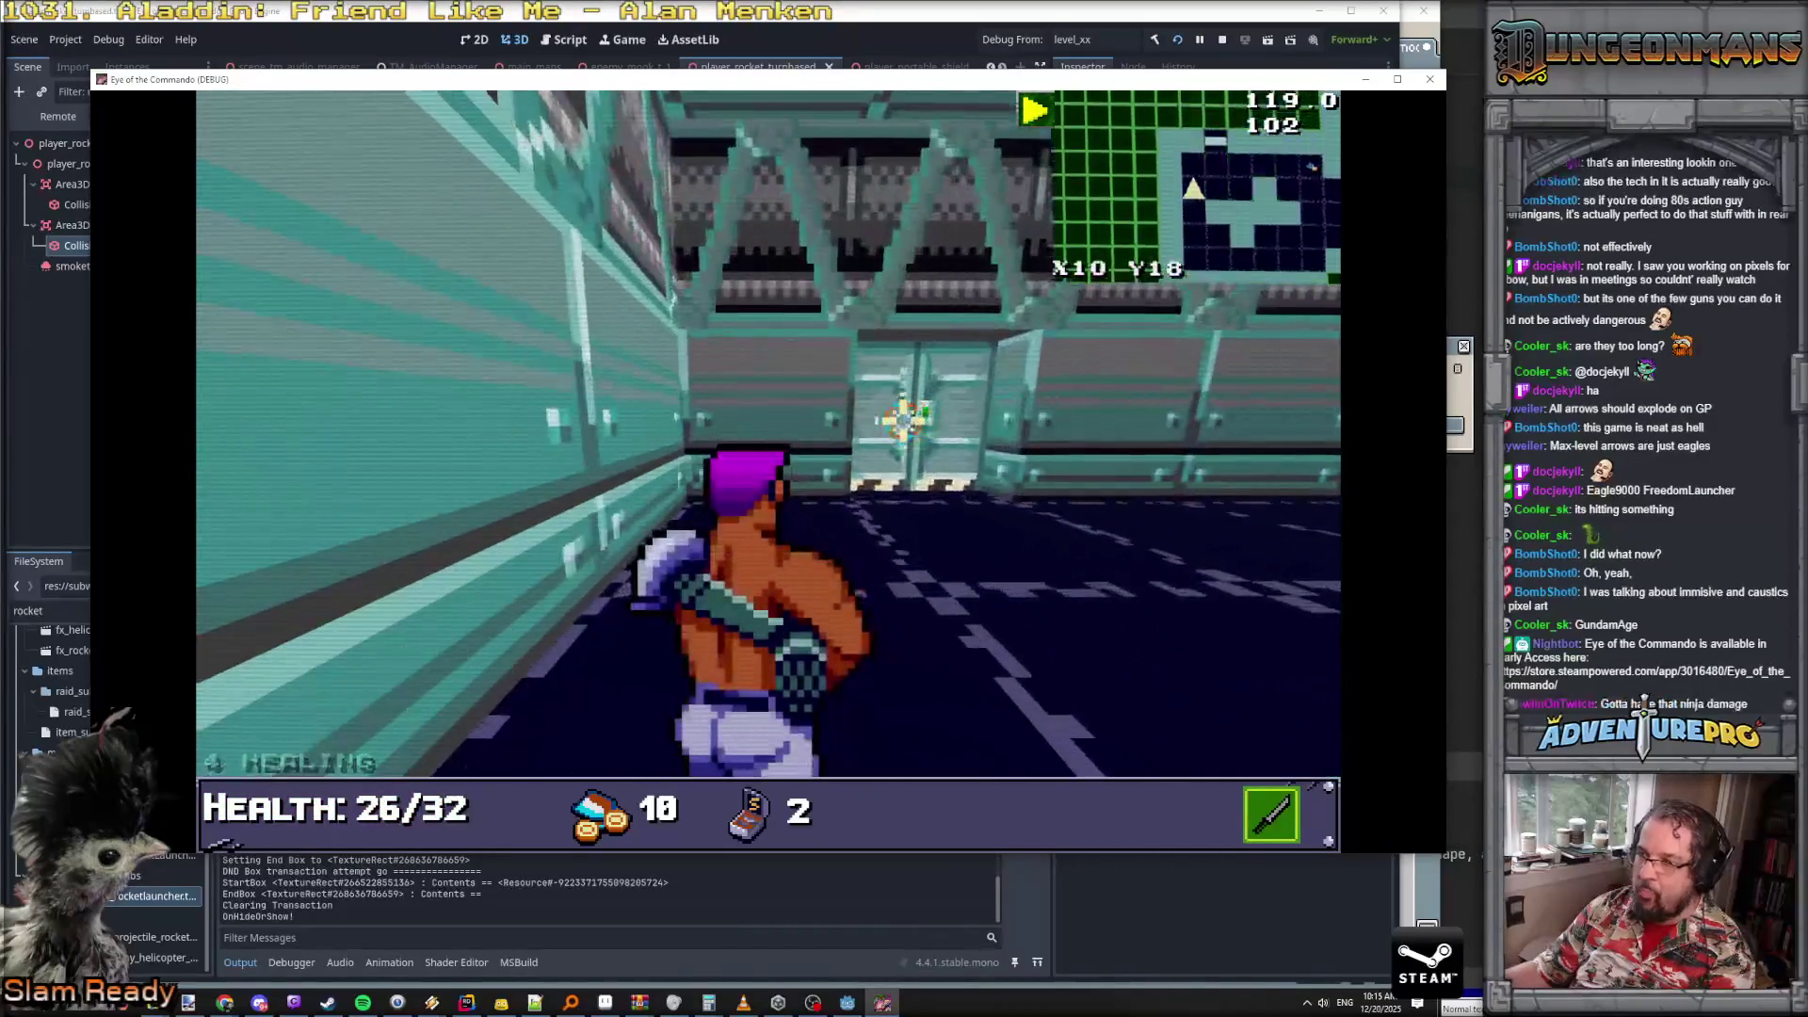
# - Walk through the corridors collecting ammo, then open the in-game debug console
pyautogui.press('w')
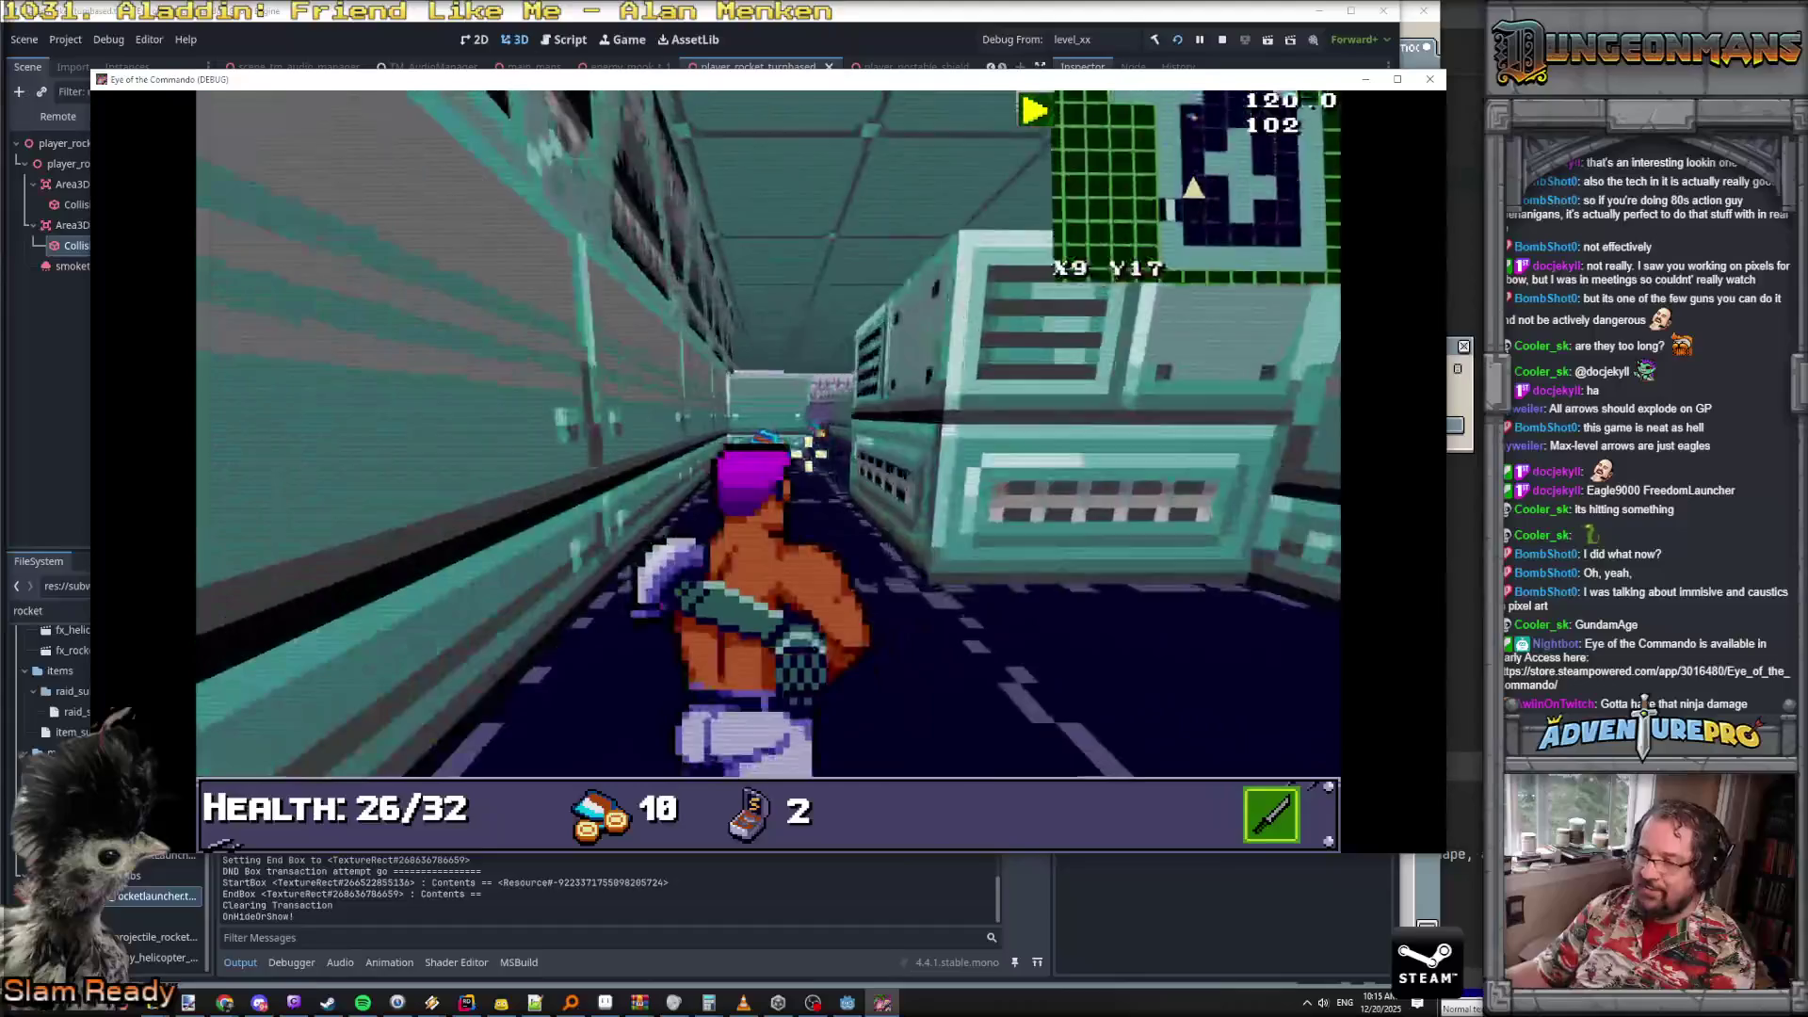
pyautogui.press('w')
pyautogui.press('a')
pyautogui.press('w')
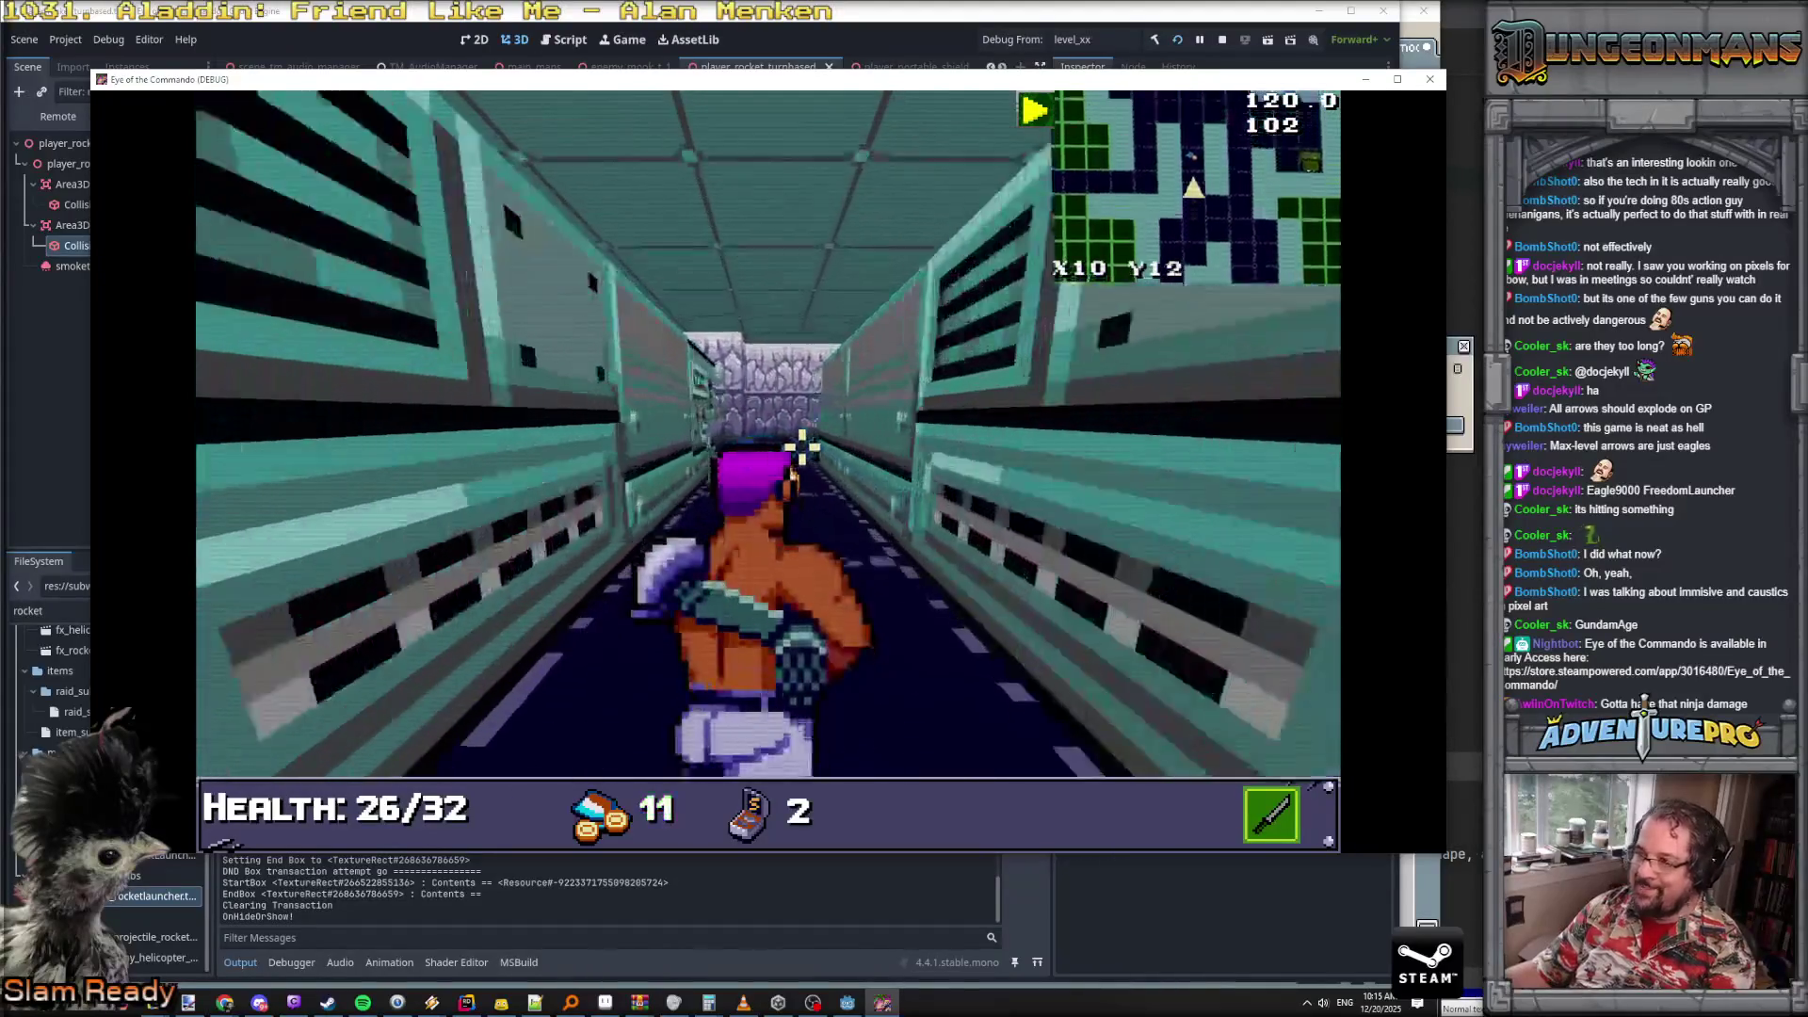
pyautogui.press('w')
pyautogui.press('a')
pyautogui.press('w')
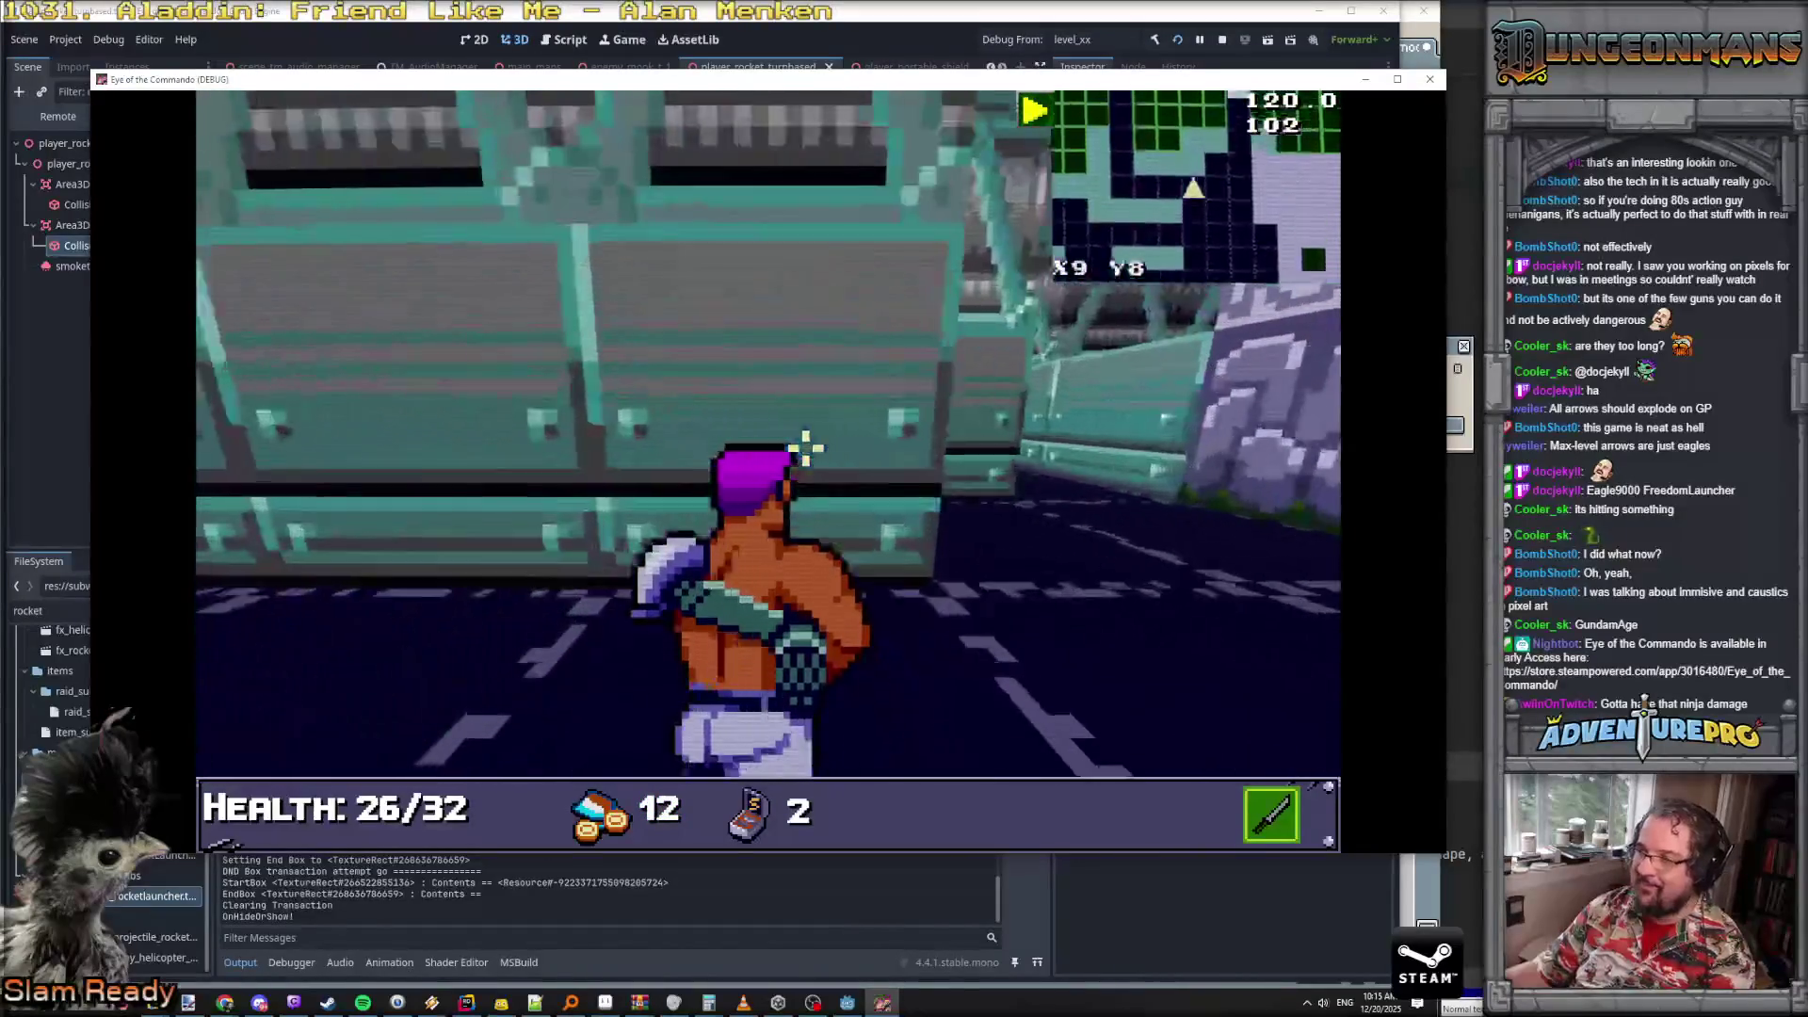
pyautogui.press('a')
pyautogui.press('w')
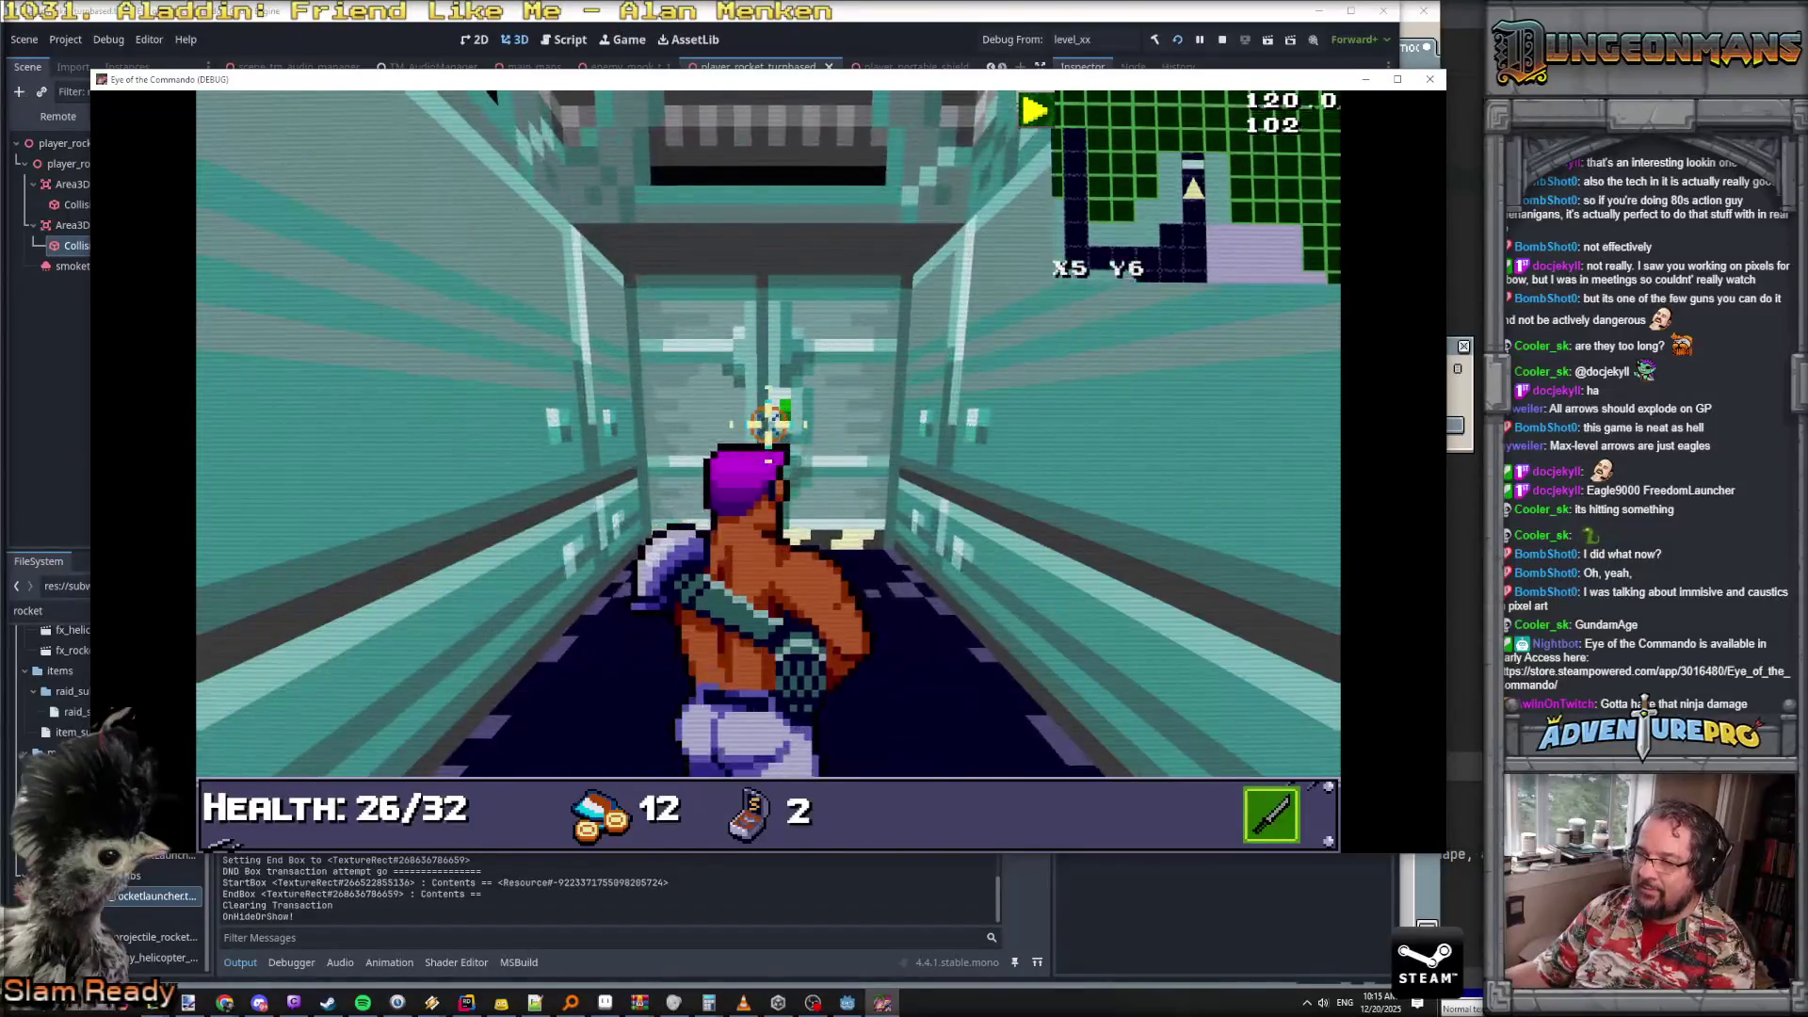
pyautogui.press('`')
pyautogui.write('GIVEITEM ROC')
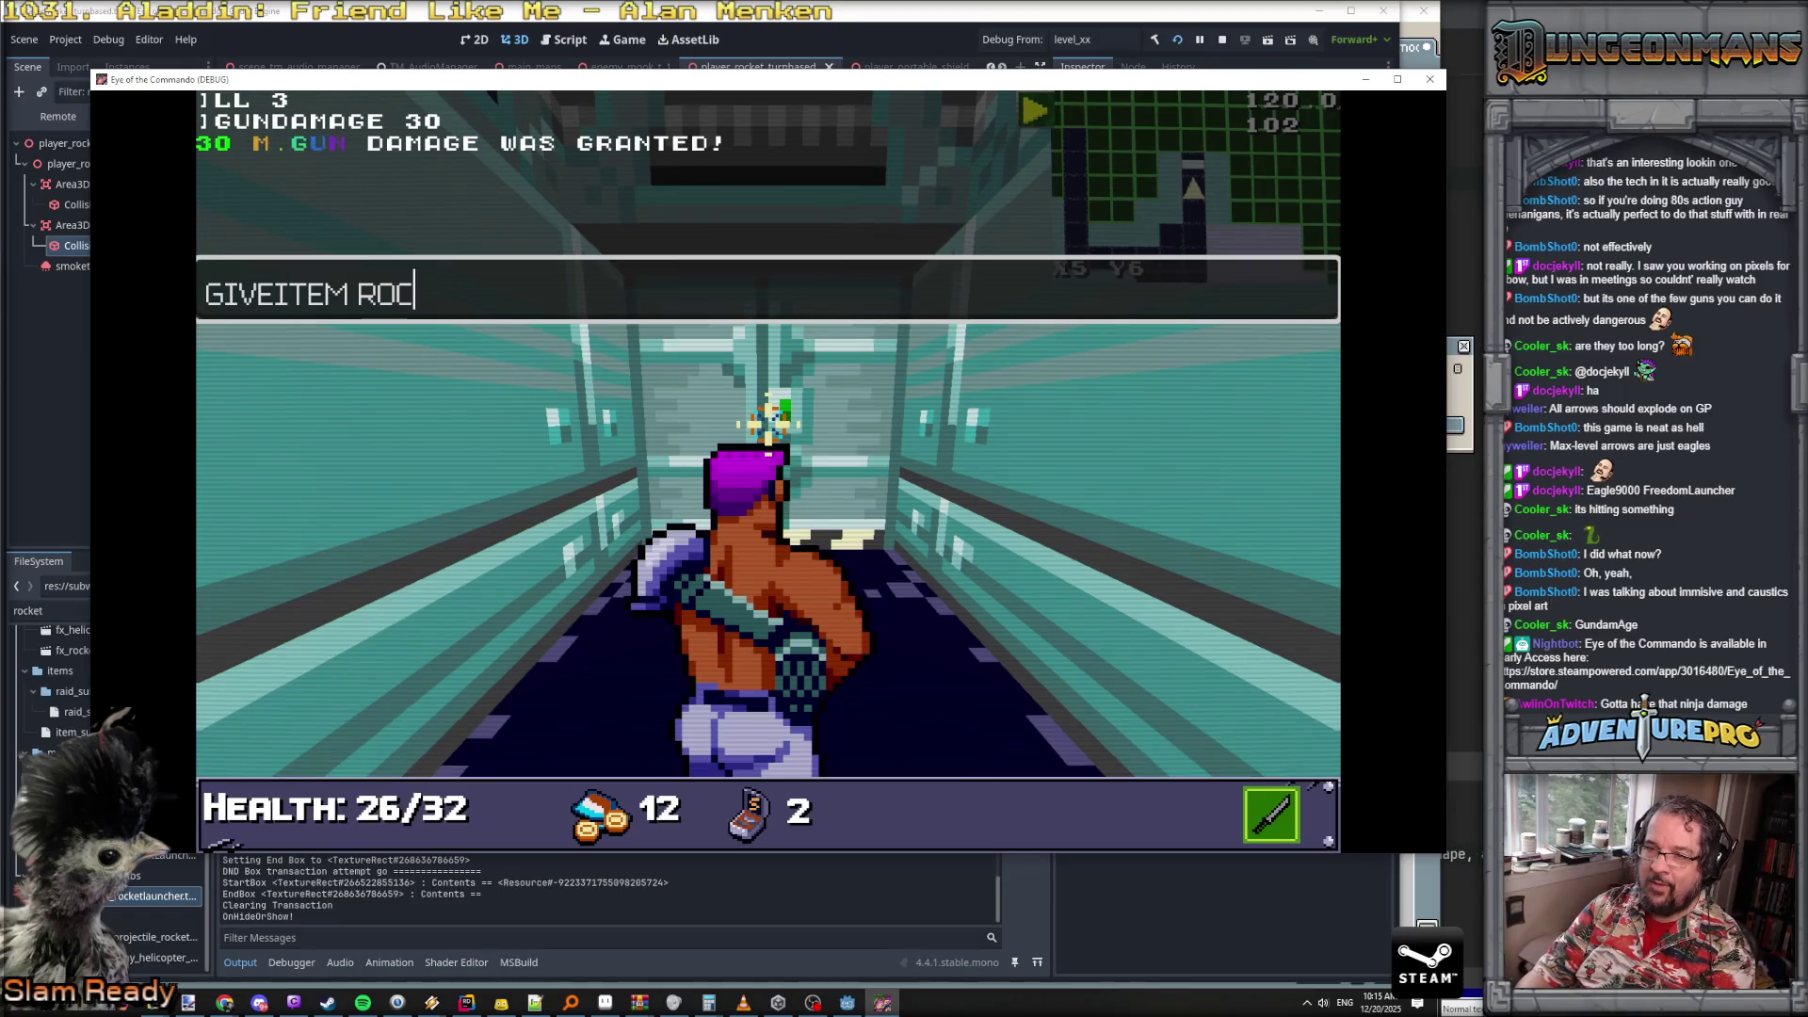
# - Grant the RL-440 rocket launcher with the GIVEITEM ROCKET console command
pyautogui.write('KET')
pyautogui.press('Return')
pyautogui.press('`')
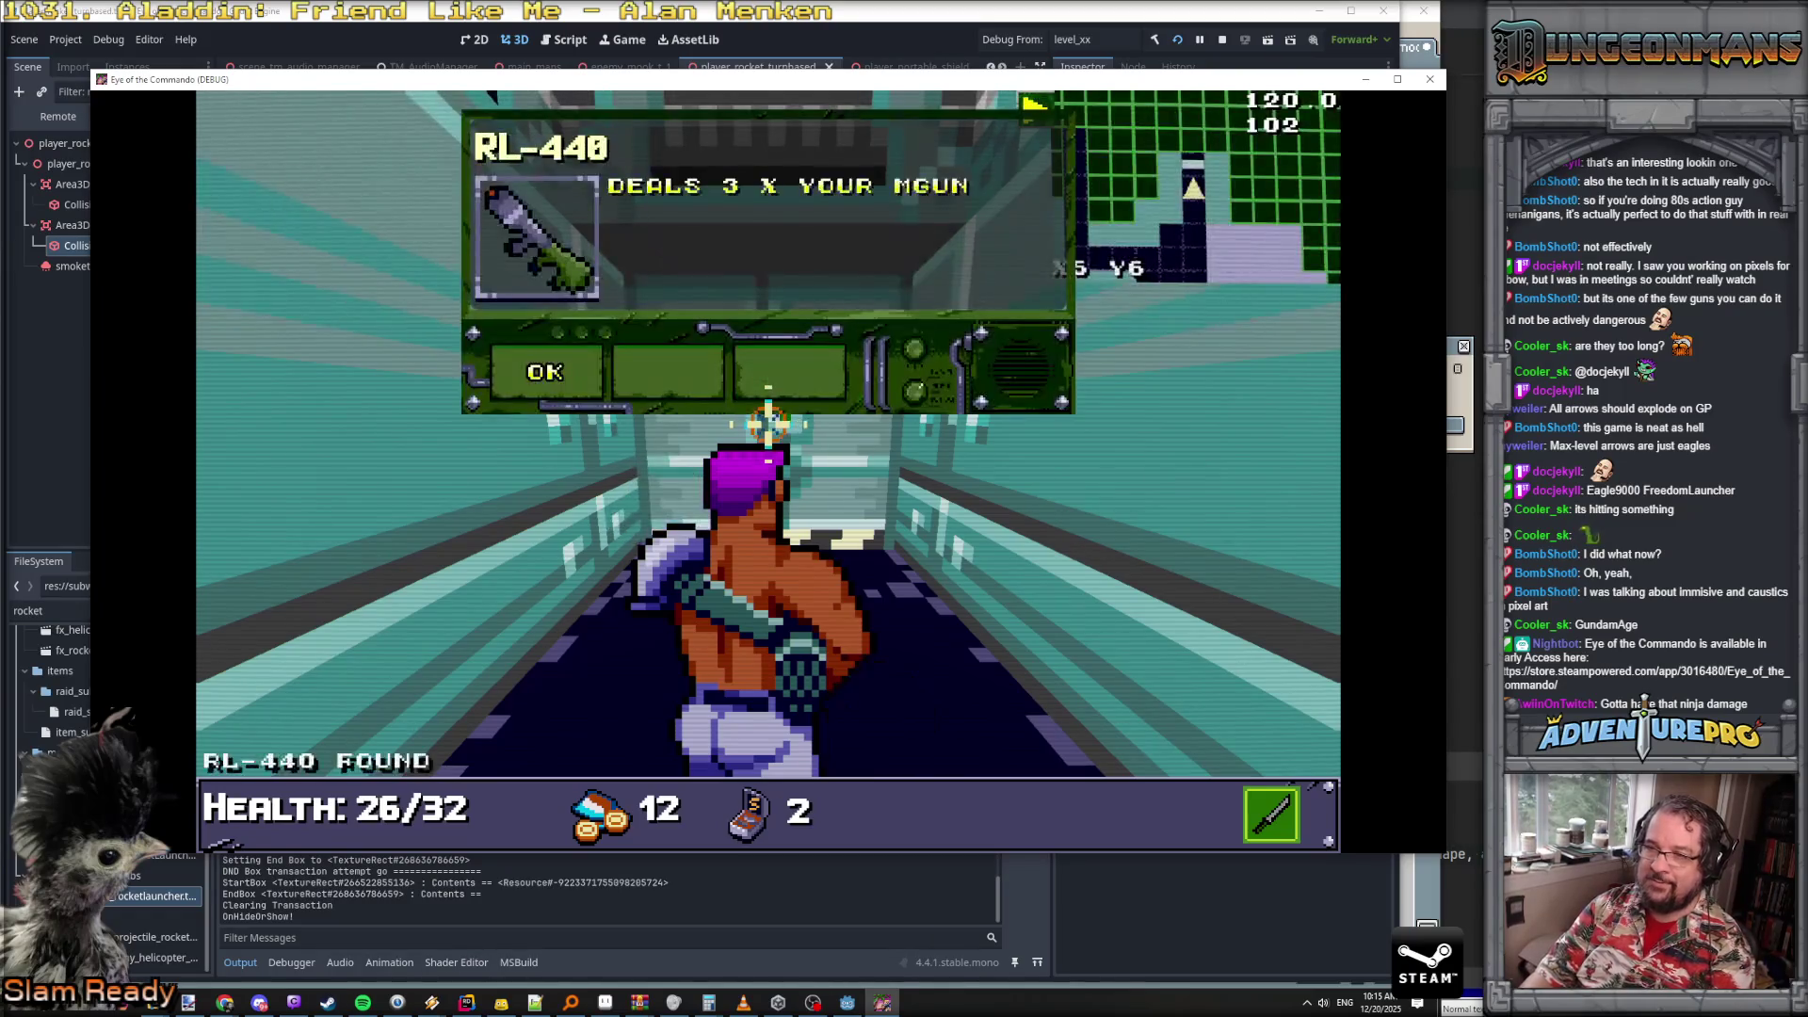
pyautogui.click(599, 393)
# - Equip the RL-440 as the sub weapon in the inventory so it shows in the HUD
pyautogui.press('w')
pyautogui.press('a')
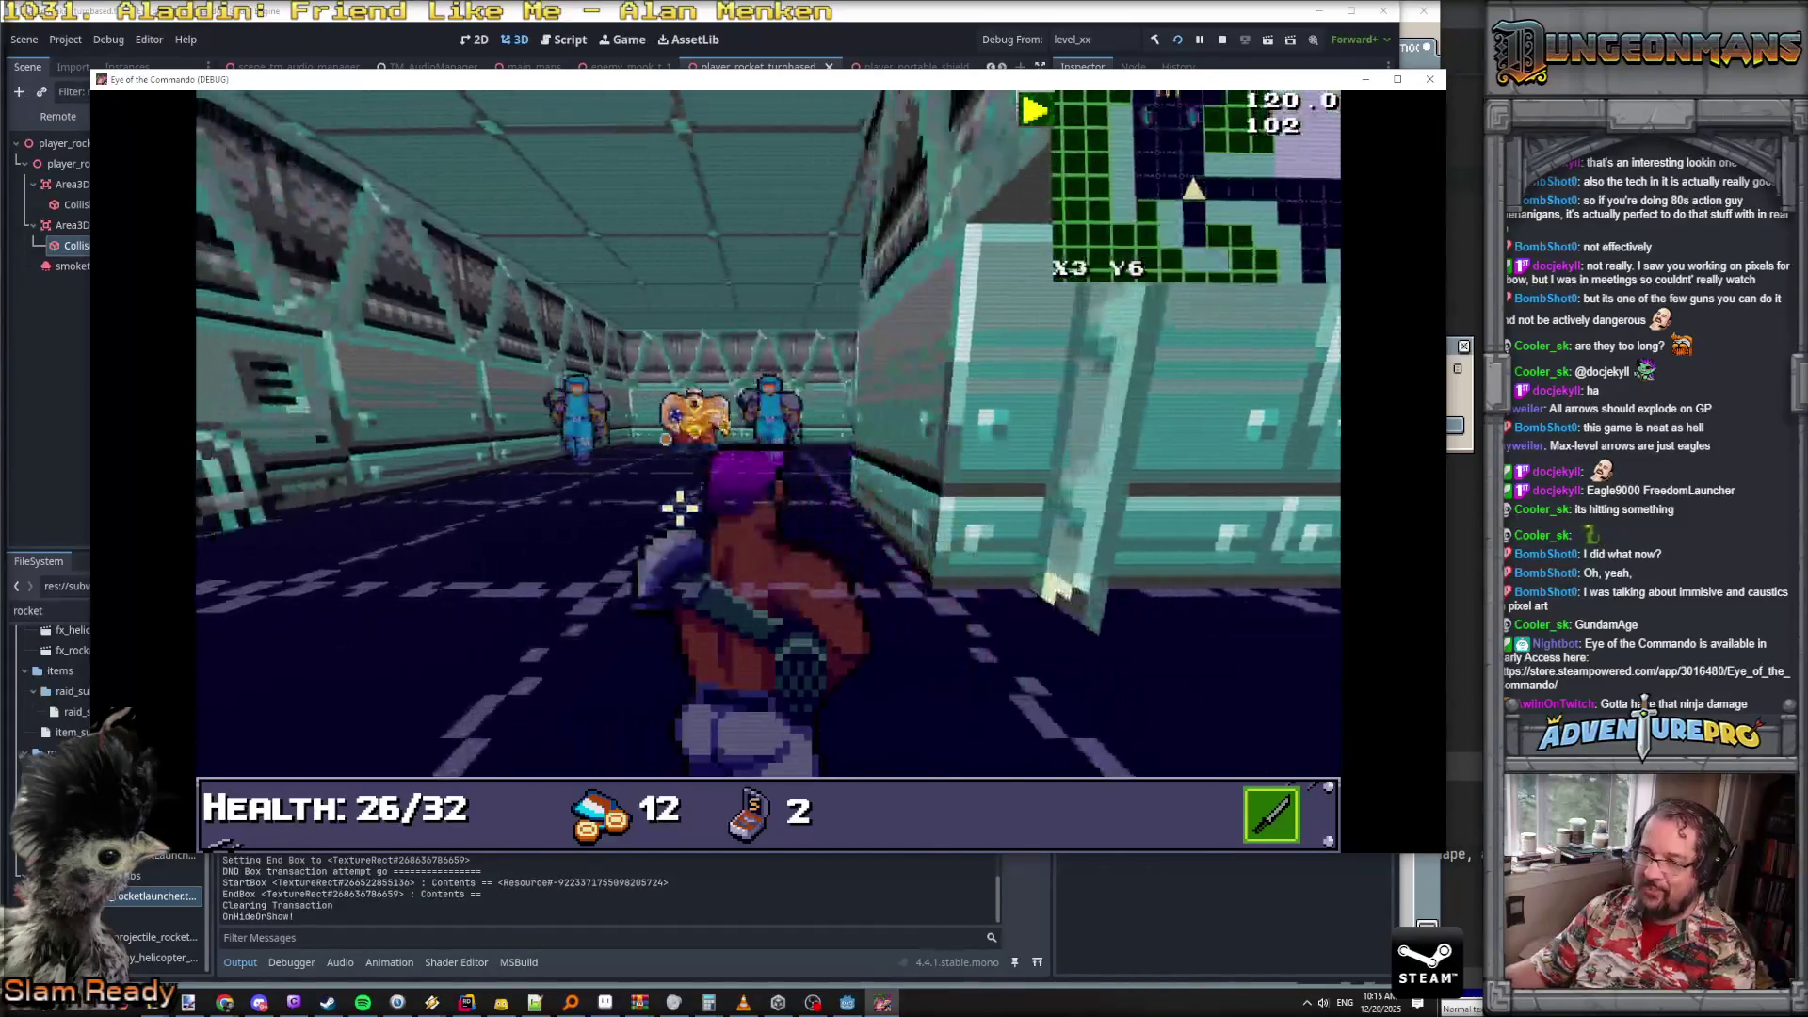
pyautogui.press('Tab')
pyautogui.moveTo(354, 472); pyautogui.dragTo(315, 471)
pyautogui.press('Tab')
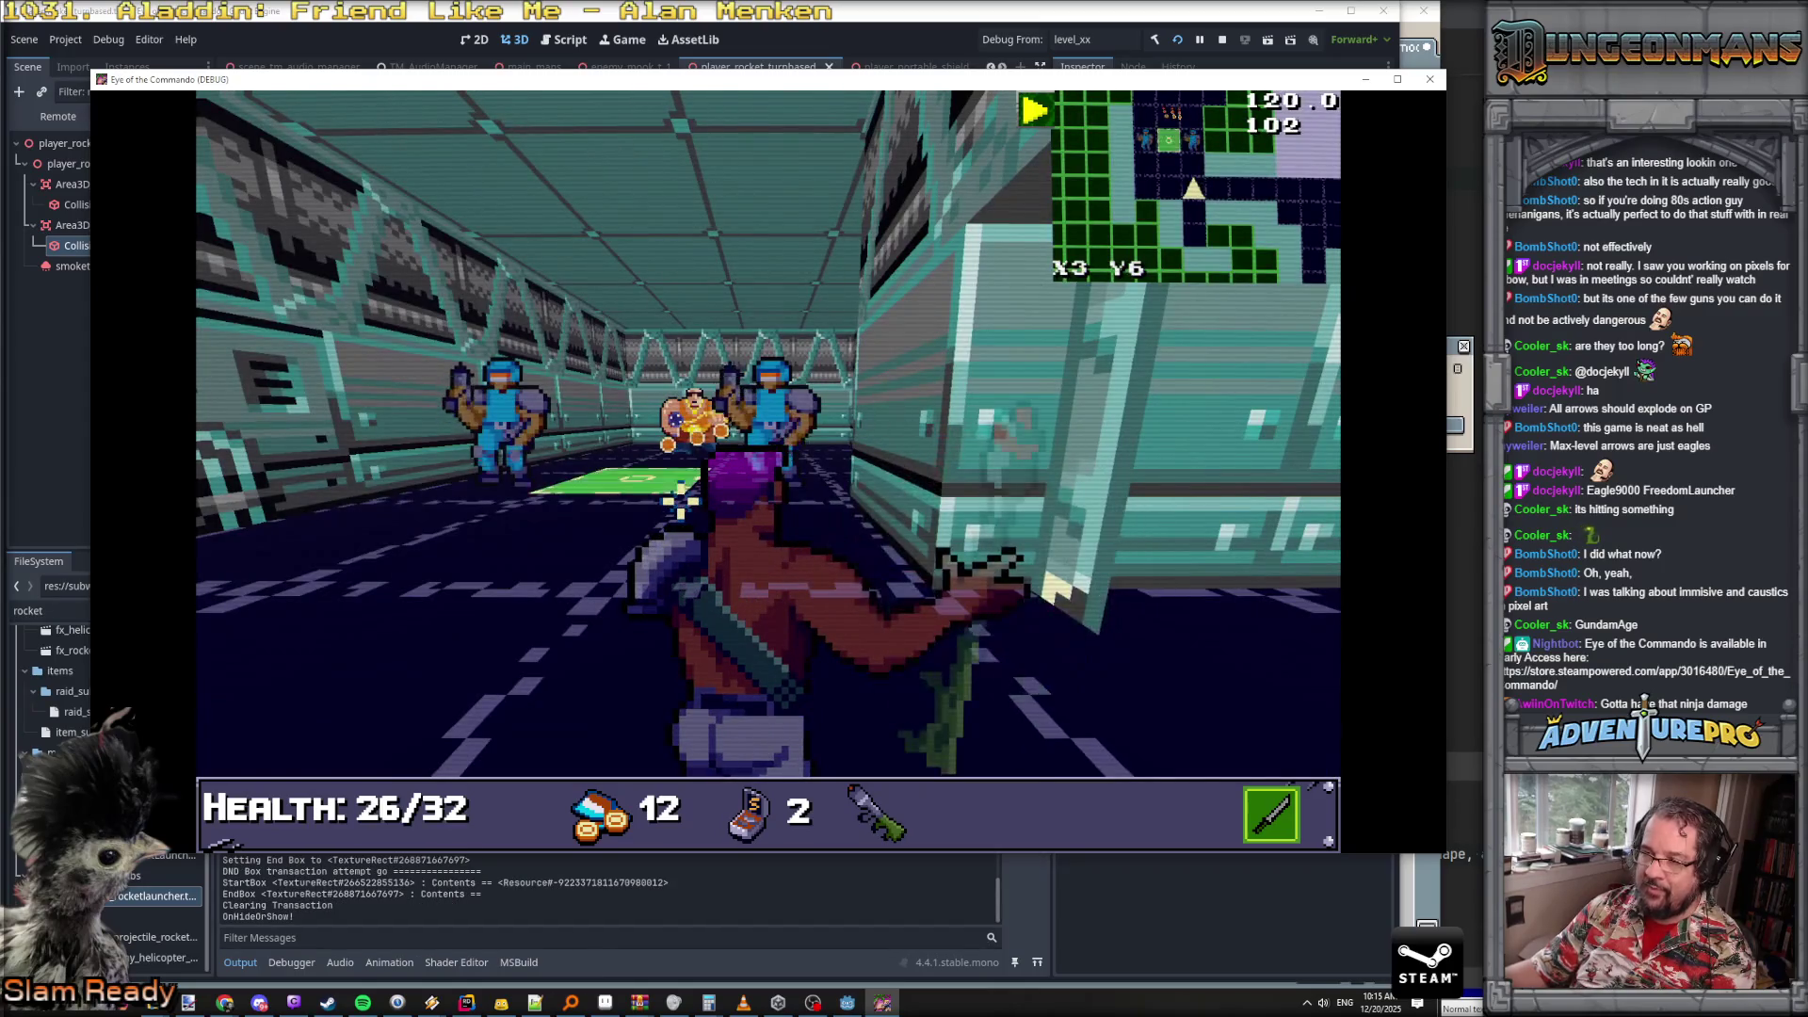
# - Fire rockets at the enemies in the teal corridor while strafing around them
pyautogui.click(688, 496)
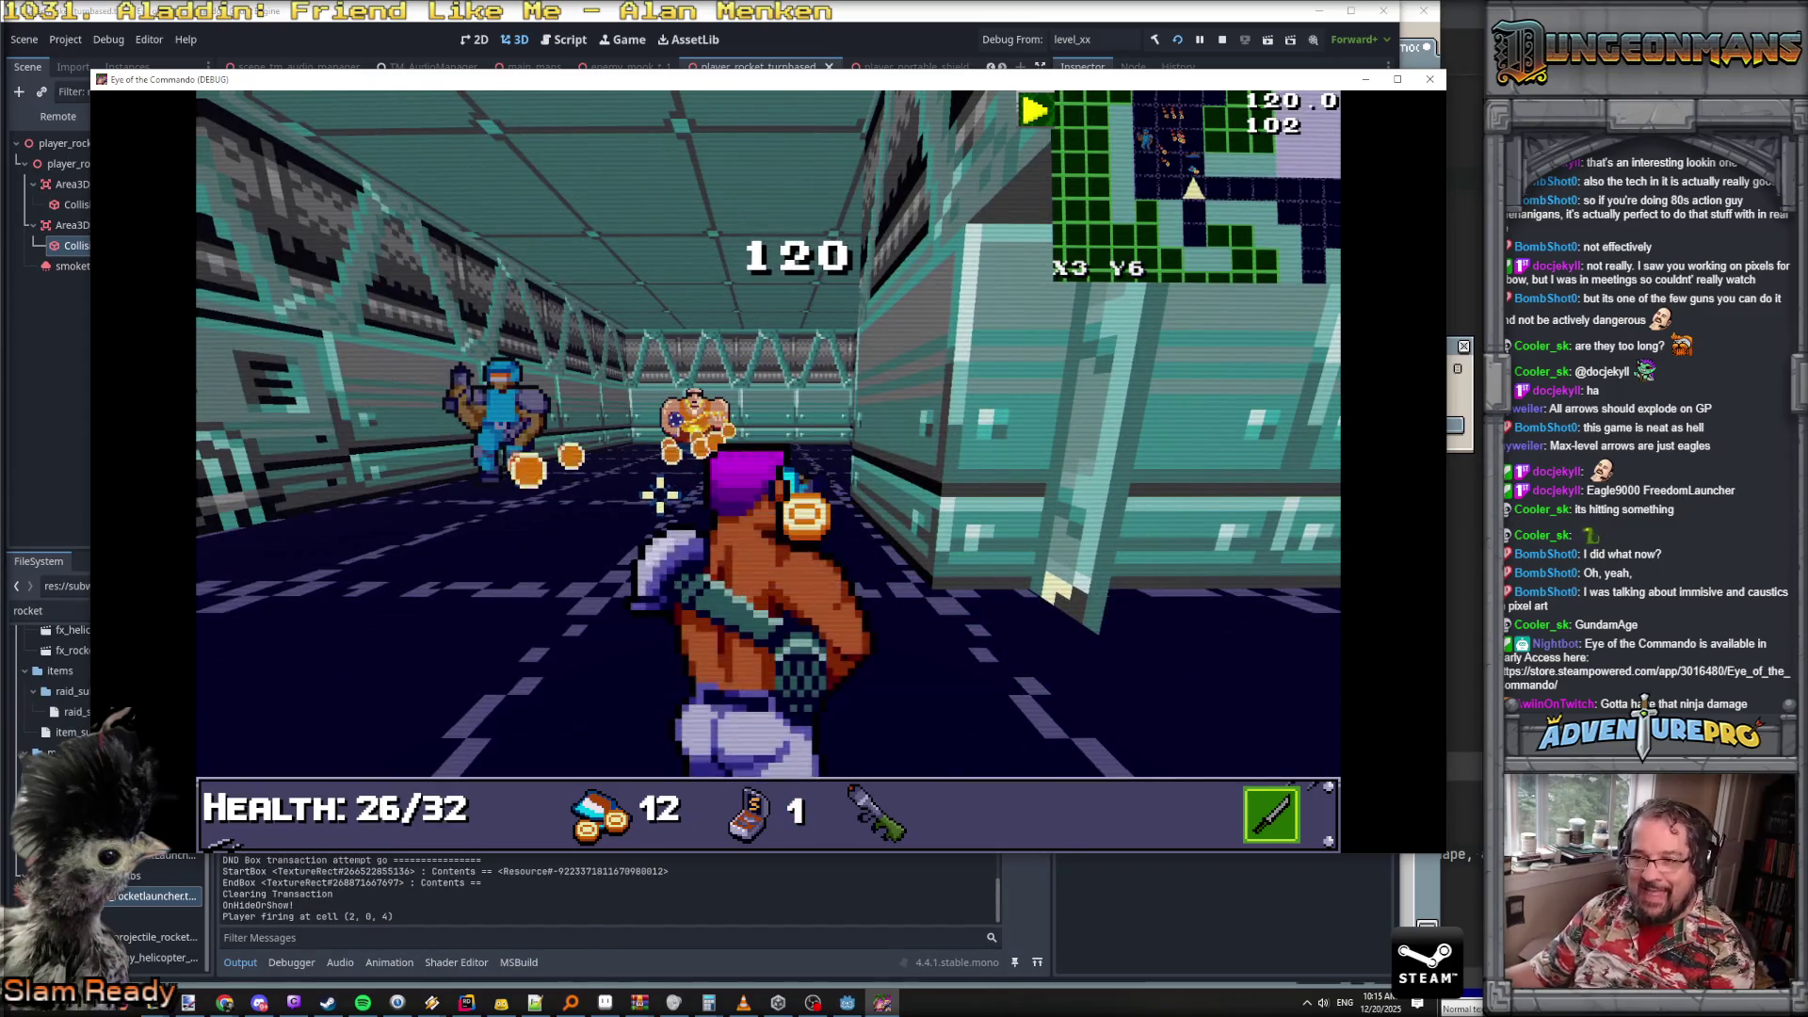
pyautogui.press('a')
pyautogui.press('a')
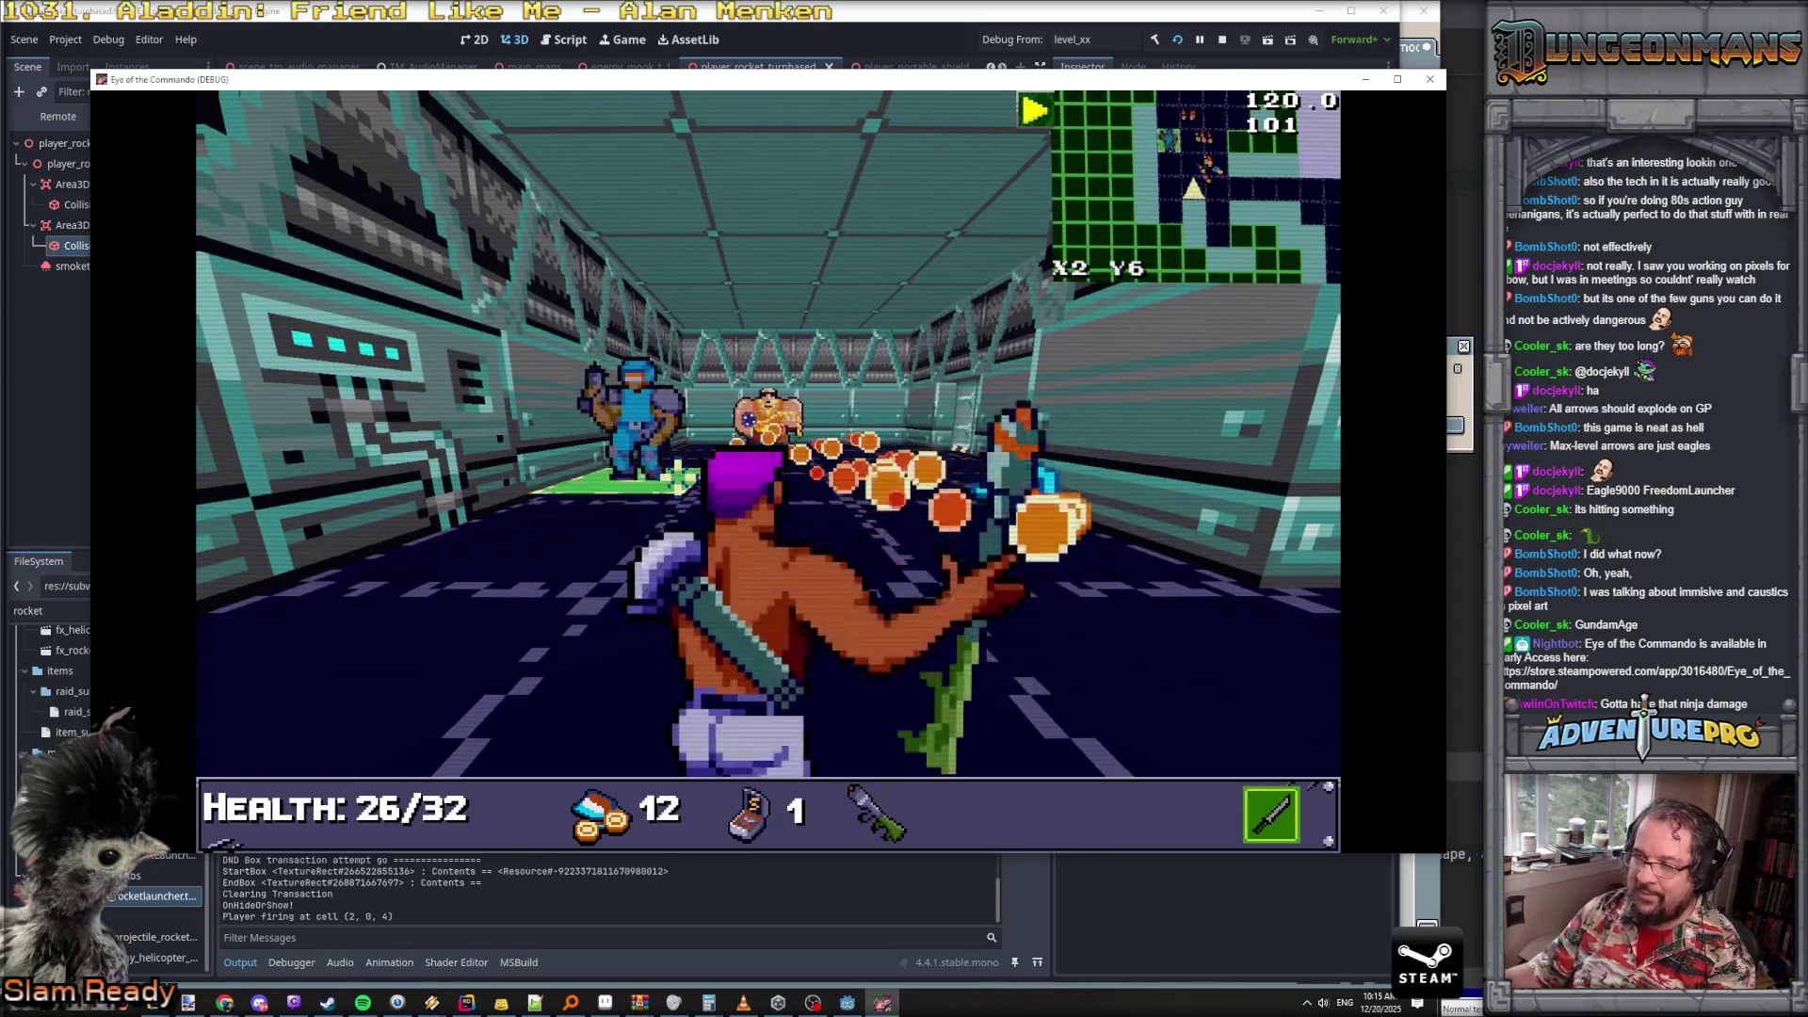
pyautogui.rightClick(730, 485)
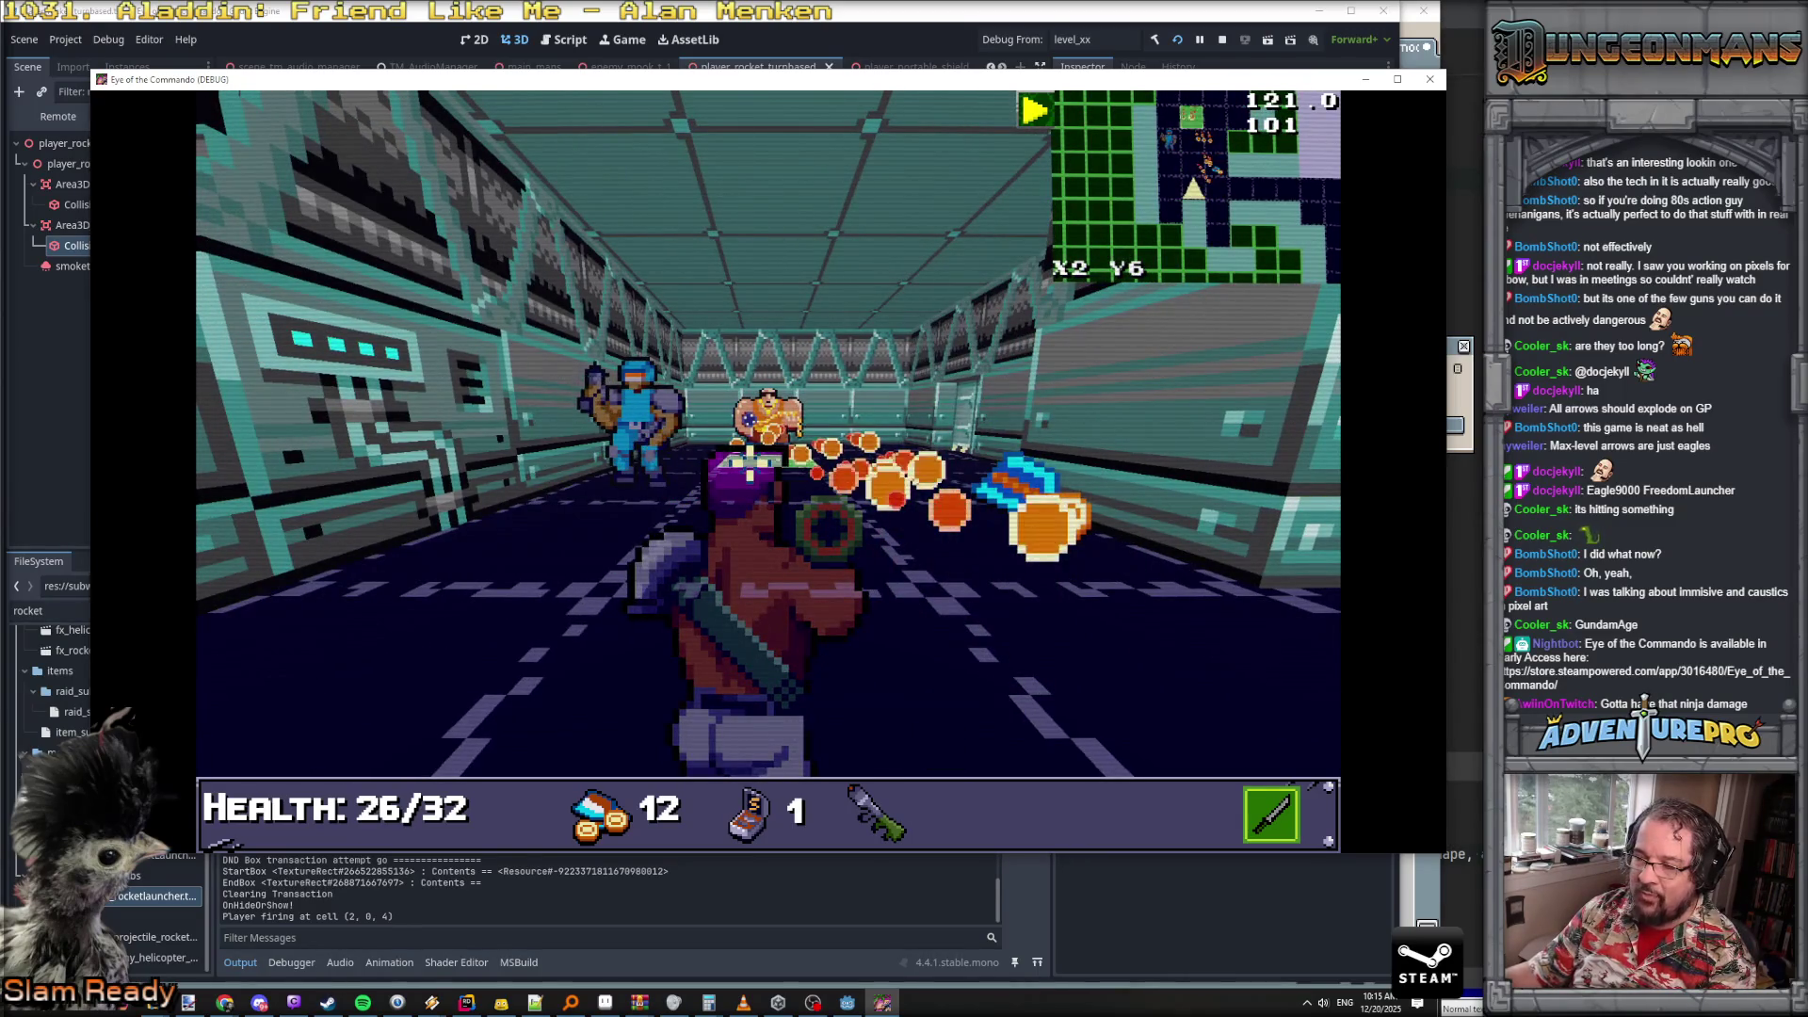
pyautogui.click(827, 527)
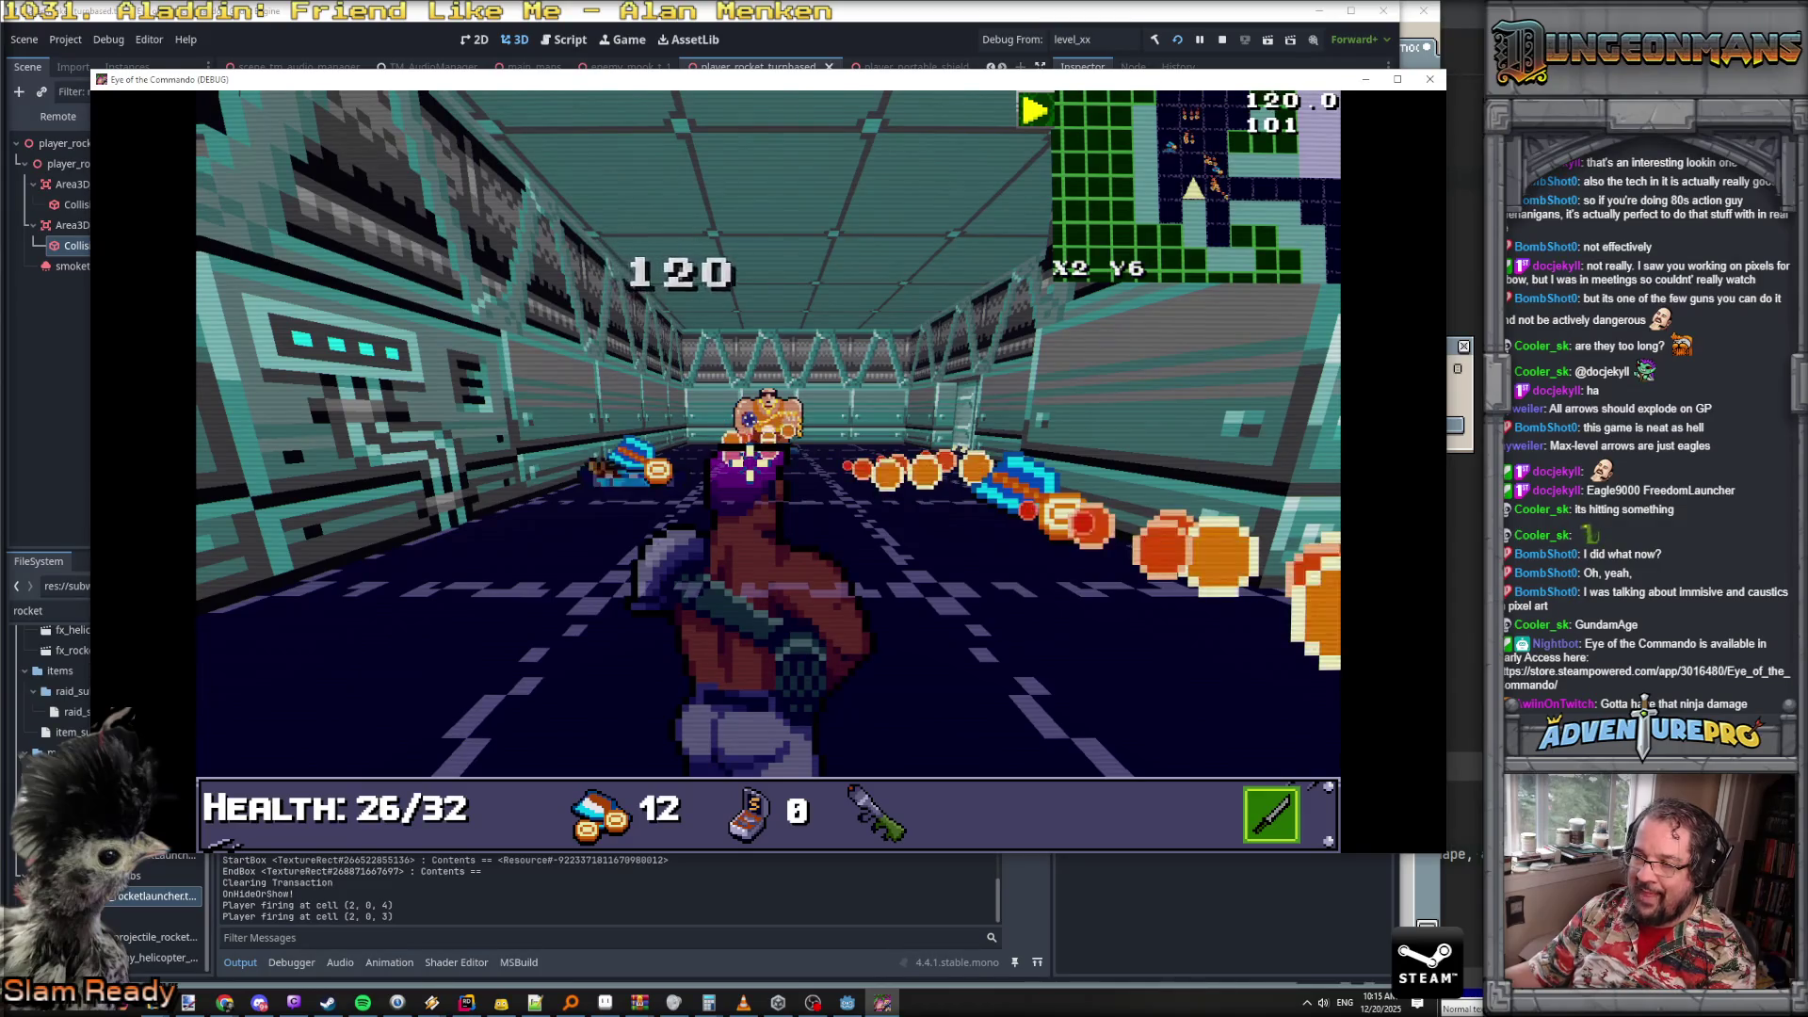
pyautogui.press('w')
pyautogui.press('a')
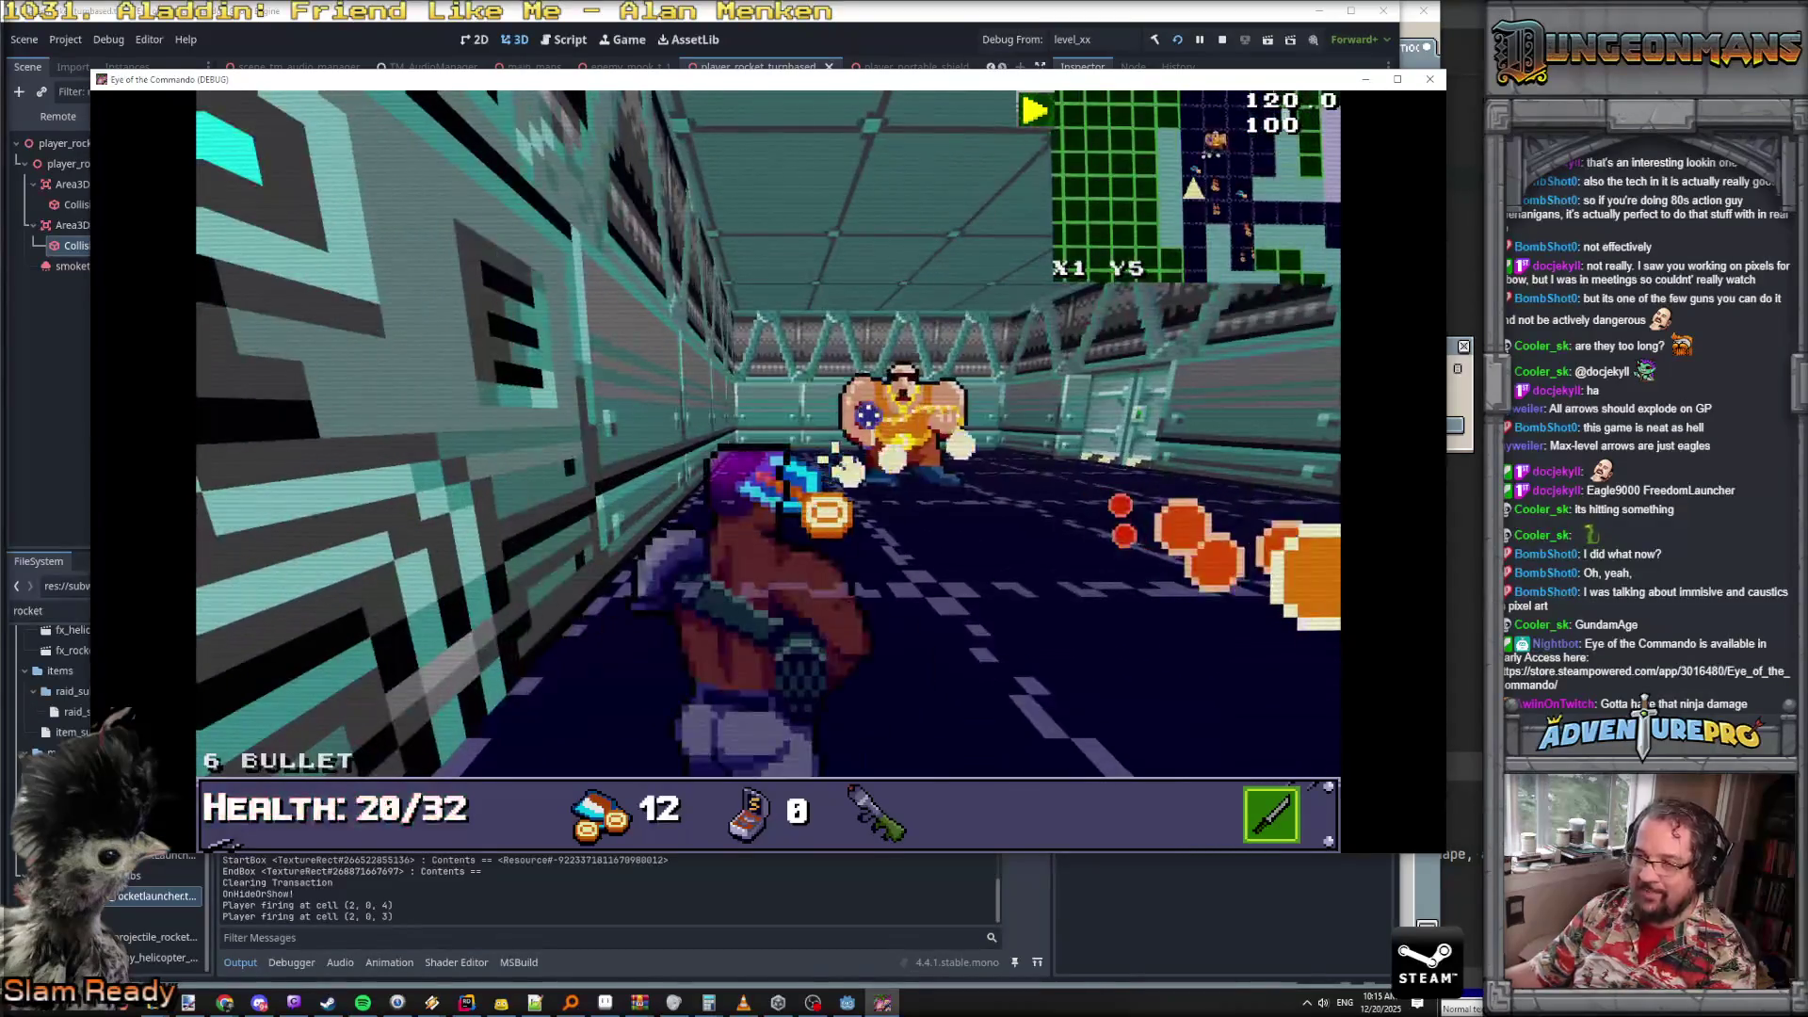
pyautogui.press('s')
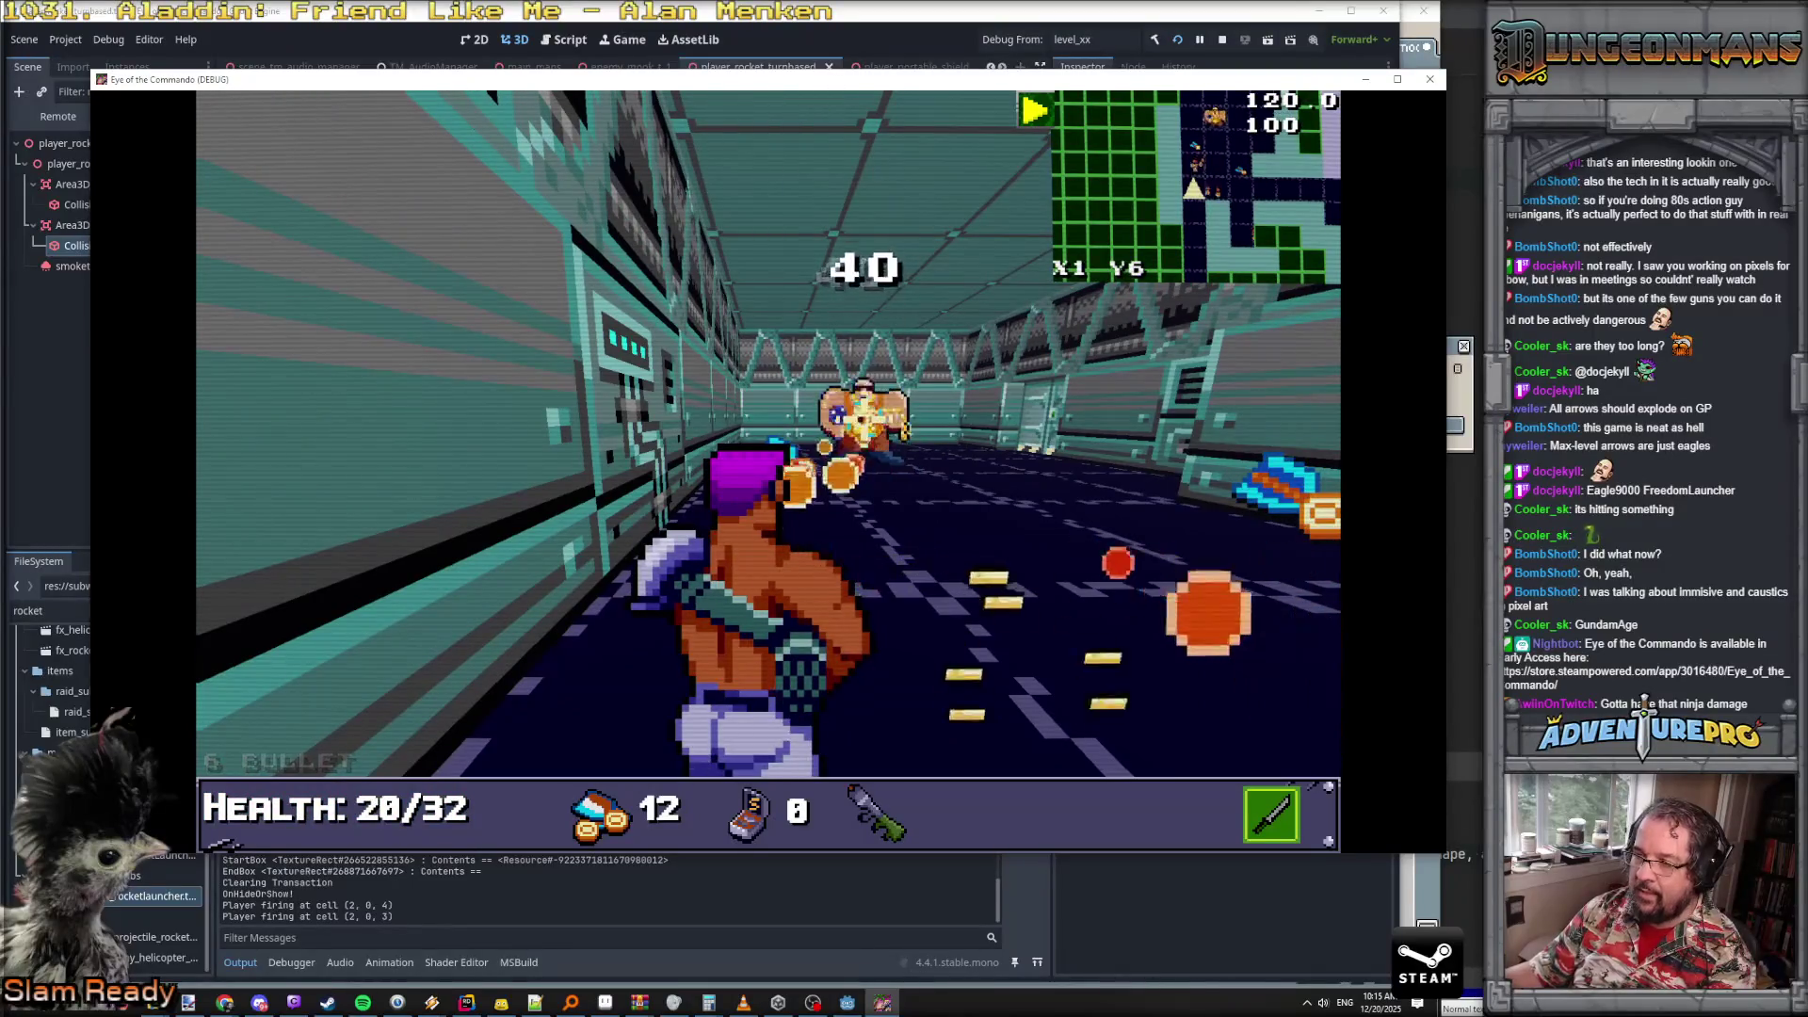
# - Walk down the long corridor, through the door, and pick up the Blue Keycard
pyautogui.press('d')
pyautogui.press('d')
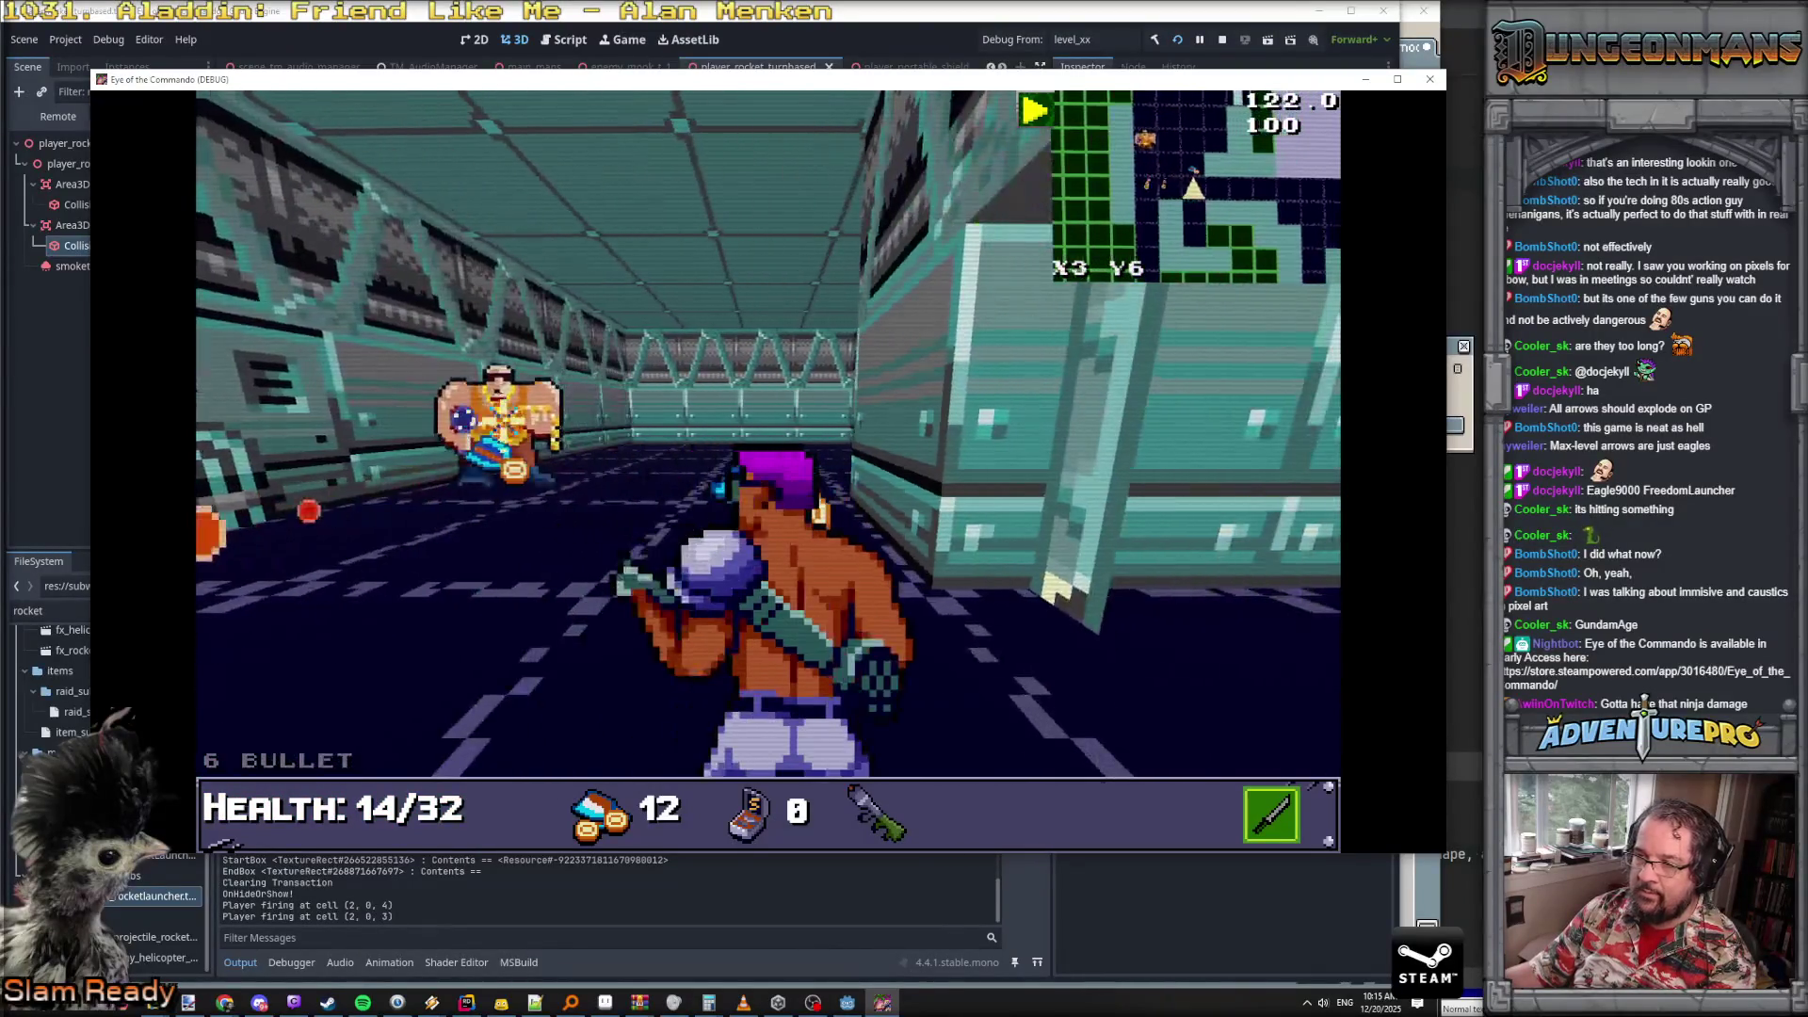
pyautogui.press('a')
pyautogui.press('a')
pyautogui.press('w')
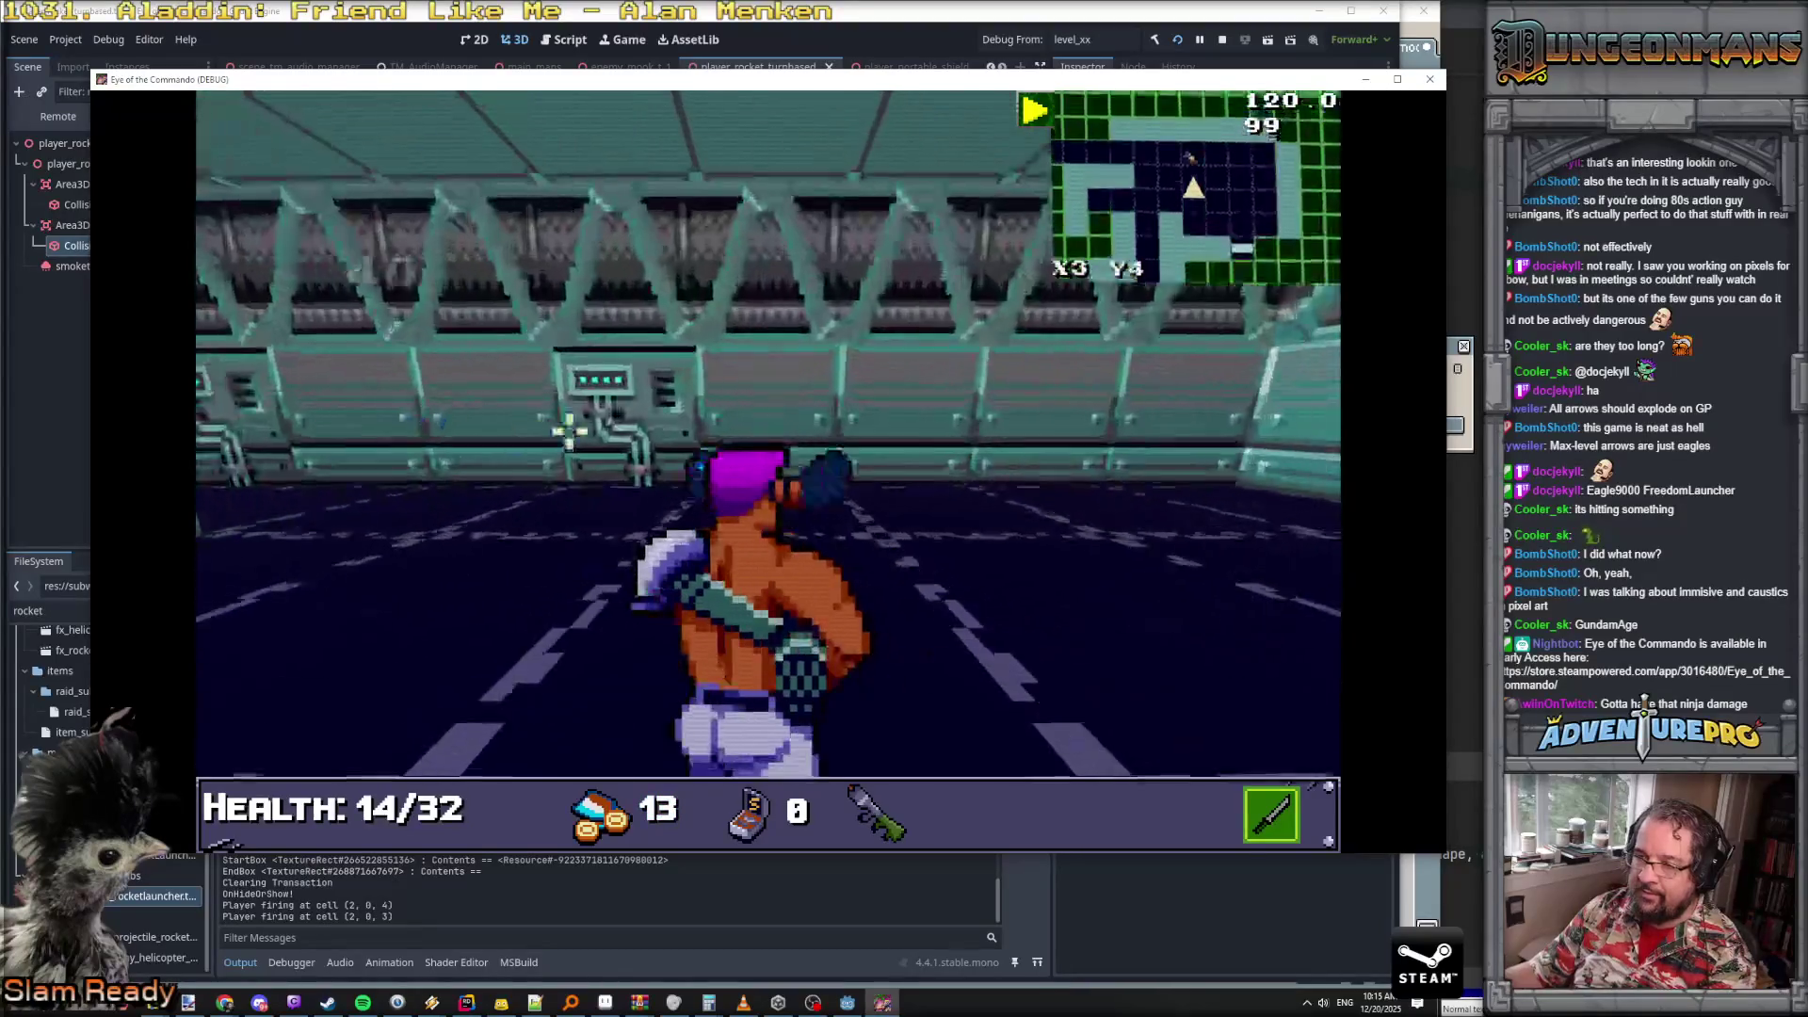
pyautogui.press('w')
pyautogui.press('d')
pyautogui.press('w')
pyautogui.press('w')
pyautogui.press('w')
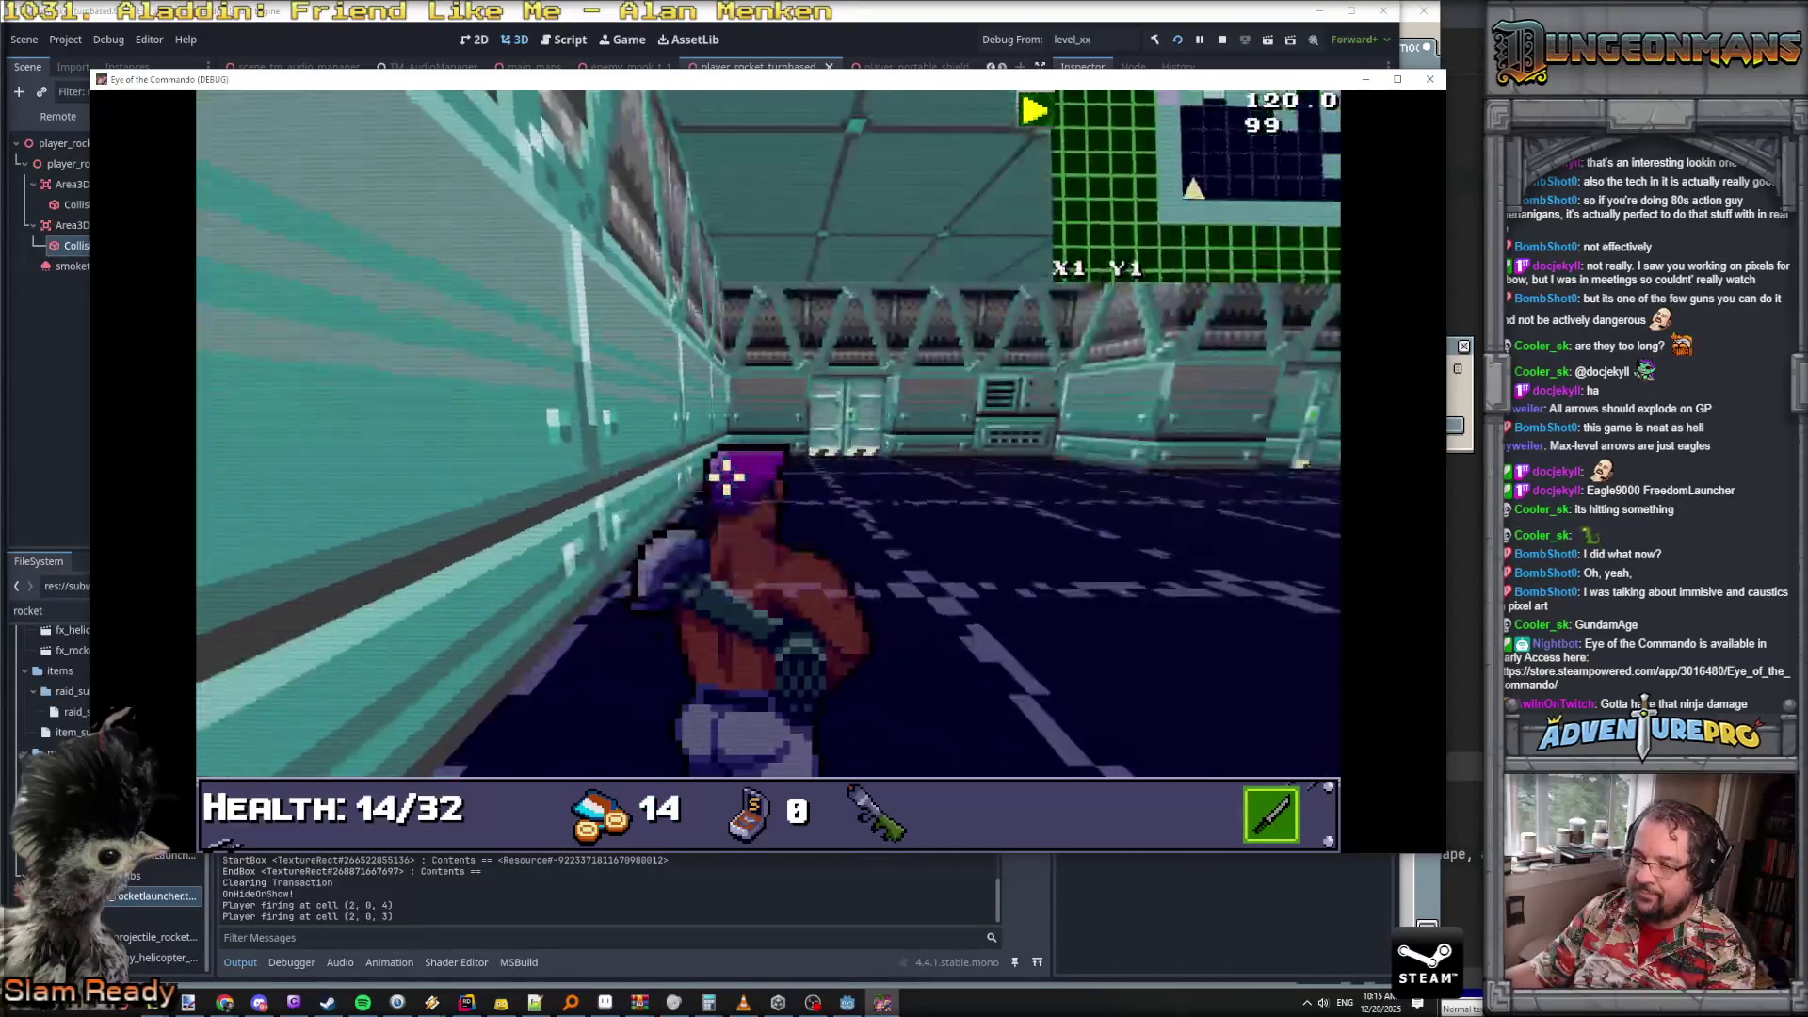
pyautogui.press('w')
pyautogui.press('w')
pyautogui.press('w')
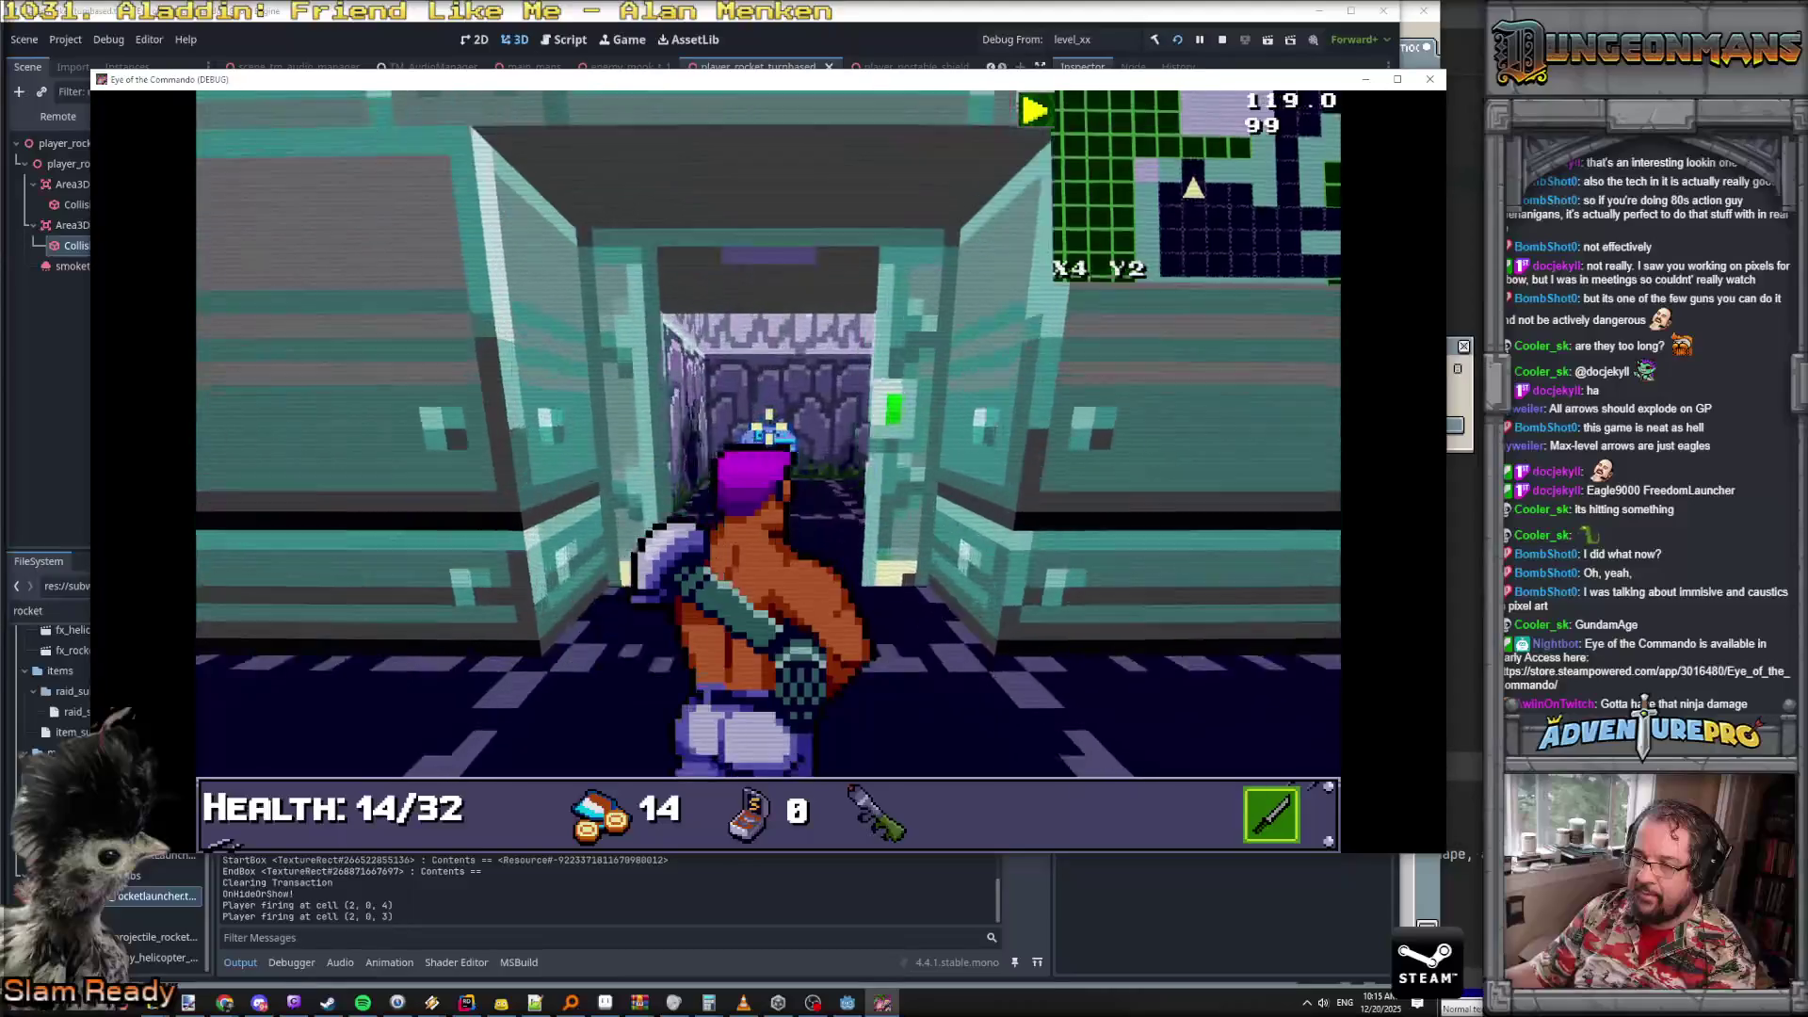
pyautogui.press('w')
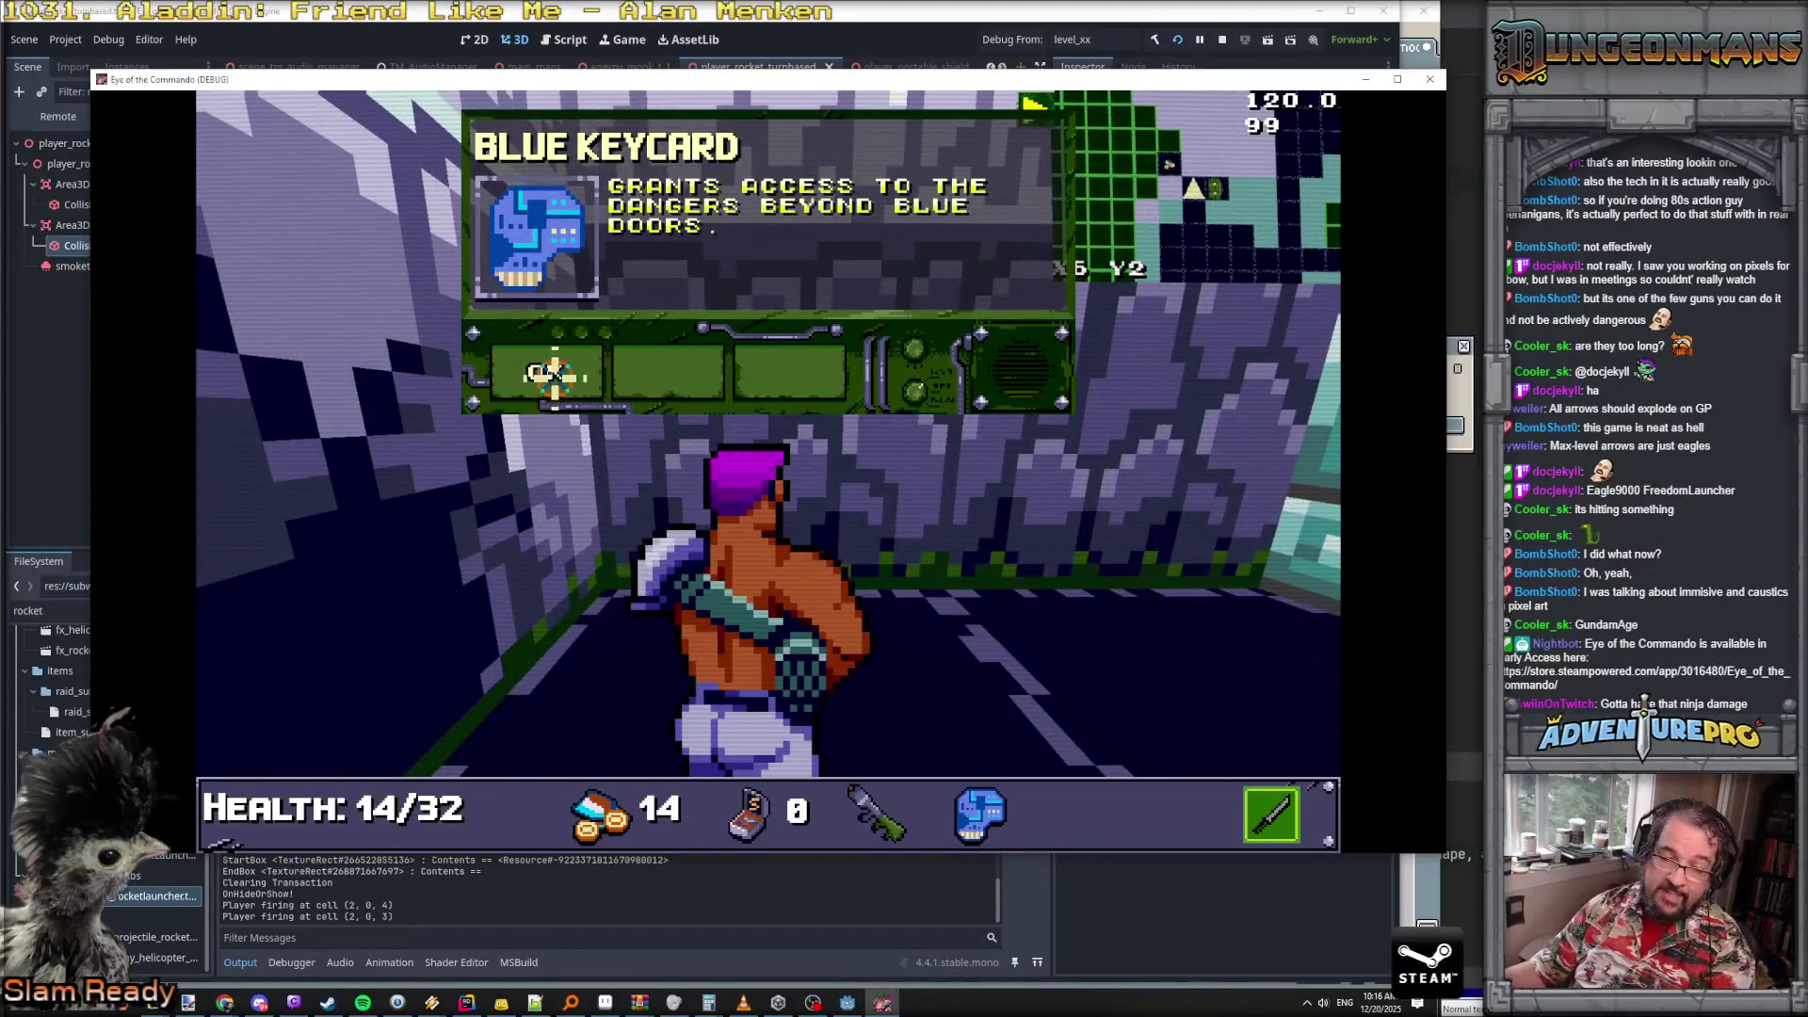
# - Collect the Shades of War from the safe and look over the equipment screen
pyautogui.press('e')
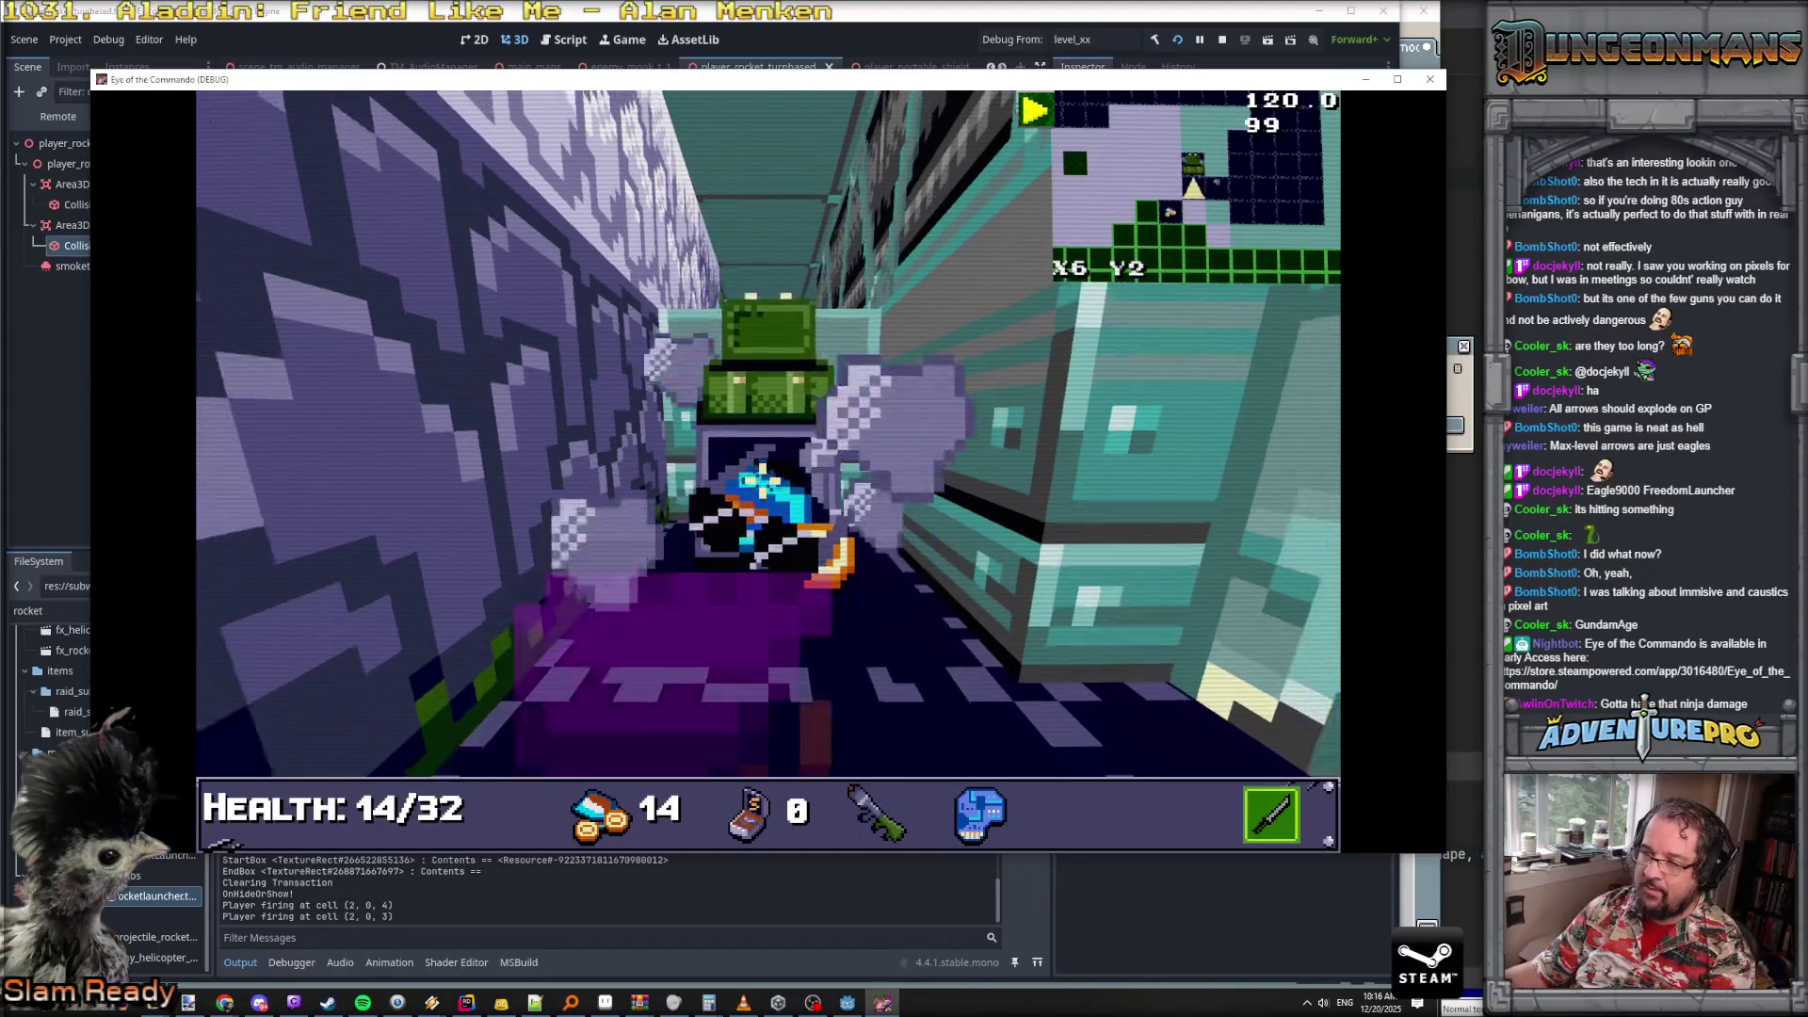
pyautogui.press('w')
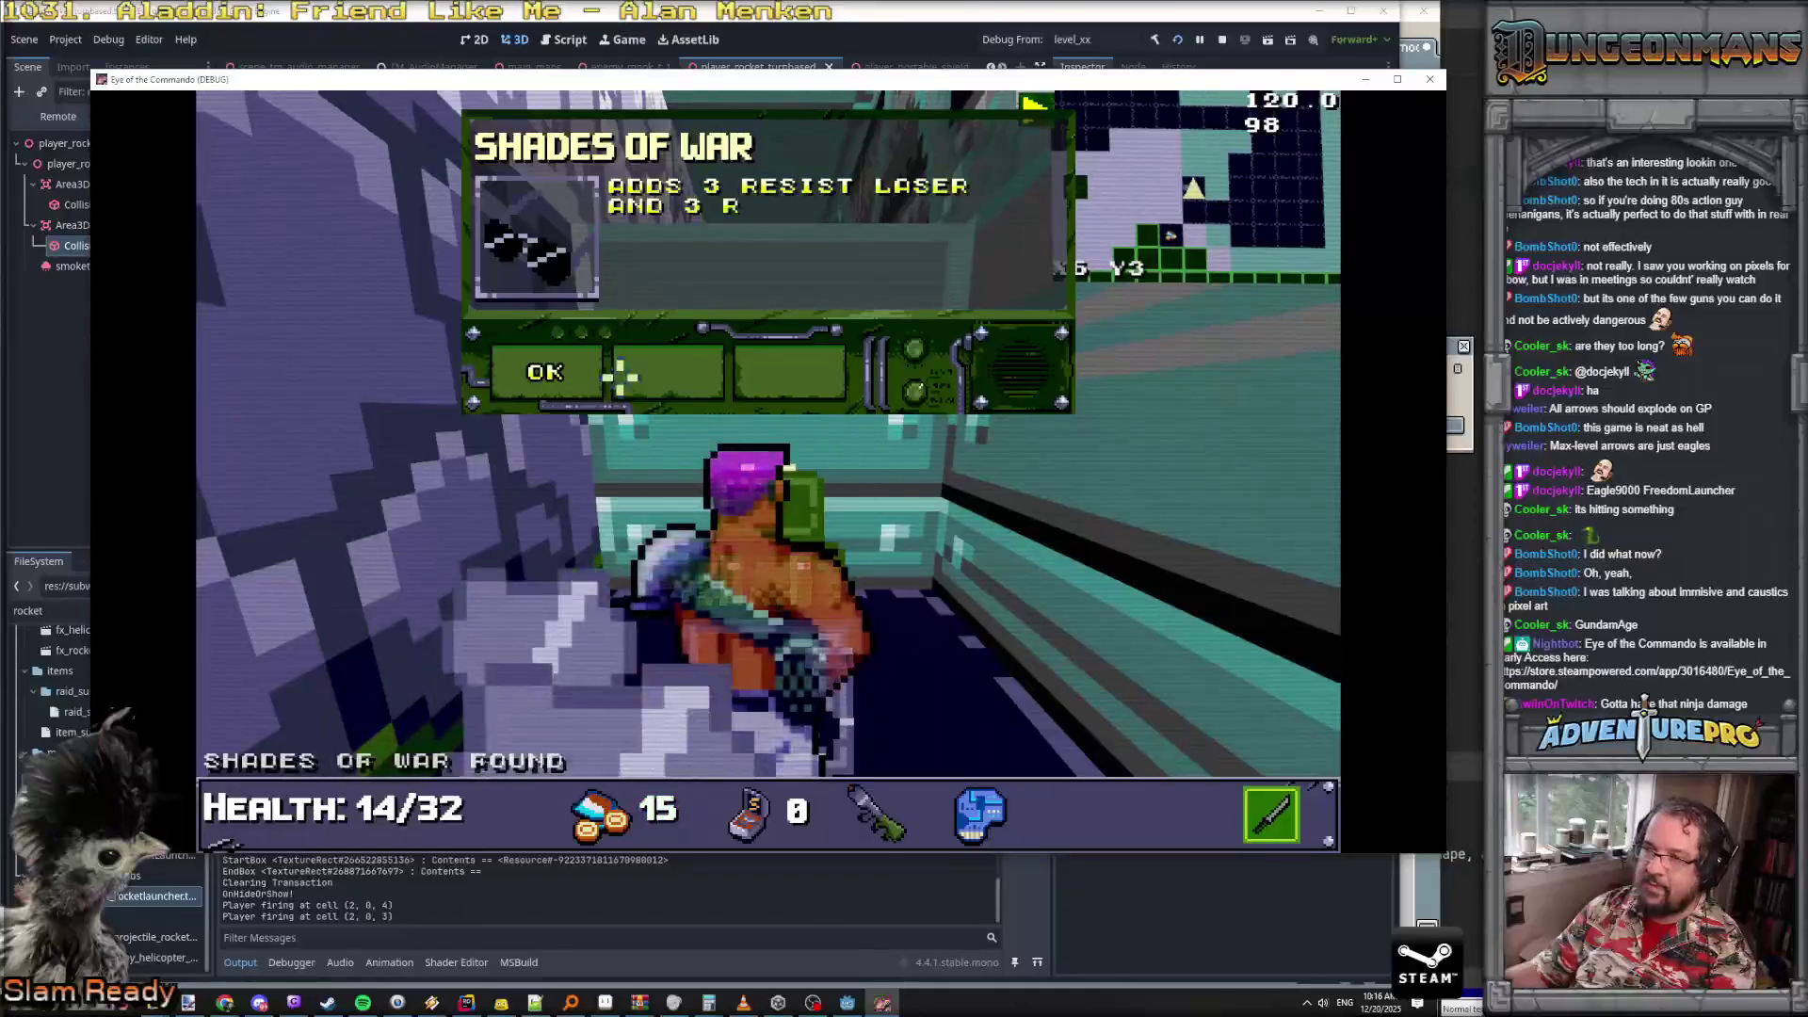
pyautogui.click(559, 373)
pyautogui.press('i')
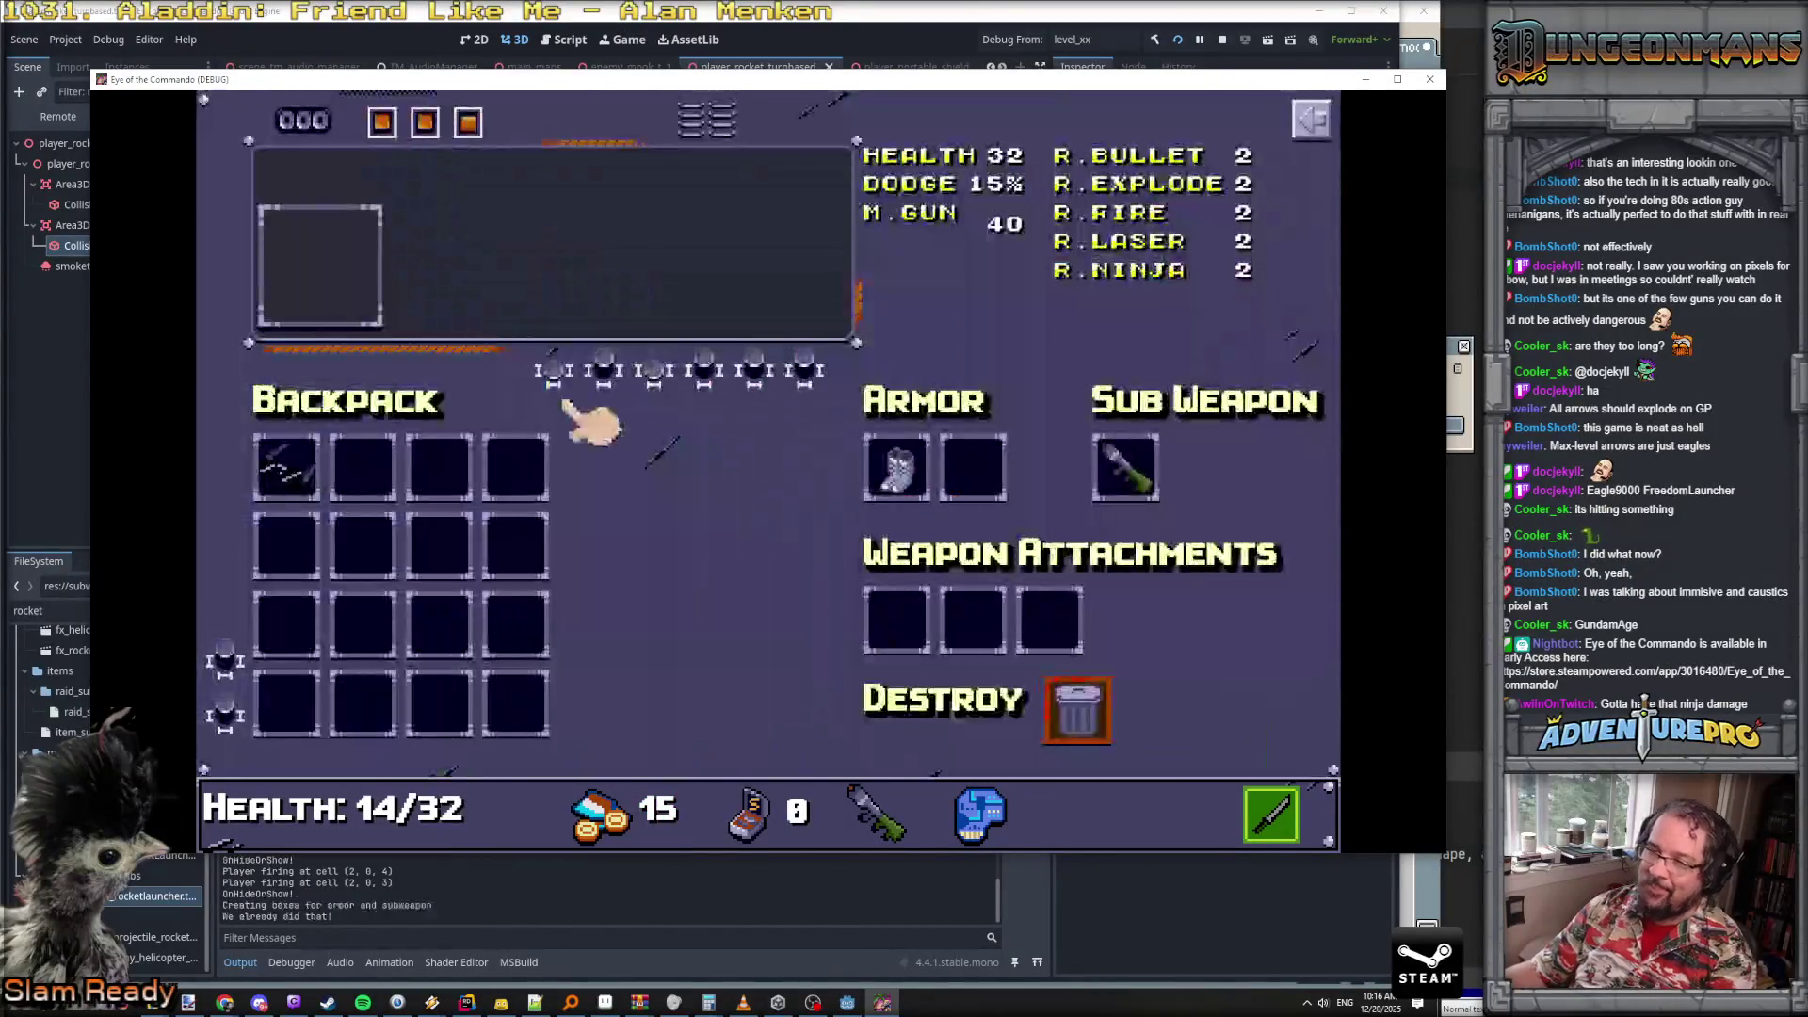
pyautogui.click(288, 473)
# - Close the inventory and blast through the cracked stone wall into the secret area
pyautogui.press('i')
pyautogui.press('e')
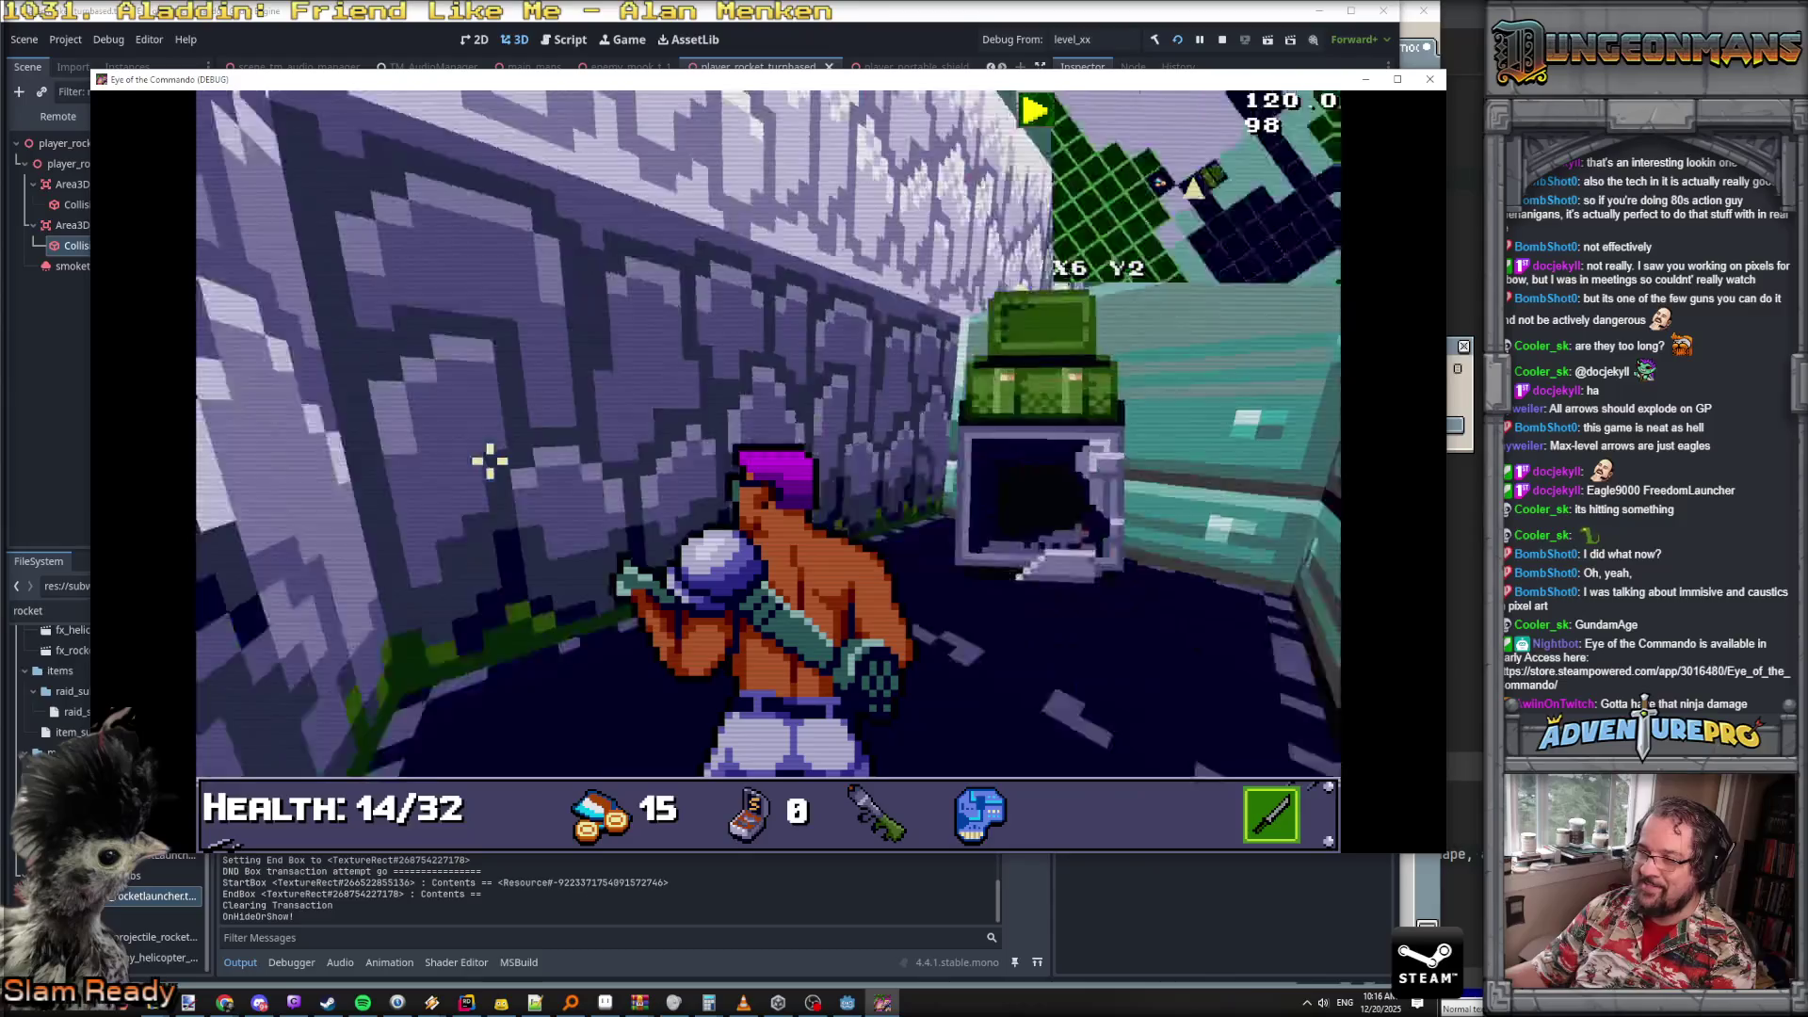
pyautogui.click(557, 451)
pyautogui.press('w')
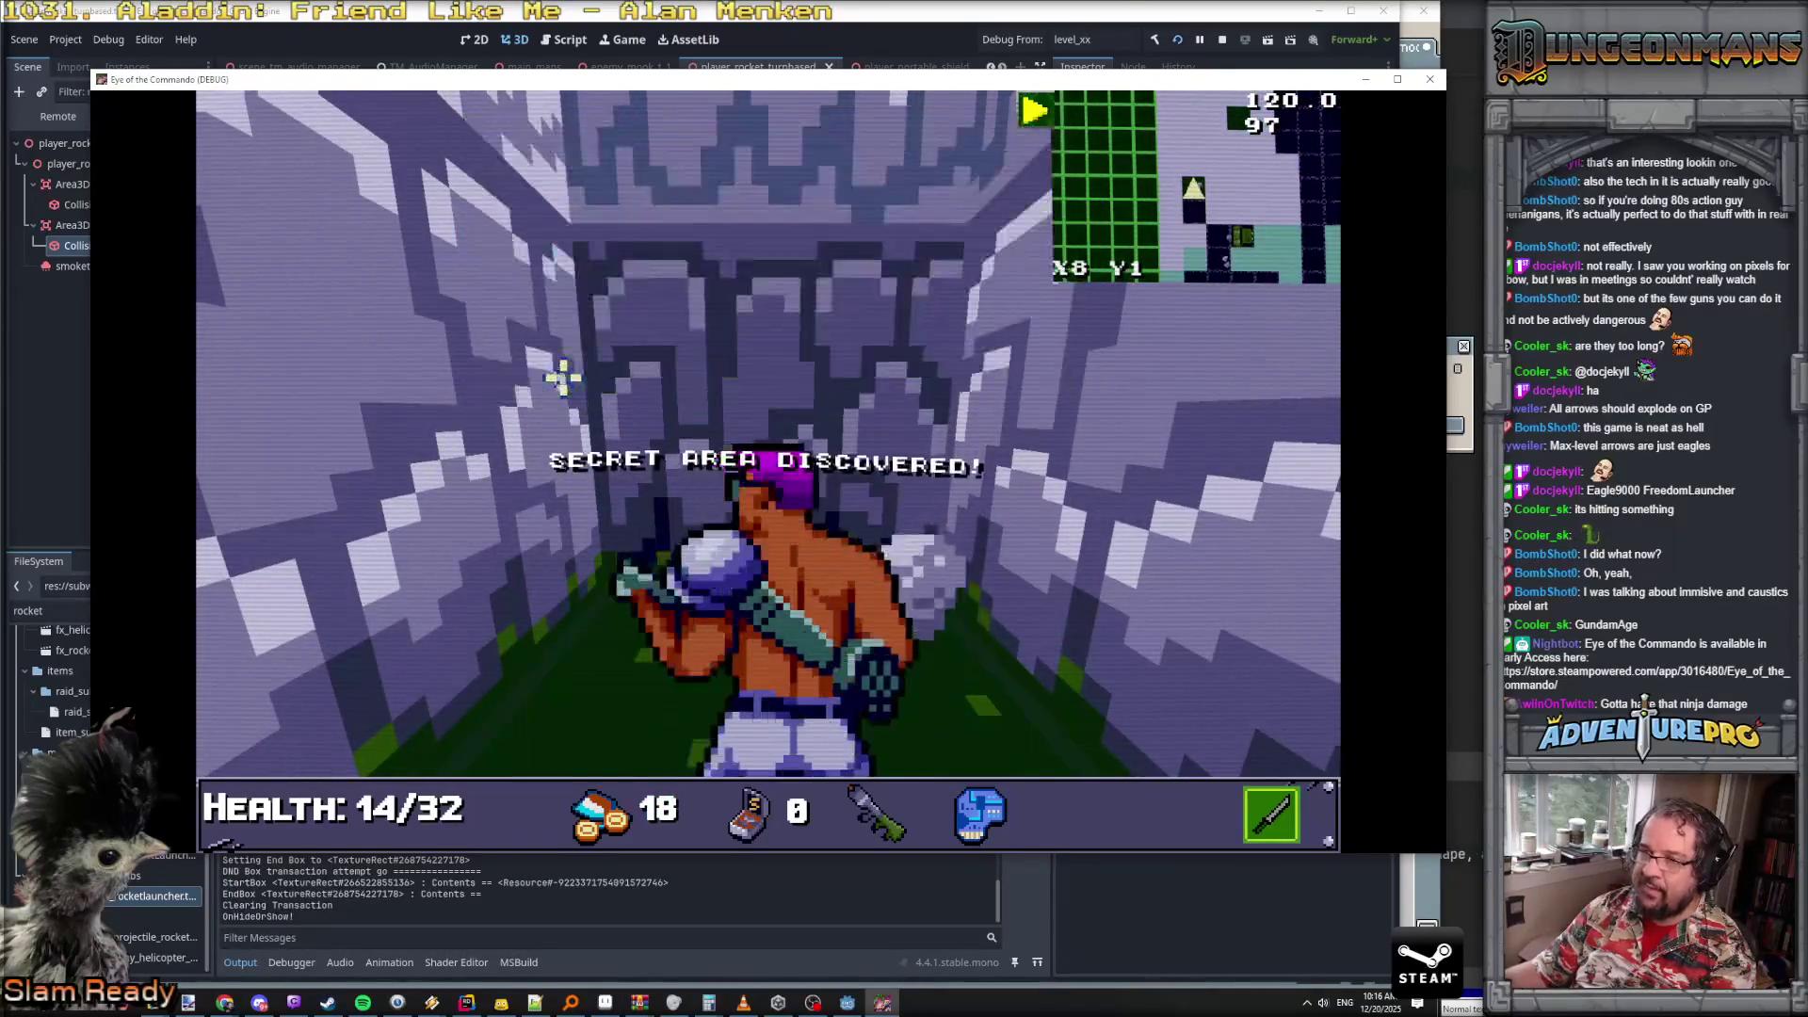
pyautogui.press('w')
pyautogui.press('w')
pyautogui.press('w')
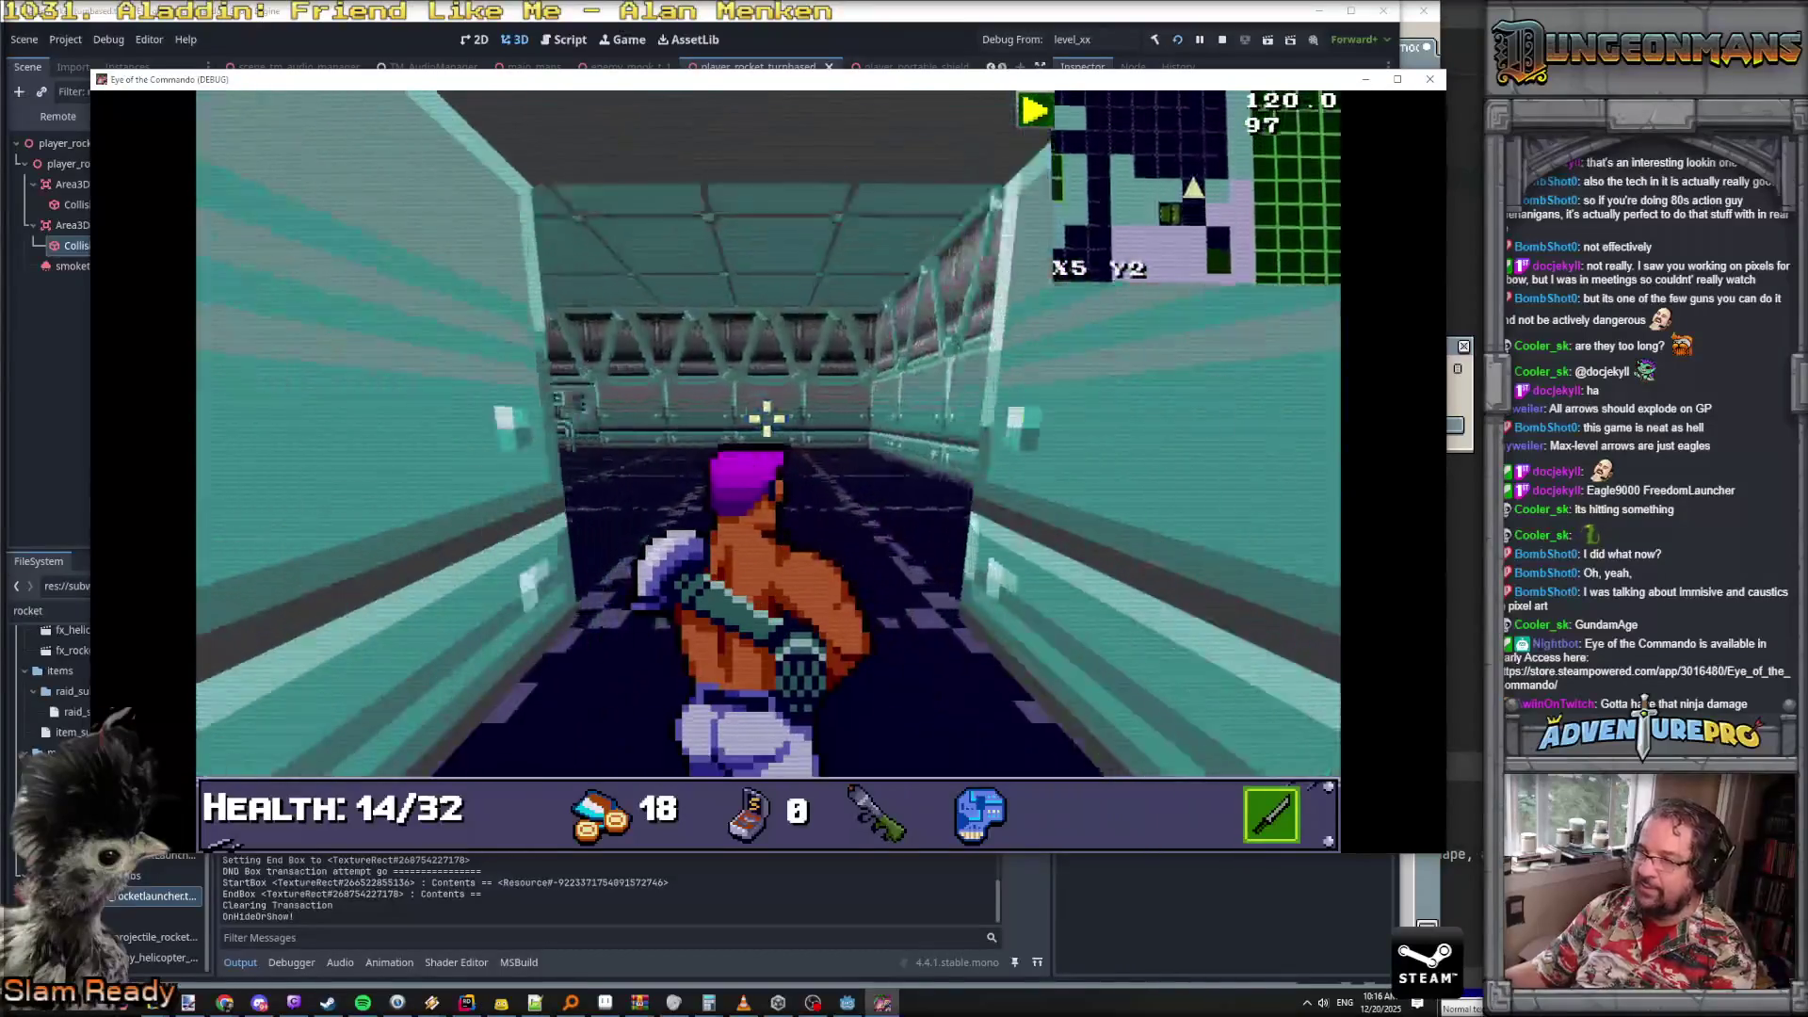
# - Walk the teal corridors to the large doorway and out into the courtyard
pyautogui.press('a')
pyautogui.press('w')
pyautogui.press('w')
pyautogui.press('d')
pyautogui.press('w')
pyautogui.press('w')
pyautogui.press('w')
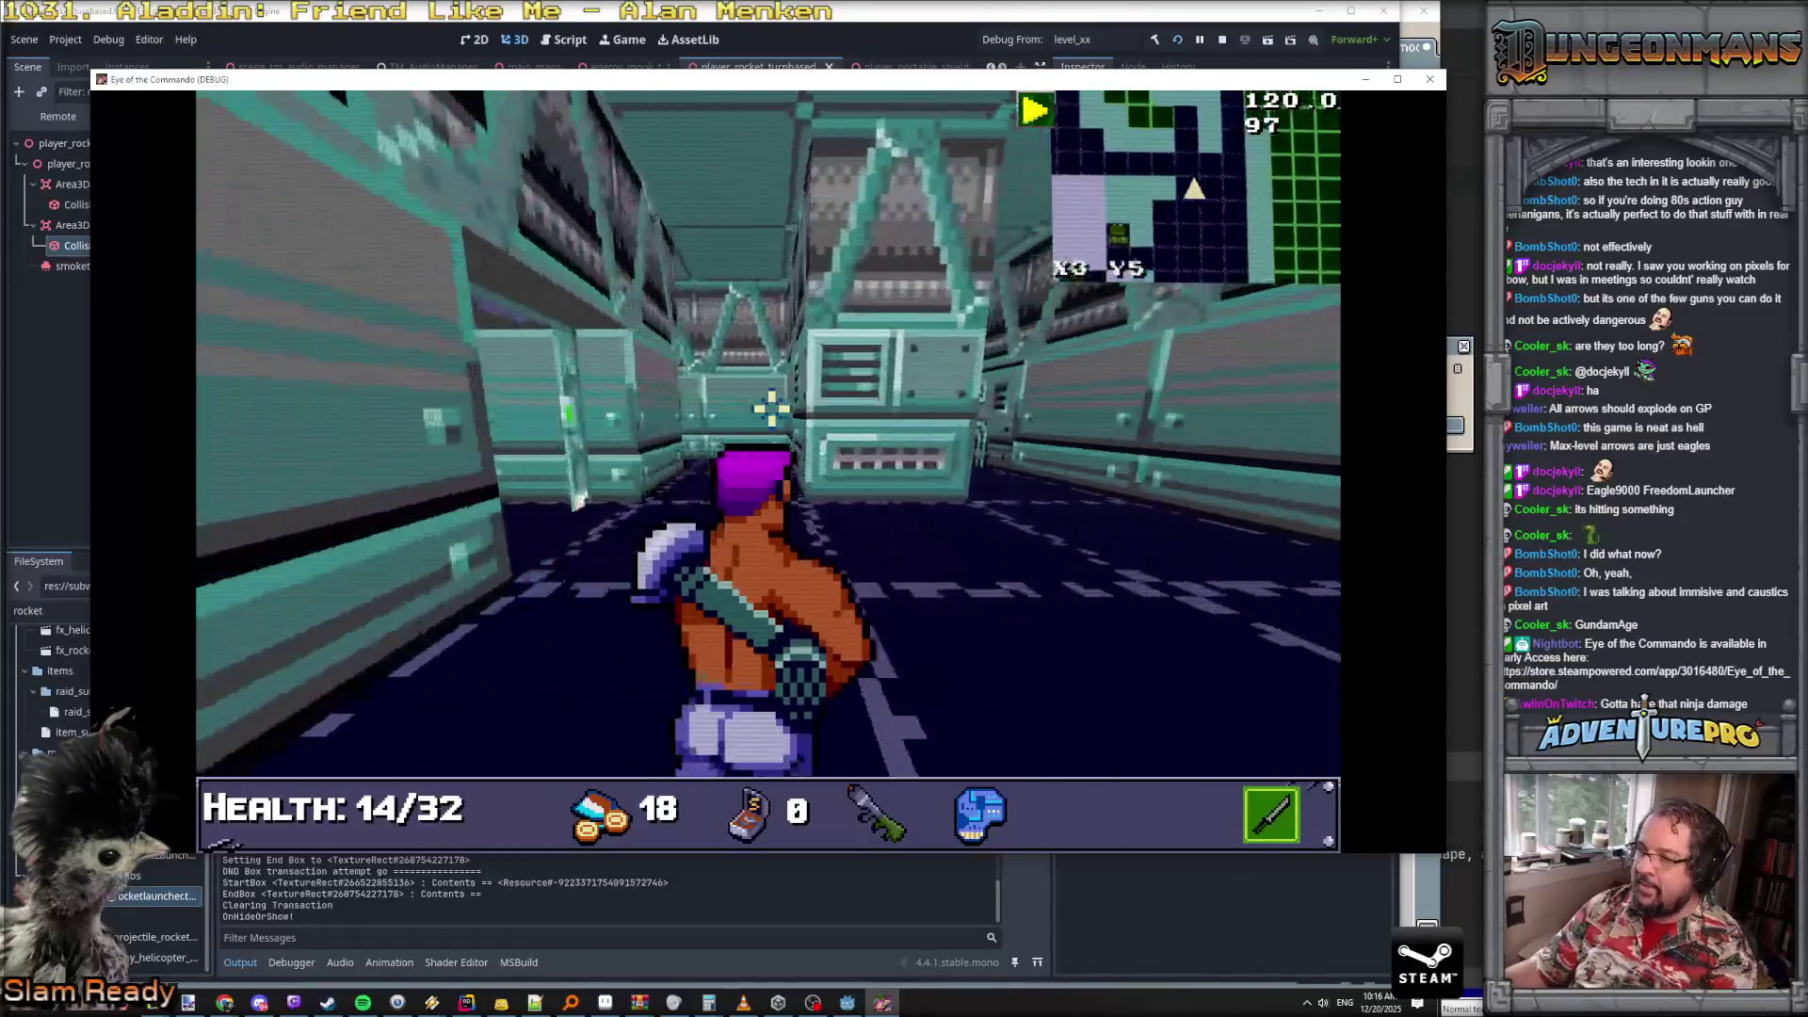
pyautogui.press('w')
pyautogui.press('w')
pyautogui.press('a')
pyautogui.press('w')
pyautogui.press('w')
pyautogui.press('d')
pyautogui.press('w')
pyautogui.press('w')
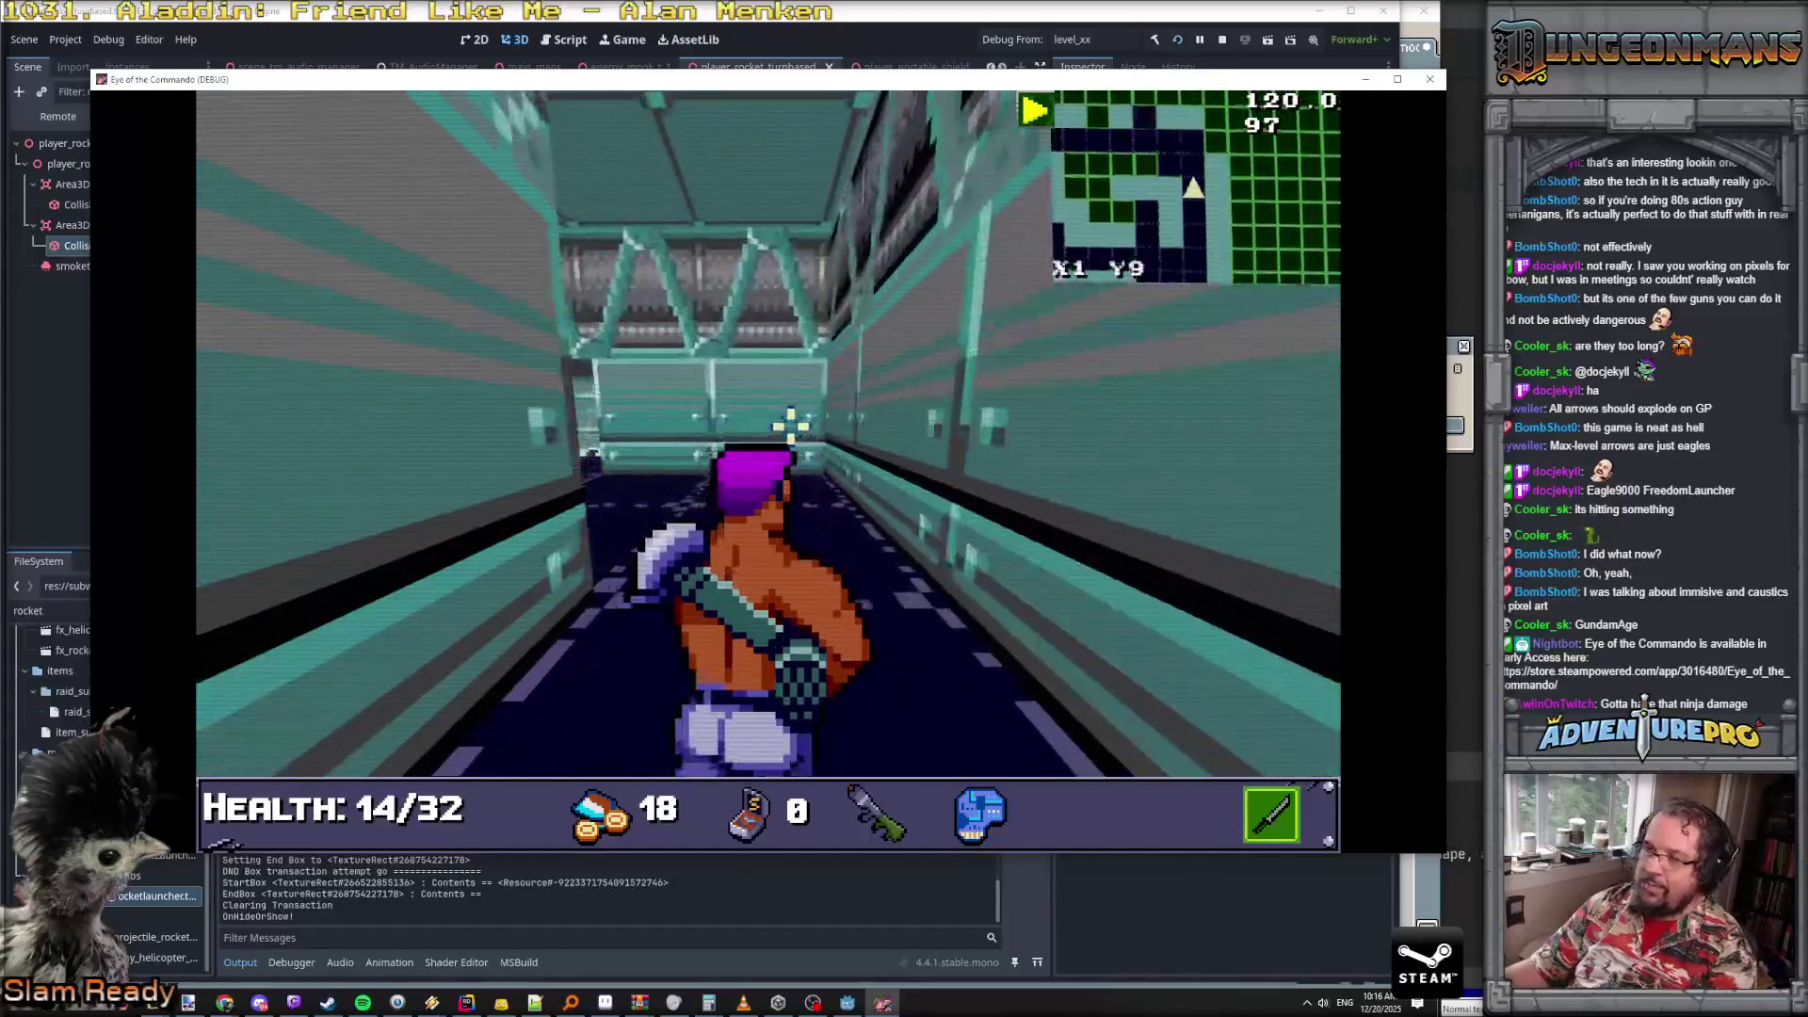
pyautogui.press('w')
pyautogui.press('d')
pyautogui.press('w')
pyautogui.press('w')
pyautogui.press('a')
pyautogui.press('w')
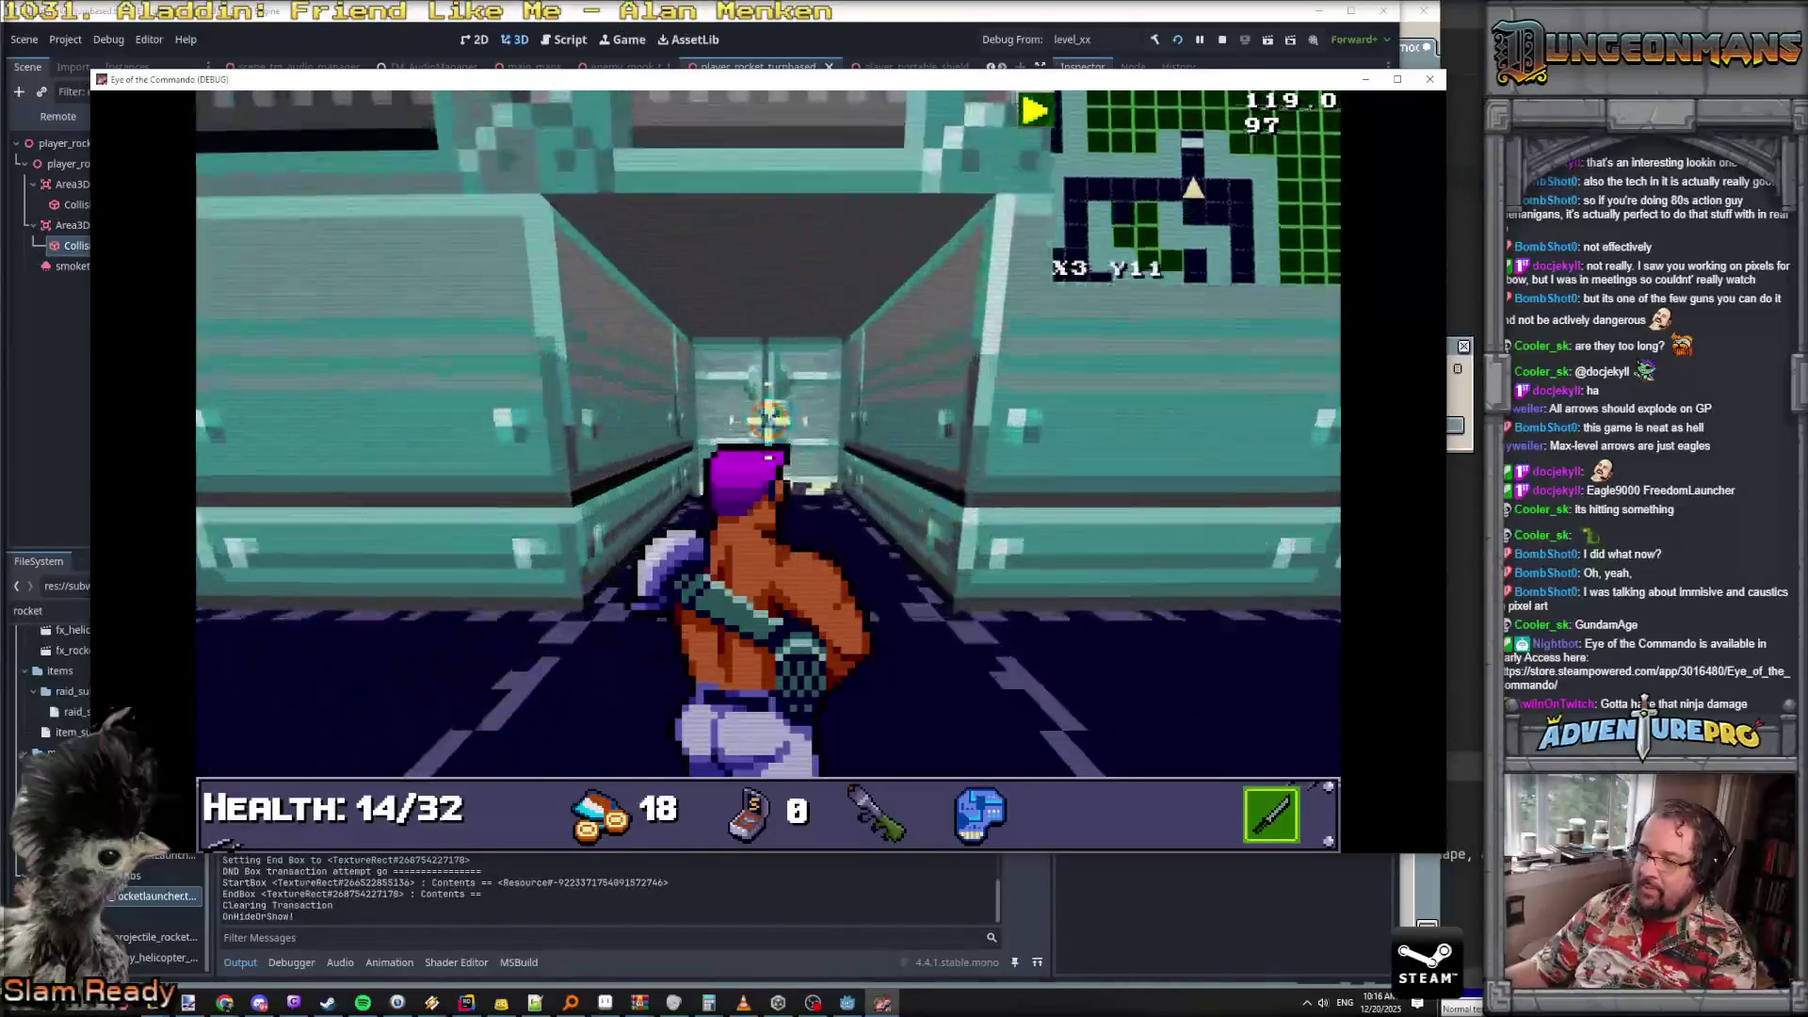
pyautogui.press('w')
pyautogui.press('w')
pyautogui.press('w')
# - Reach the yellow shop door and buy the medkit, bringing health to 30/32
pyautogui.press('w')
pyautogui.press('d')
pyautogui.press('w')
pyautogui.press('w')
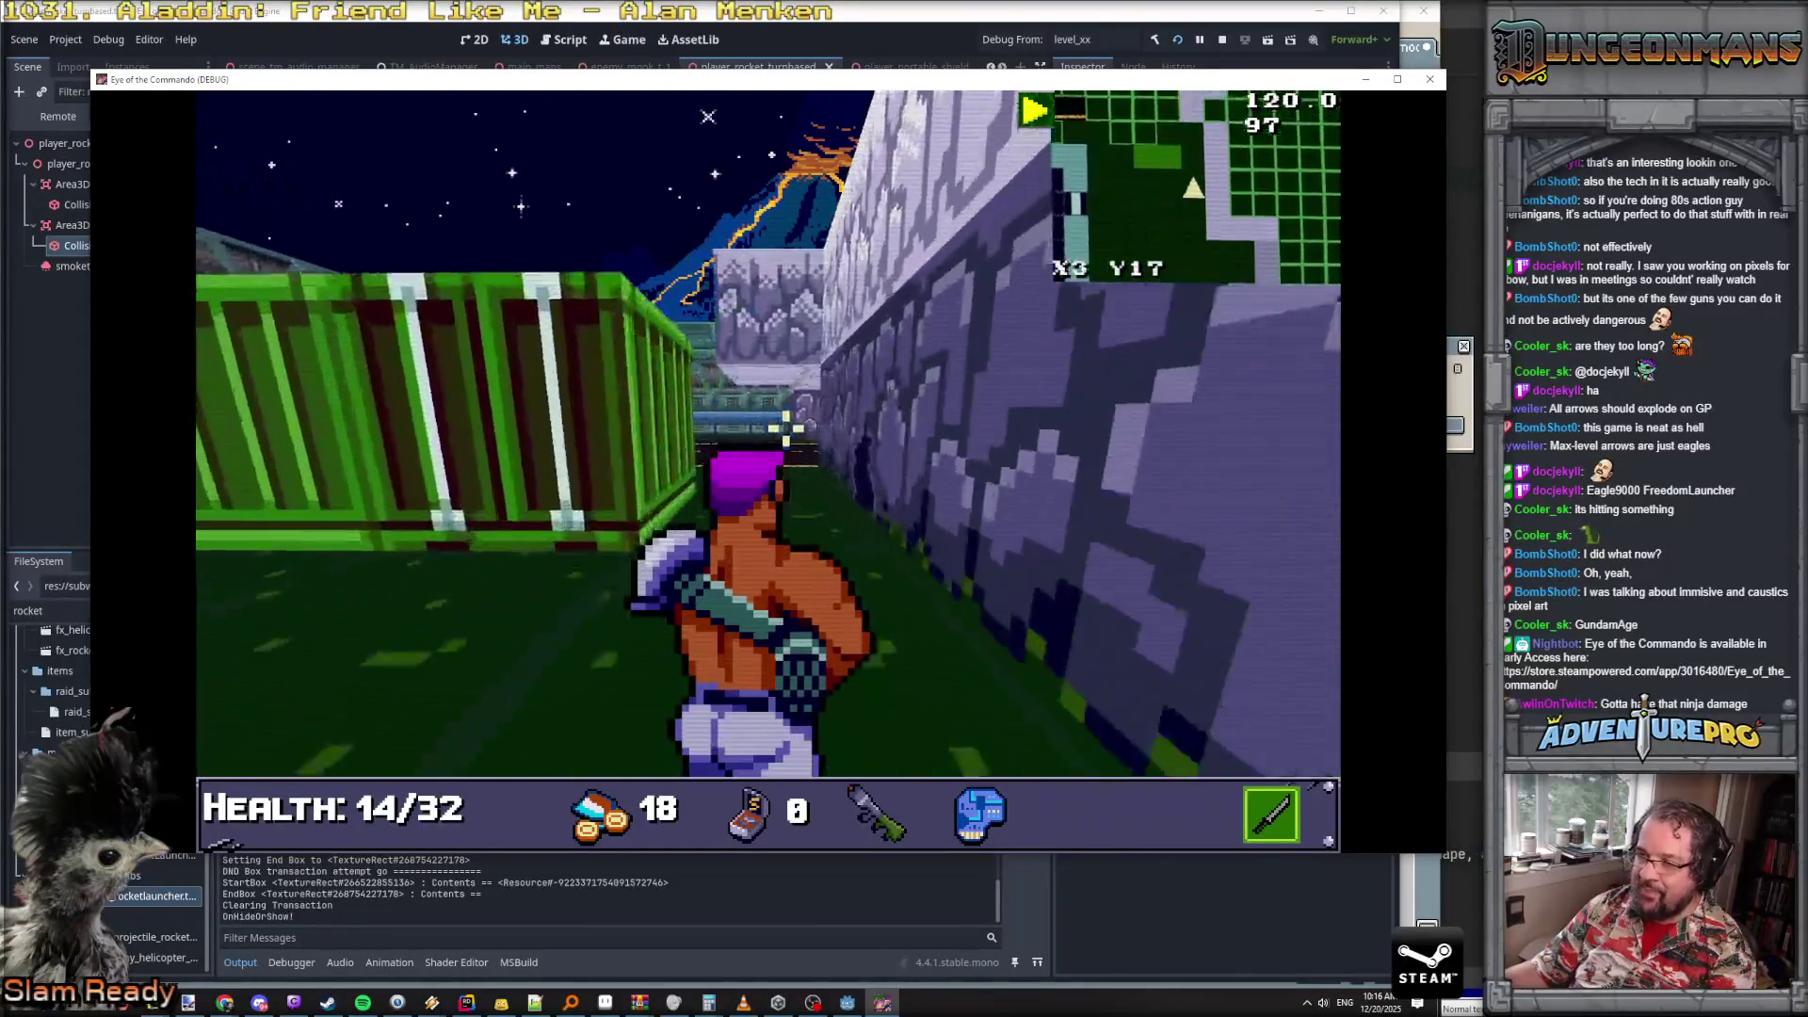
pyautogui.press('w')
pyautogui.press('w')
pyautogui.press('d')
pyautogui.press('space')
pyautogui.press('w')
pyautogui.press('w')
pyautogui.press('w')
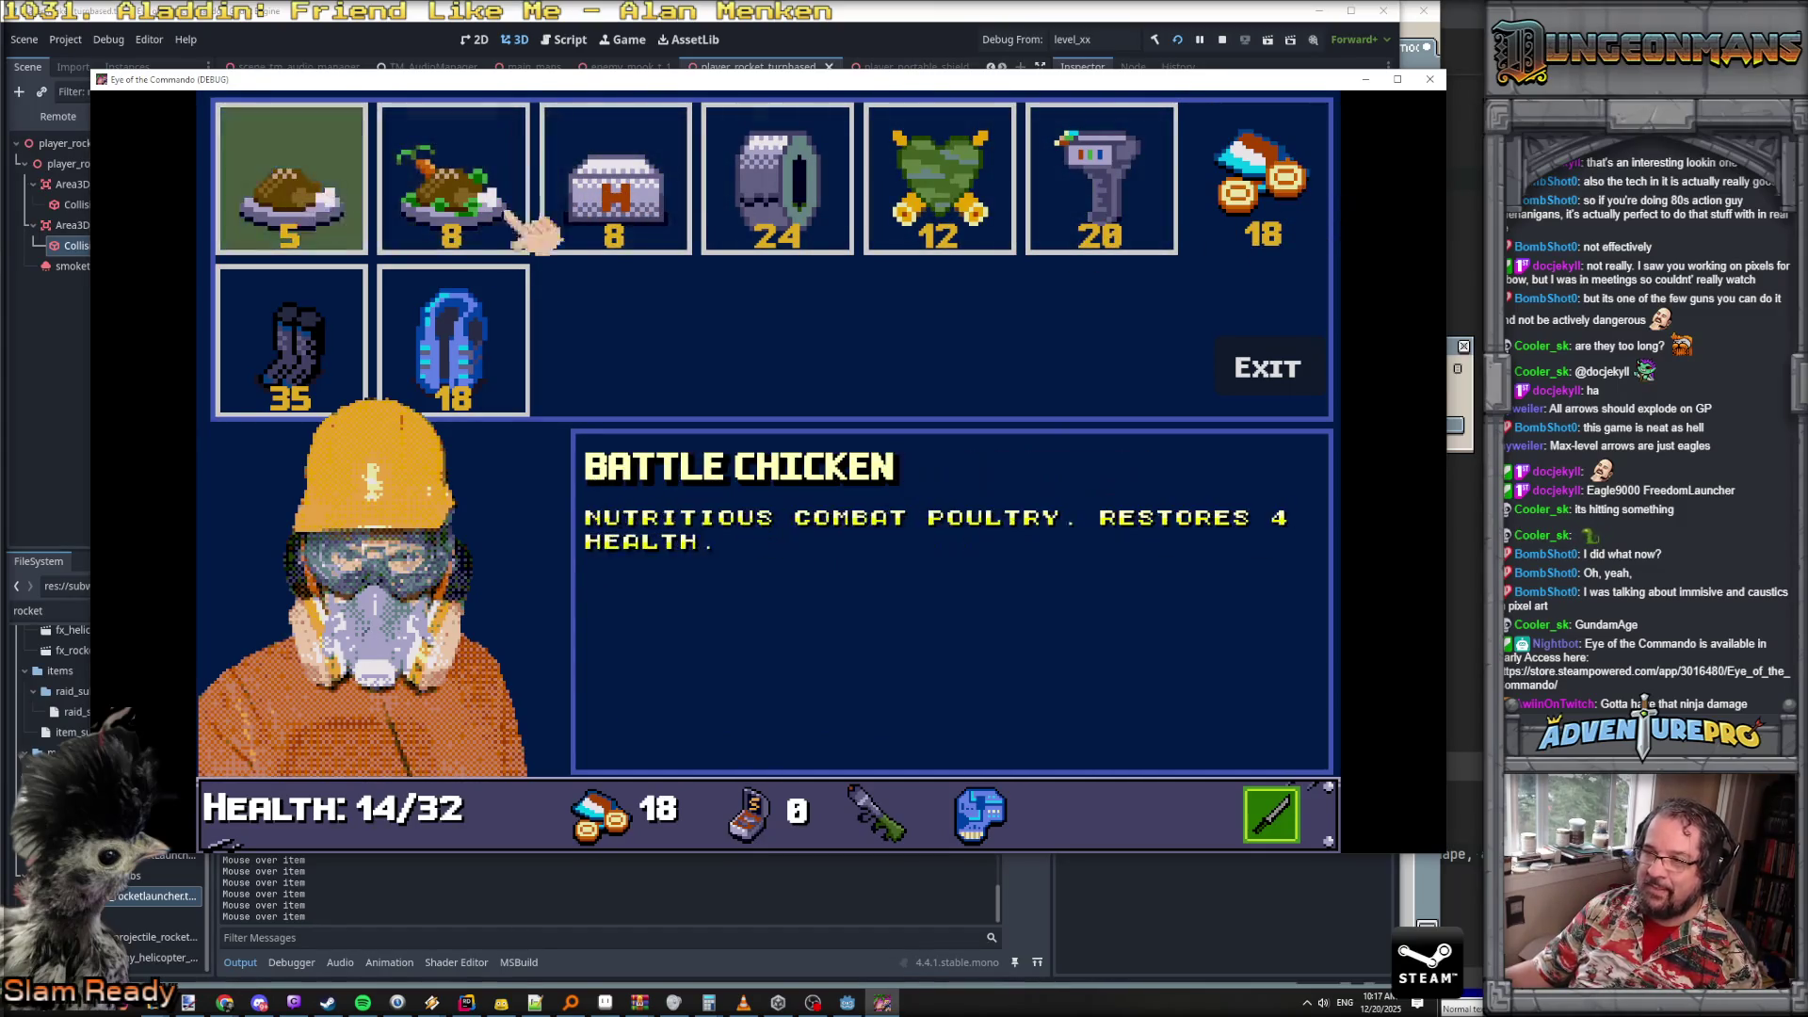
pyautogui.click(650, 222)
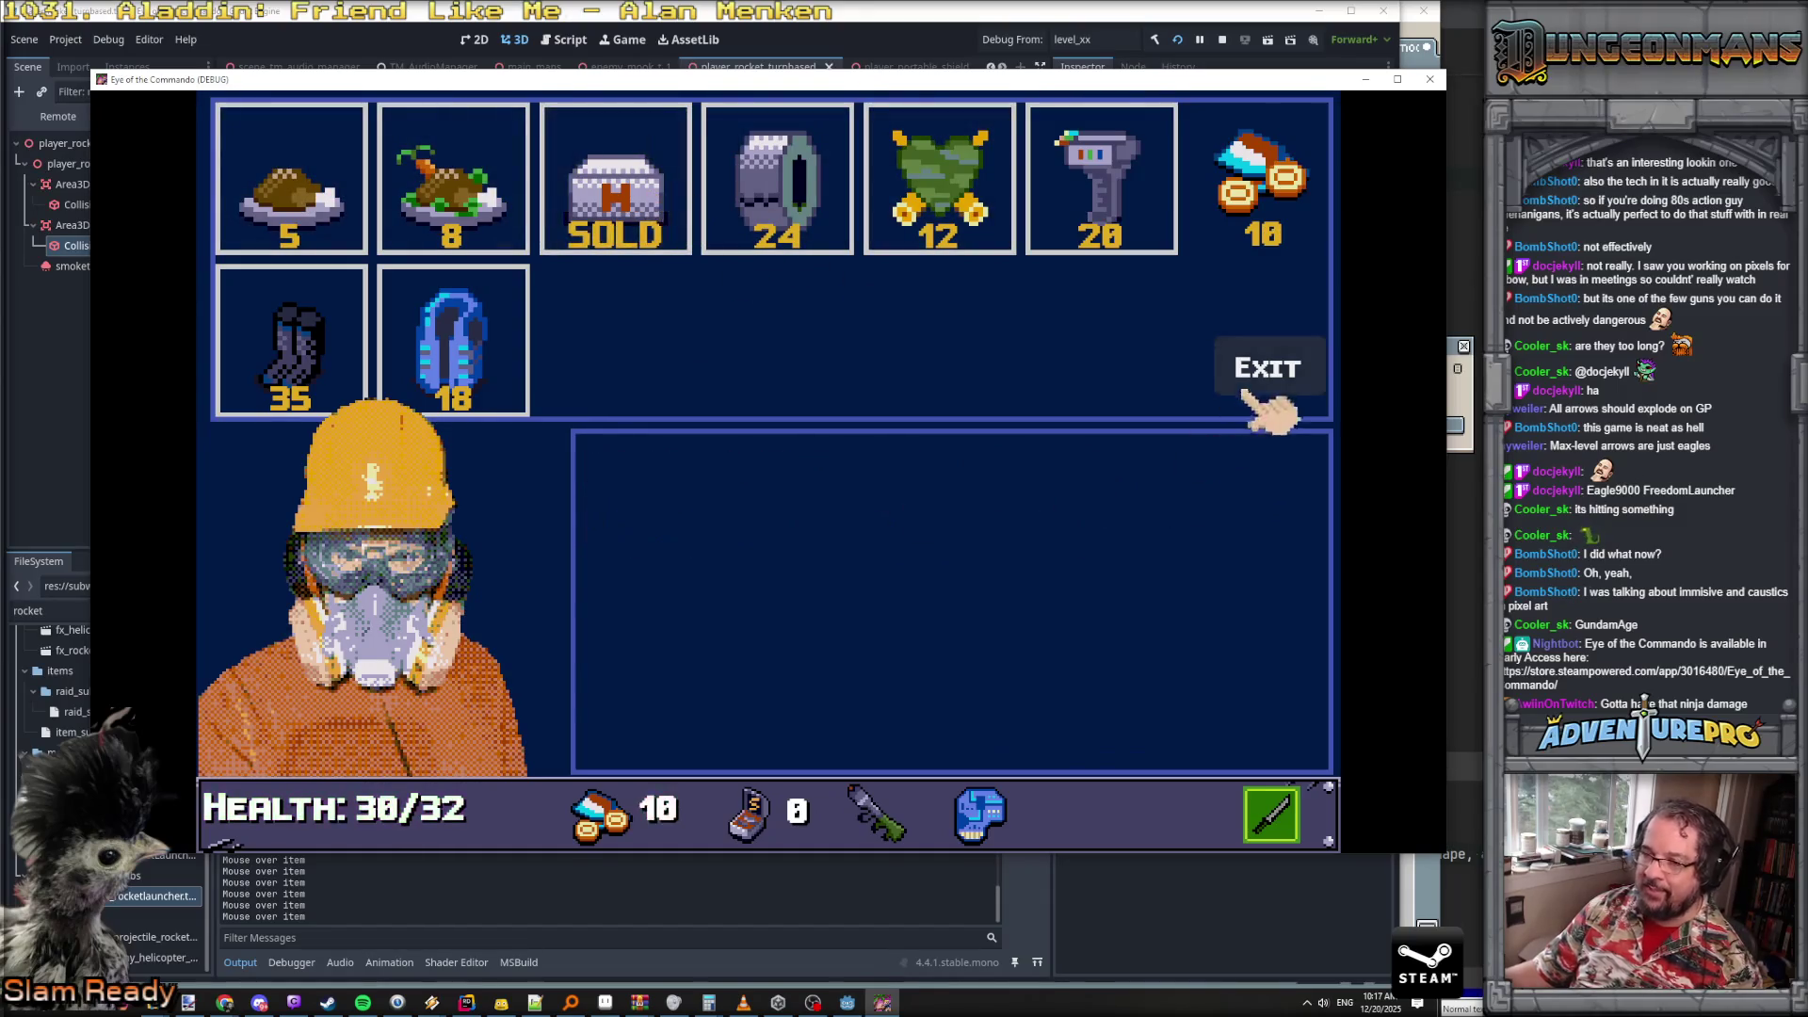
pyautogui.click(1304, 374)
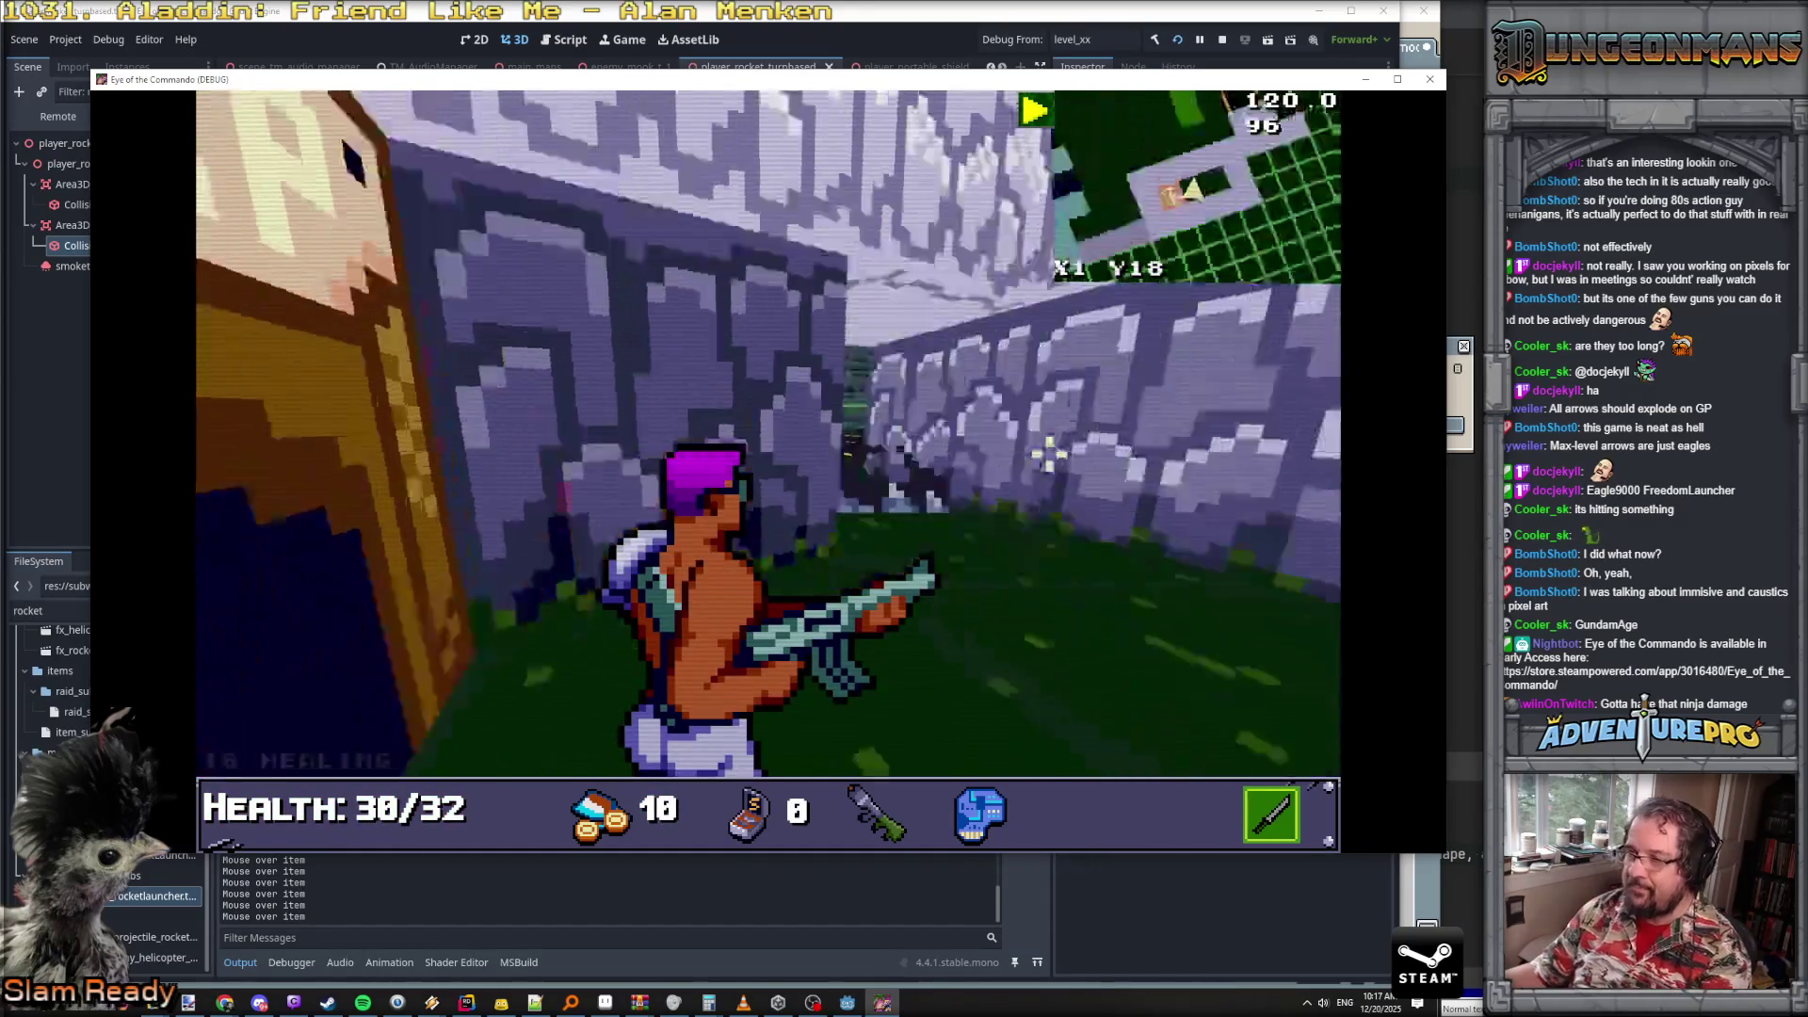
# - Walk out the door and advance along the road past the truck
pyautogui.press('w')
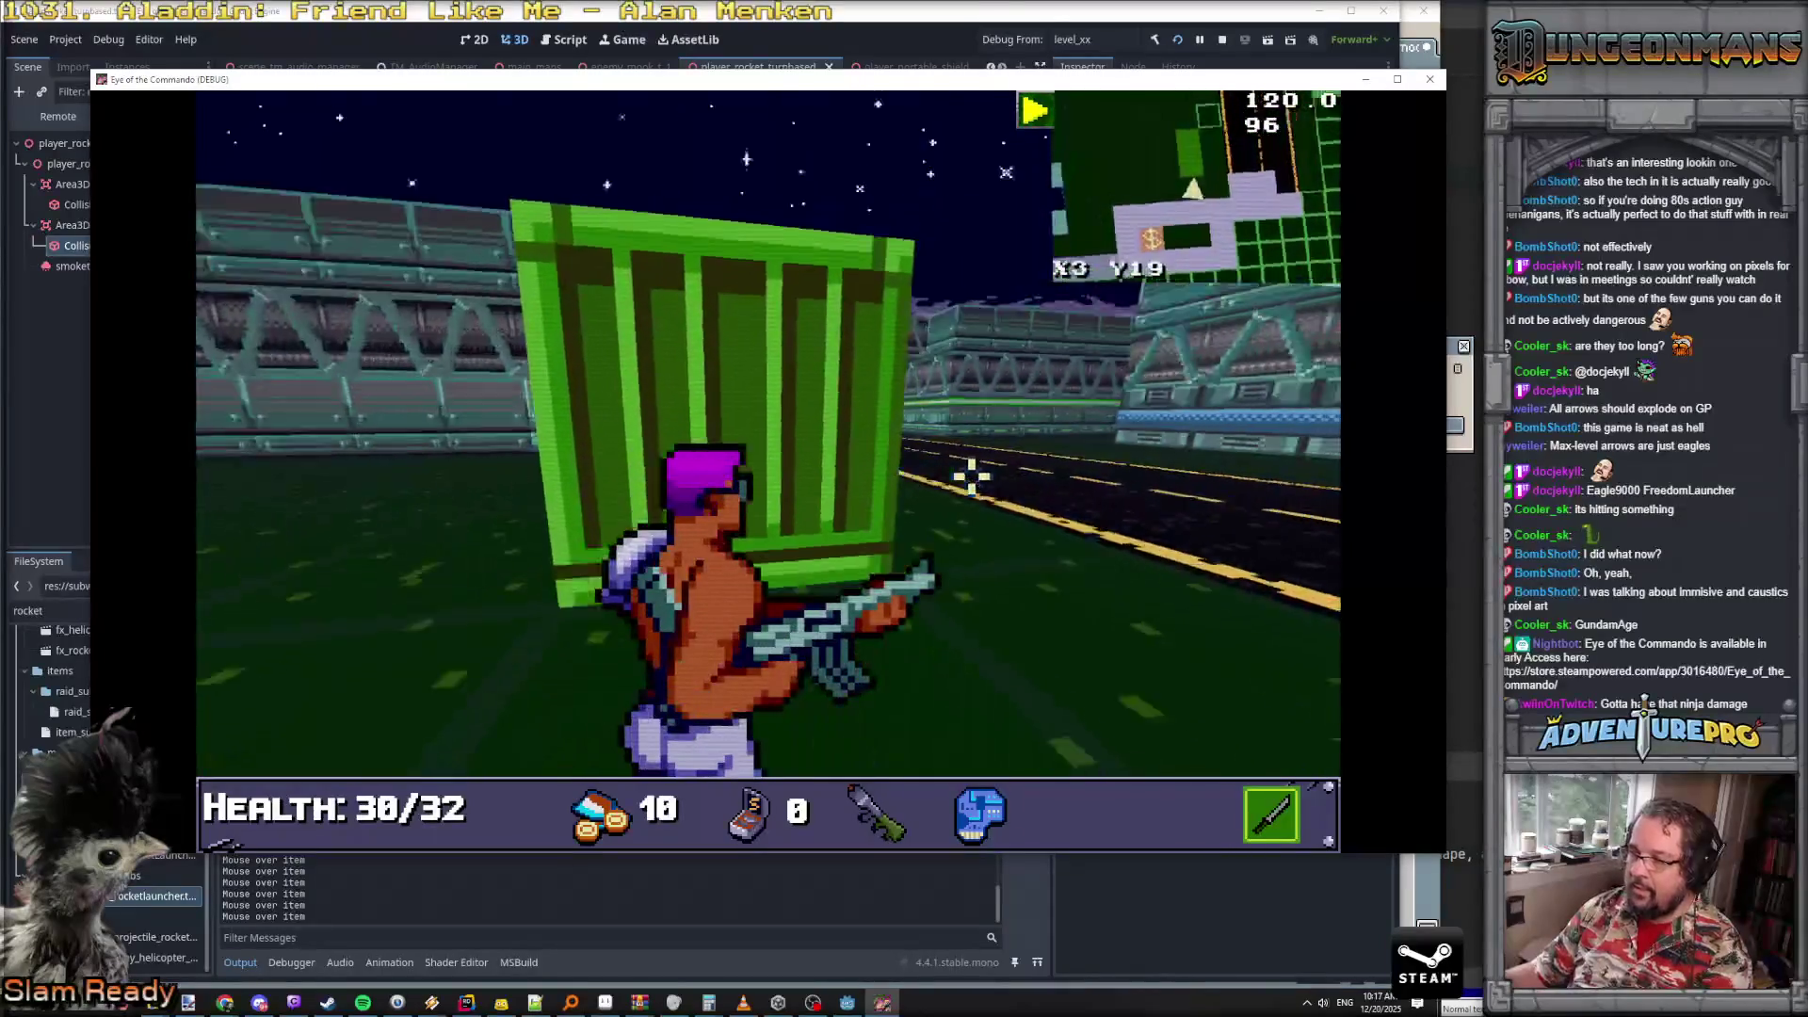
pyautogui.press('w')
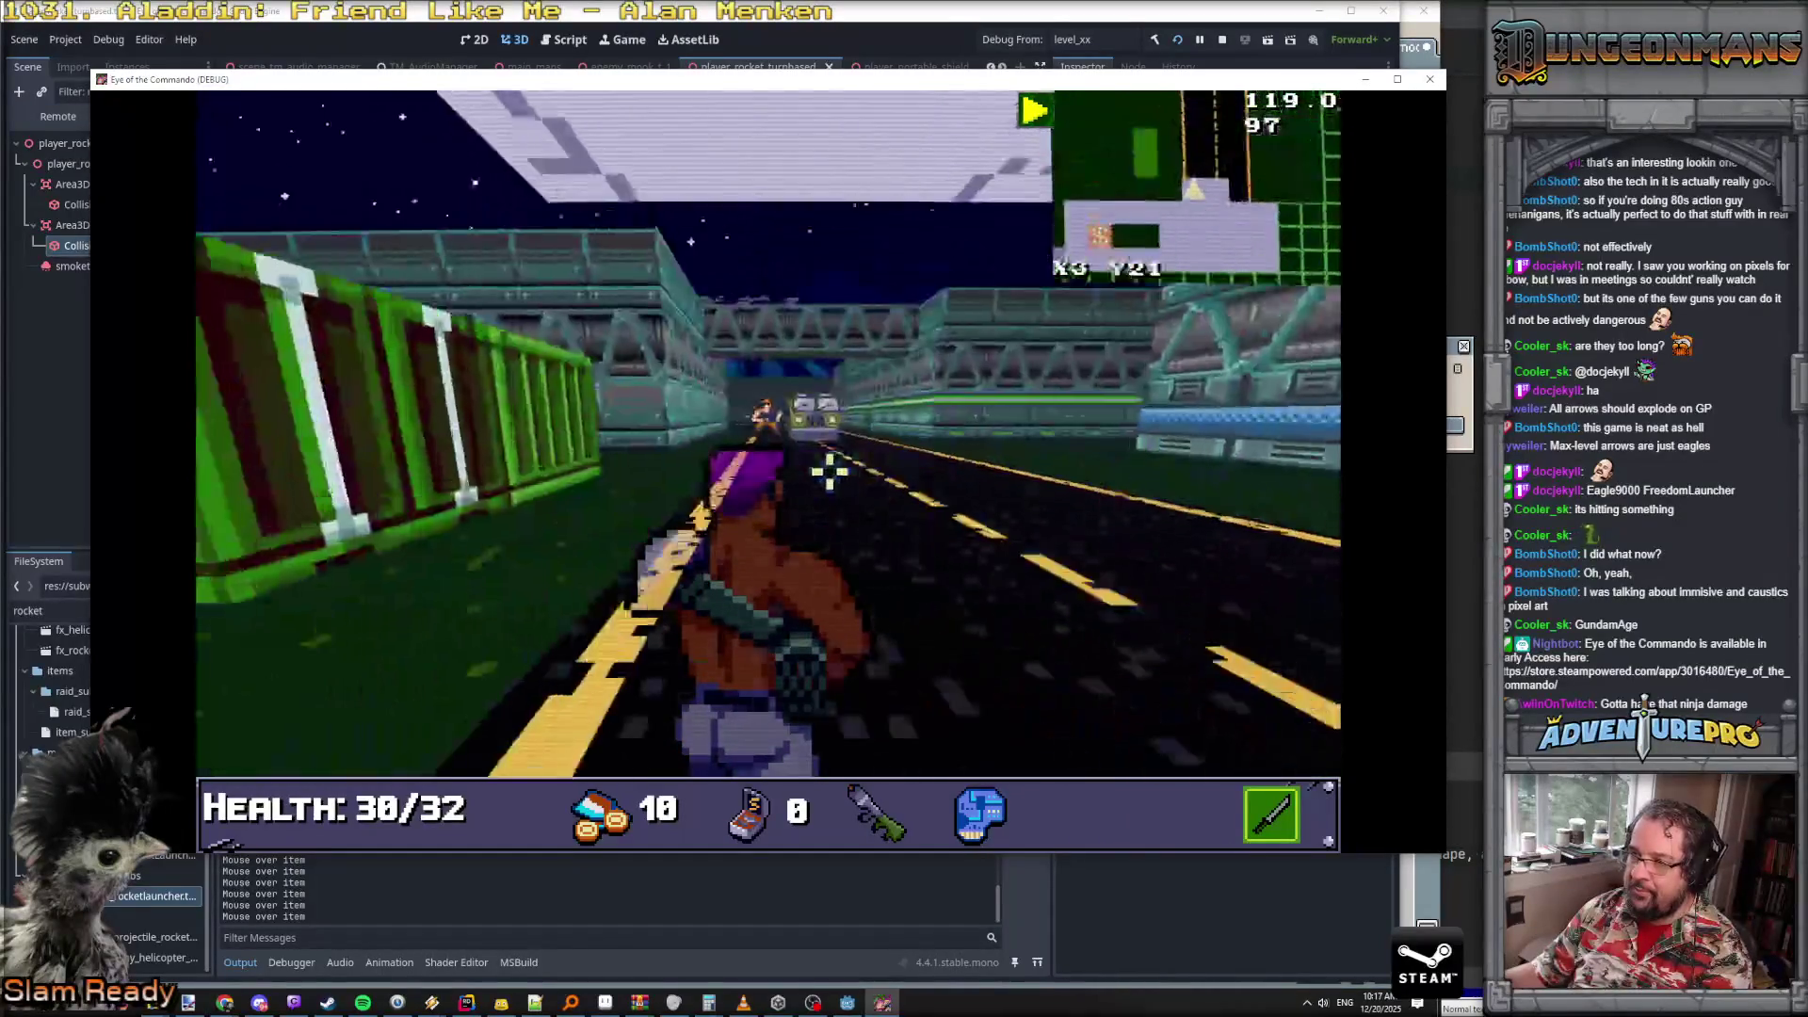
pyautogui.press('w')
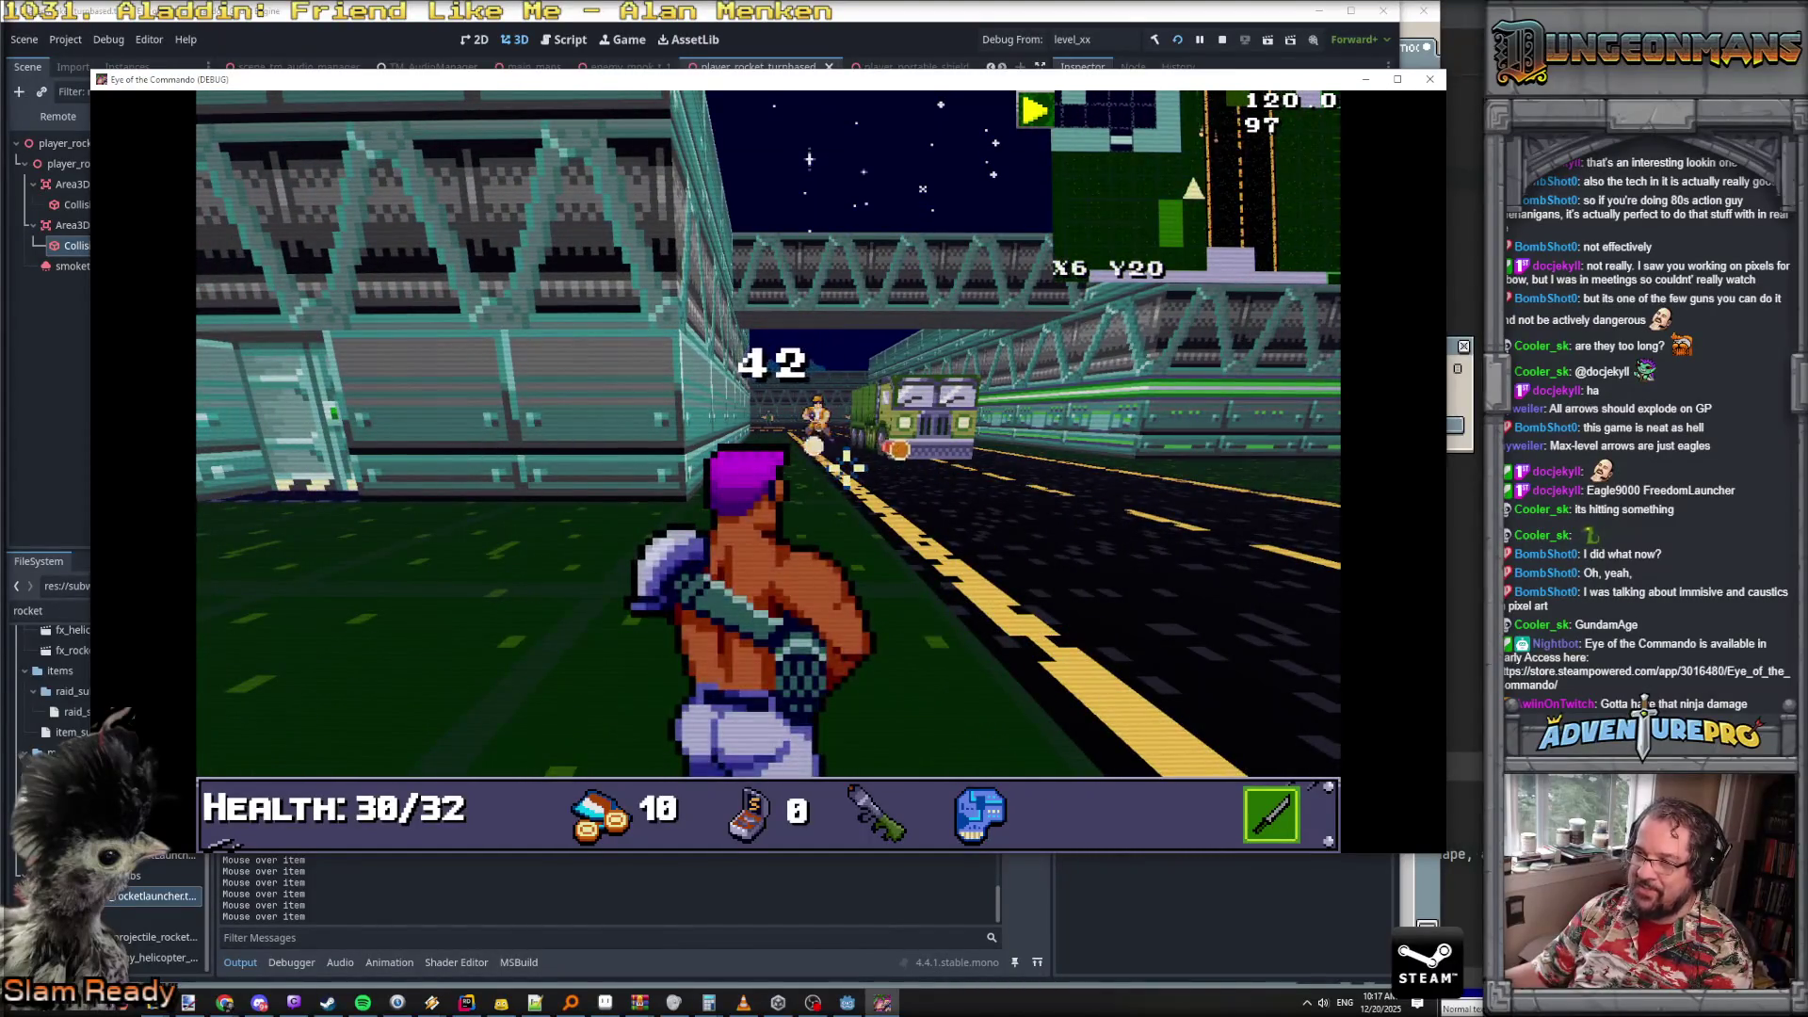
pyautogui.press('w')
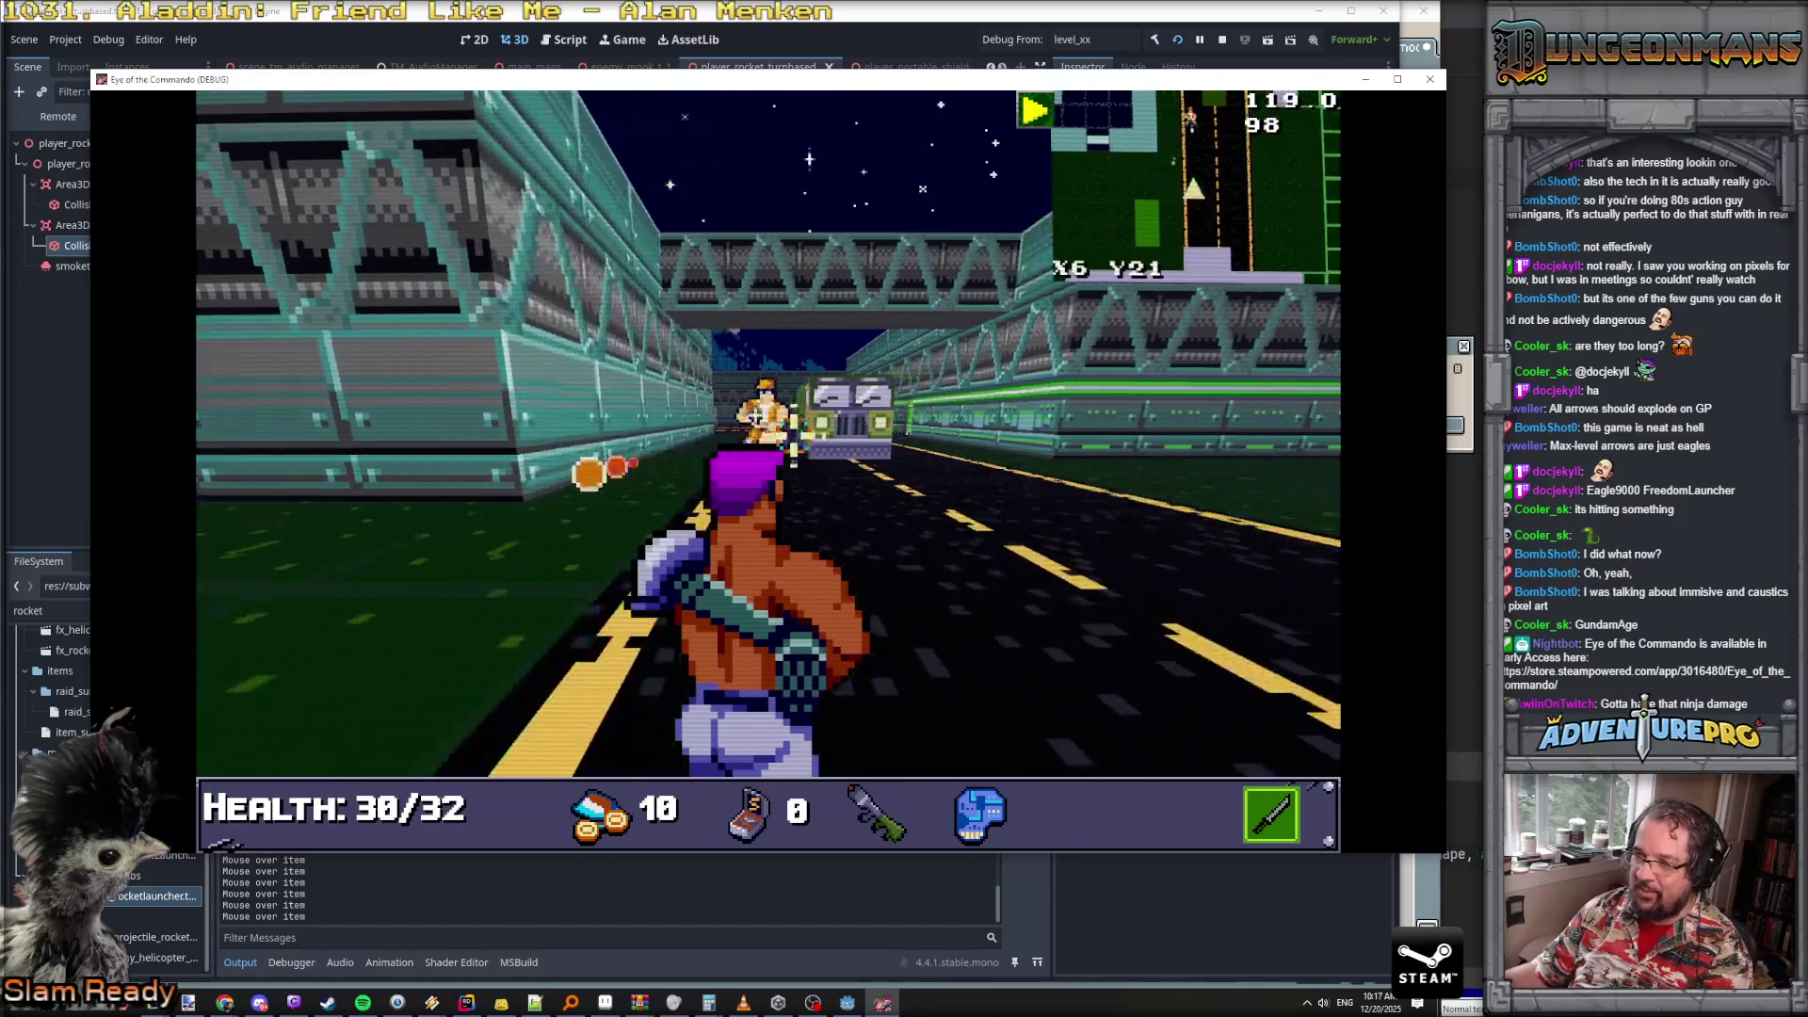
pyautogui.press('w')
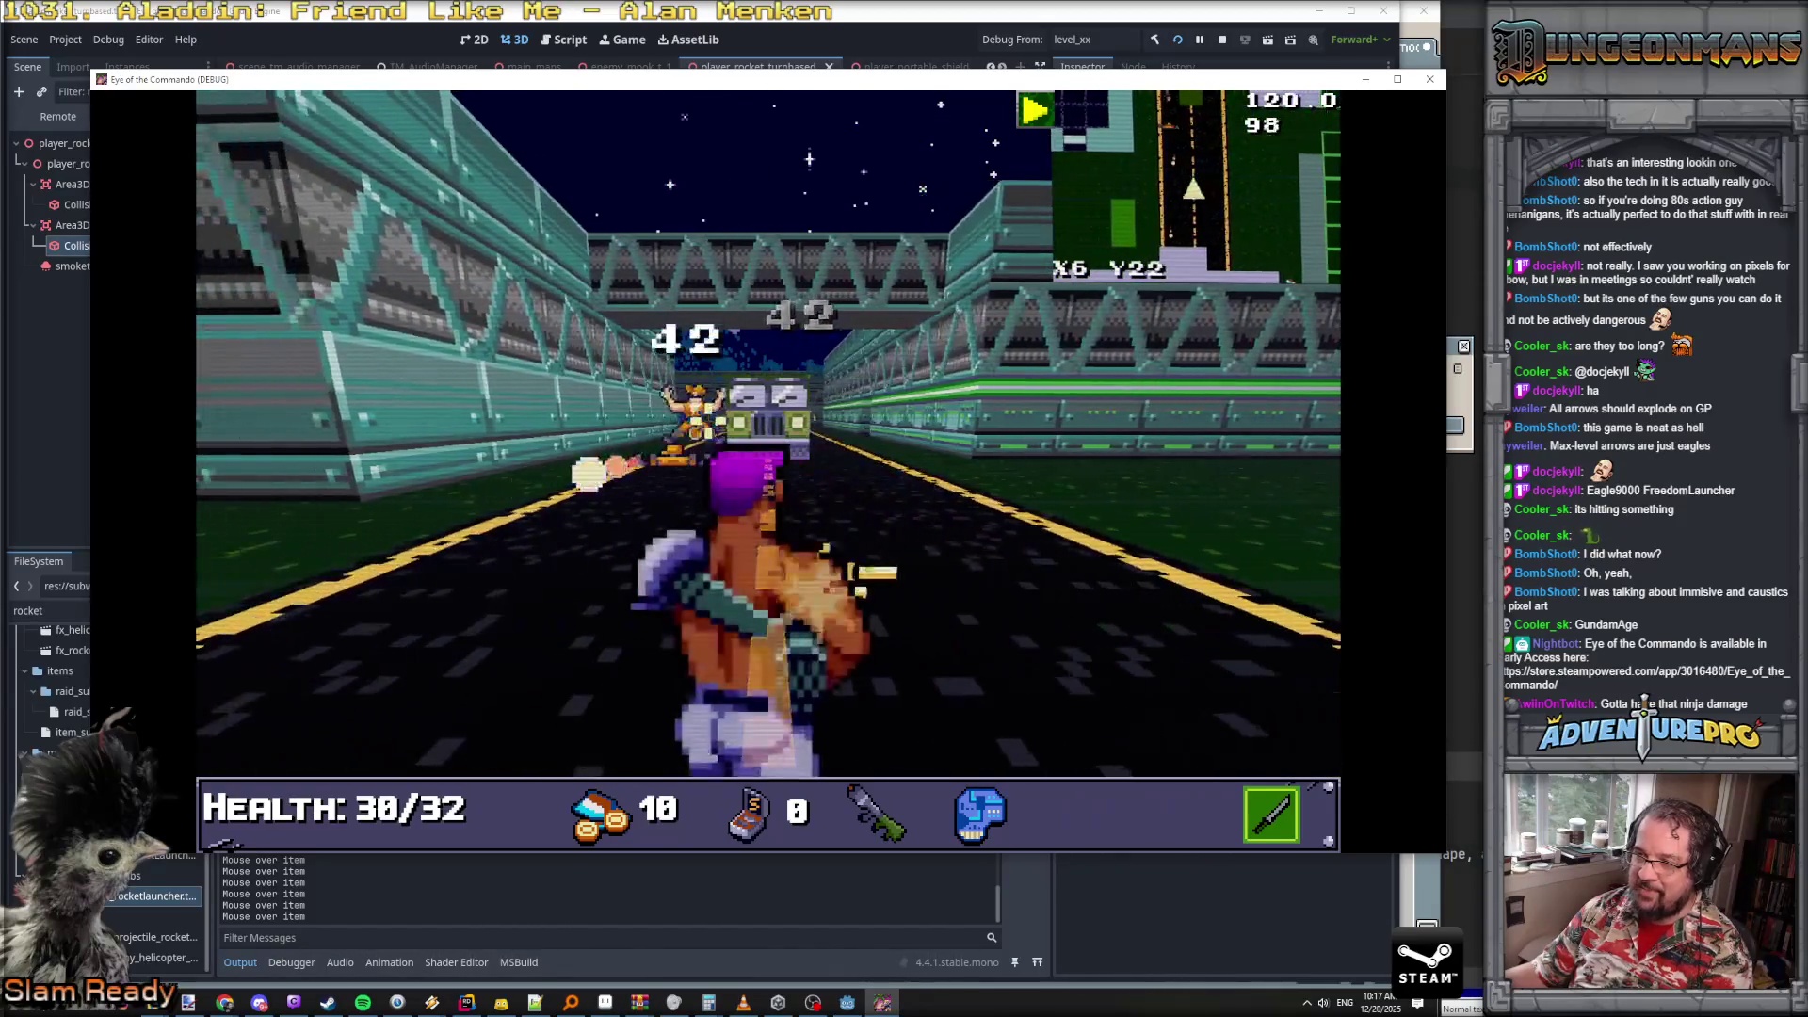
pyautogui.press('w')
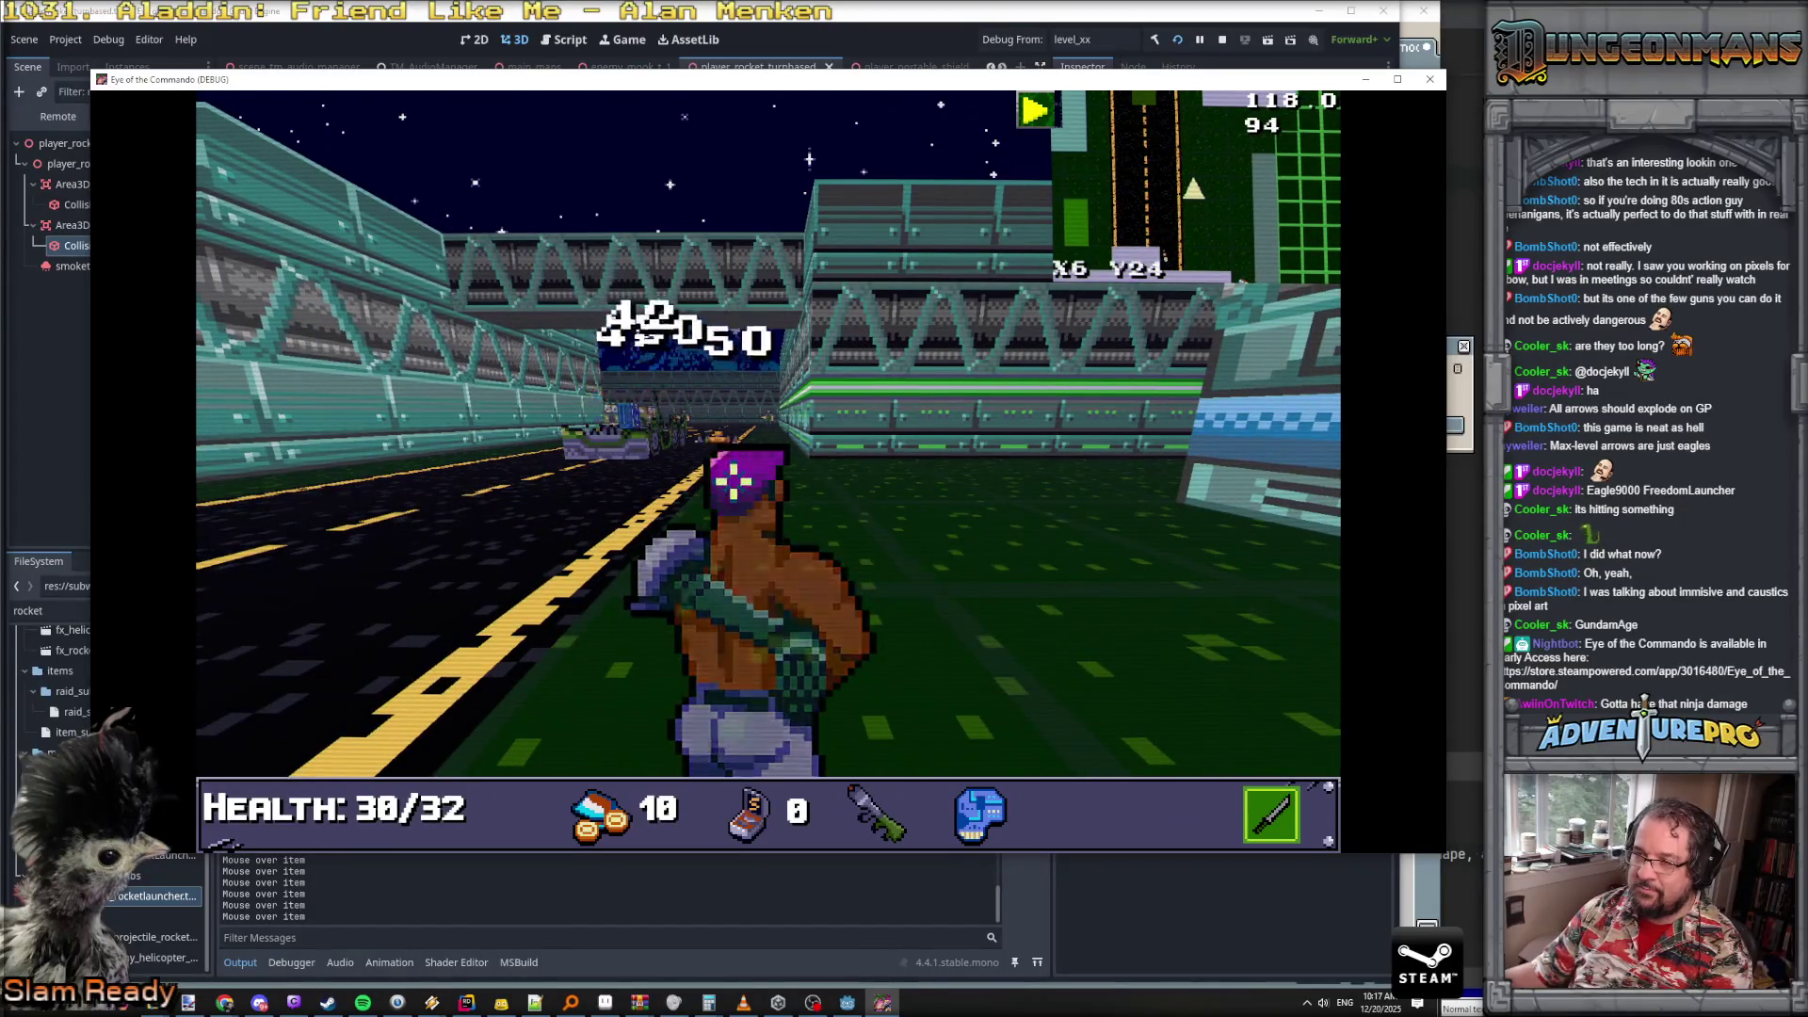
pyautogui.press('w')
# - Shoot the gunmen ahead while pushing toward the trucks
pyautogui.press('w')
pyautogui.click(658, 407)
pyautogui.click(827, 424)
pyautogui.press('w')
pyautogui.press('w')
pyautogui.press('q')
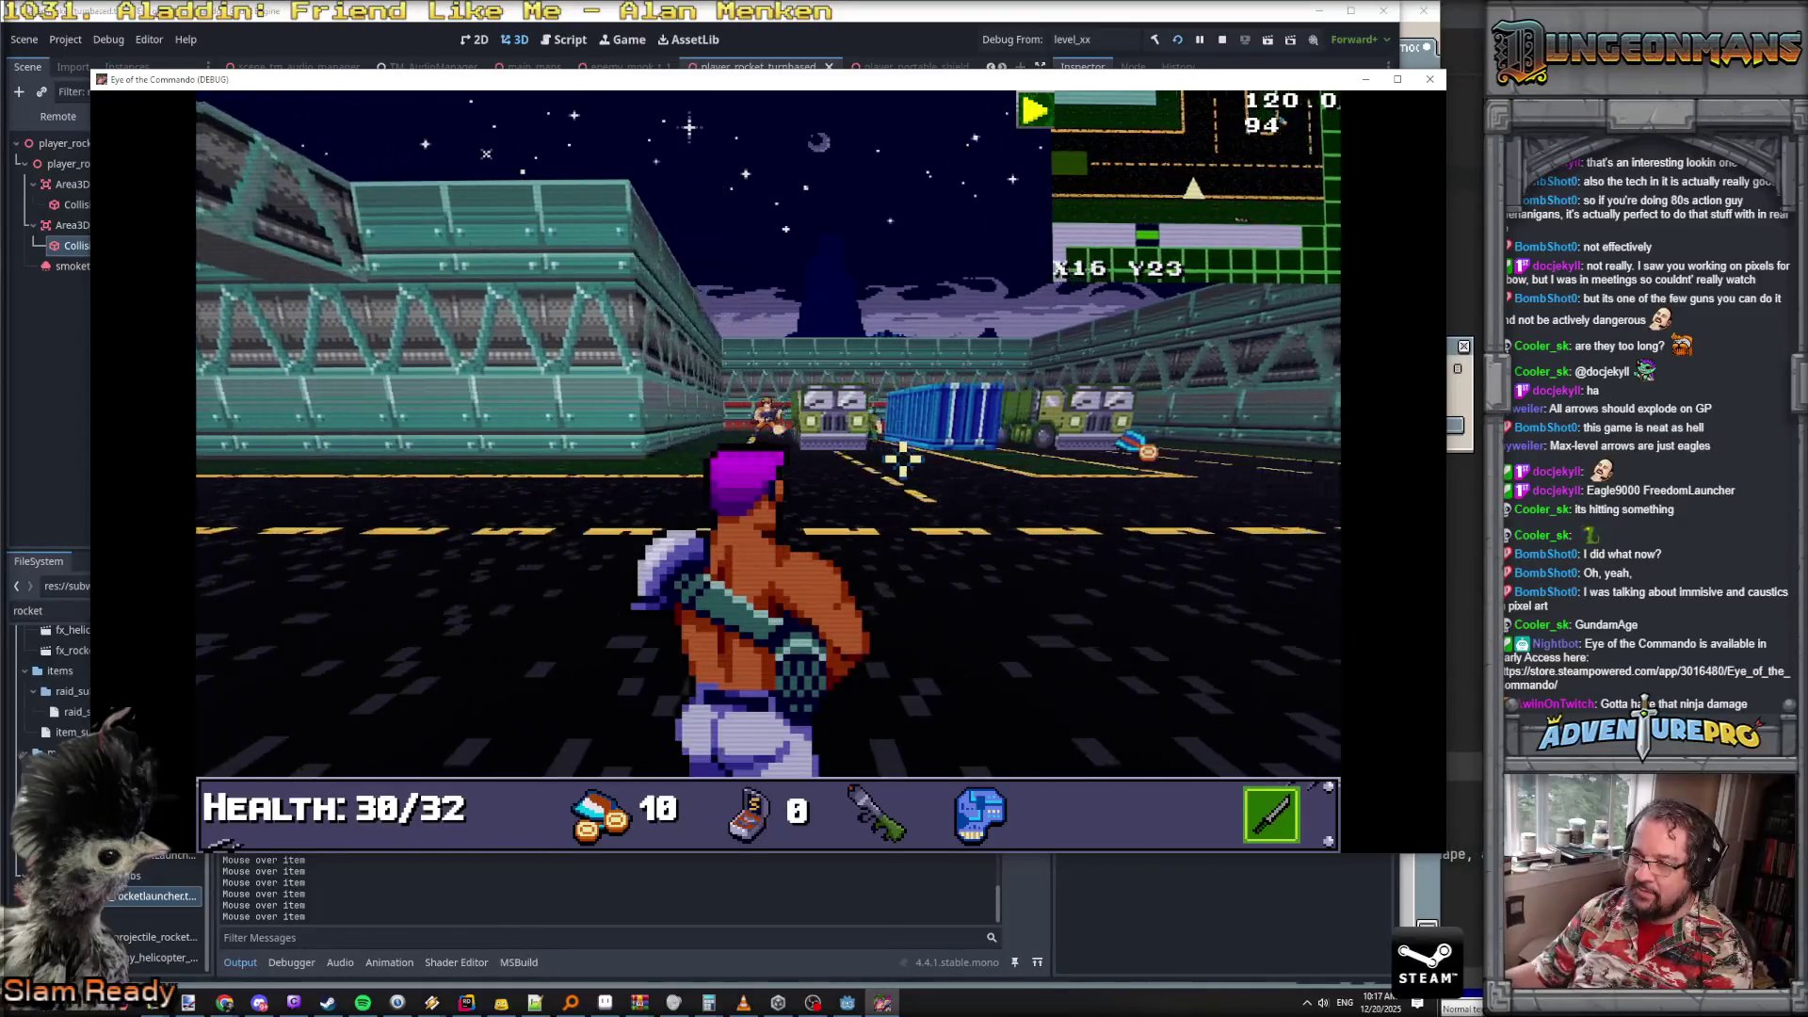
pyautogui.press('w')
pyautogui.press('w')
pyautogui.press('w')
pyautogui.click(816, 414)
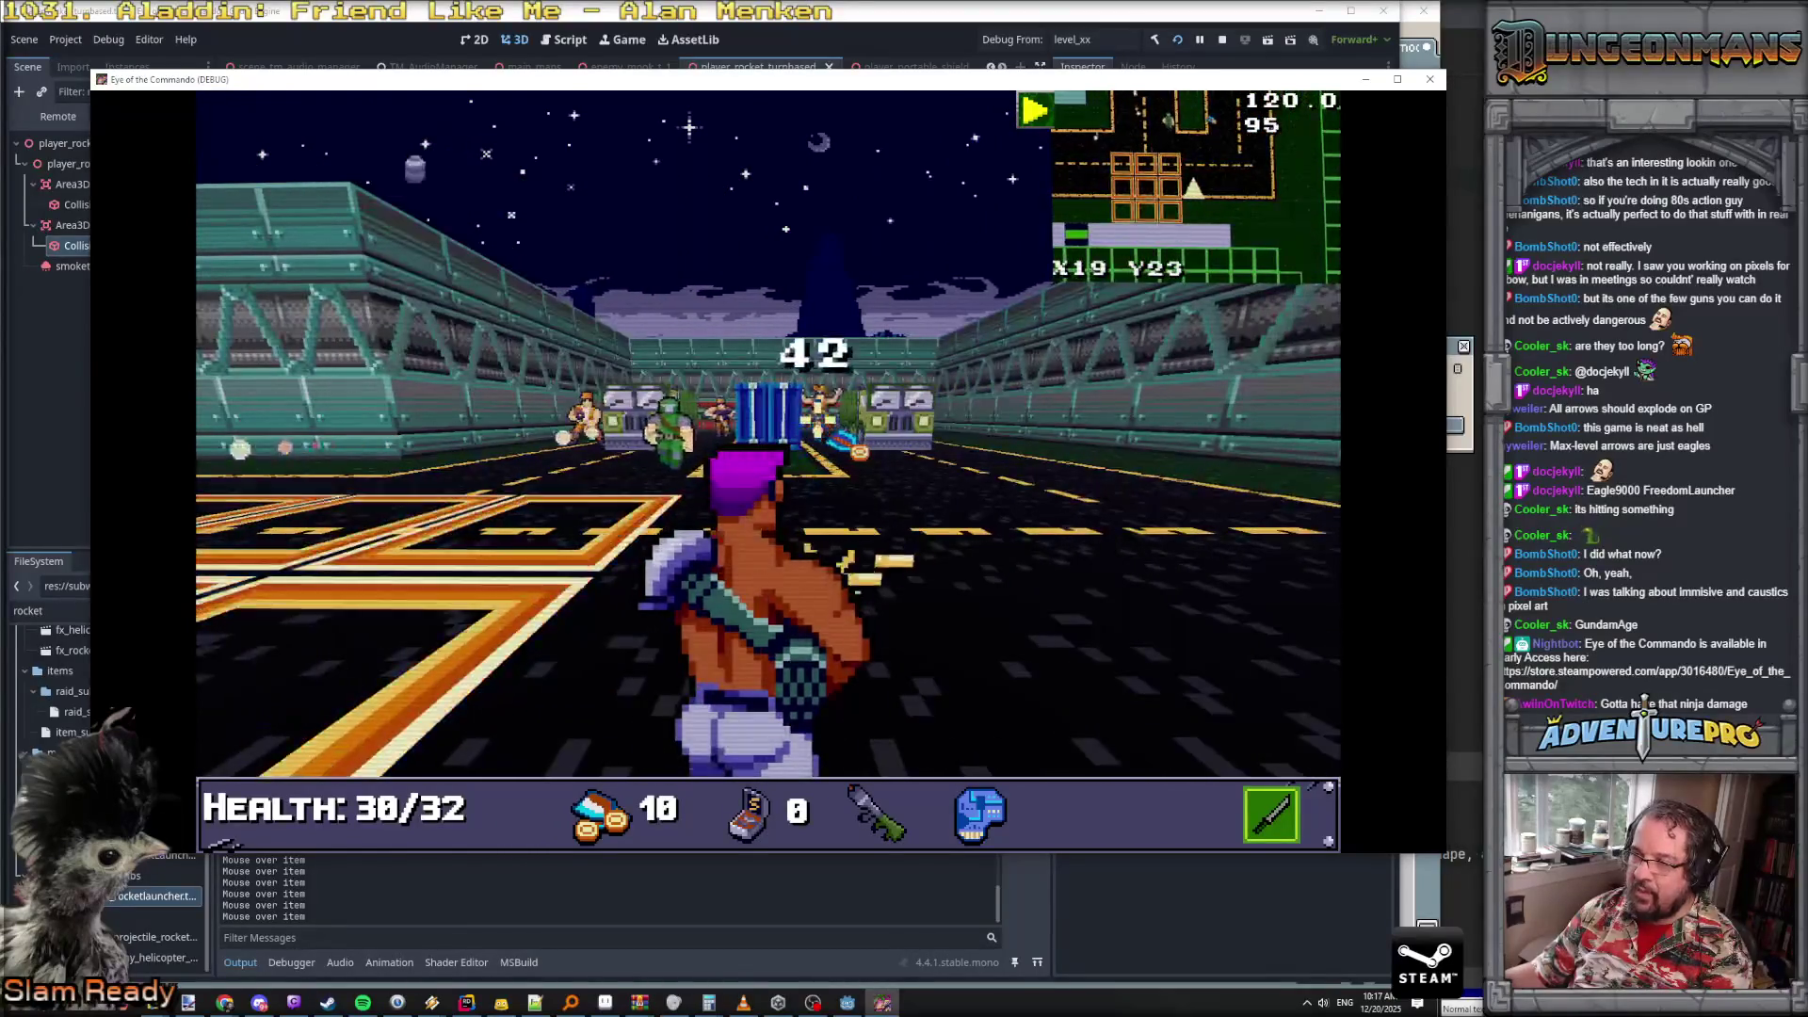
# - Dodge enemy fire by backing off and strafing left cell by cell
pyautogui.press('s')
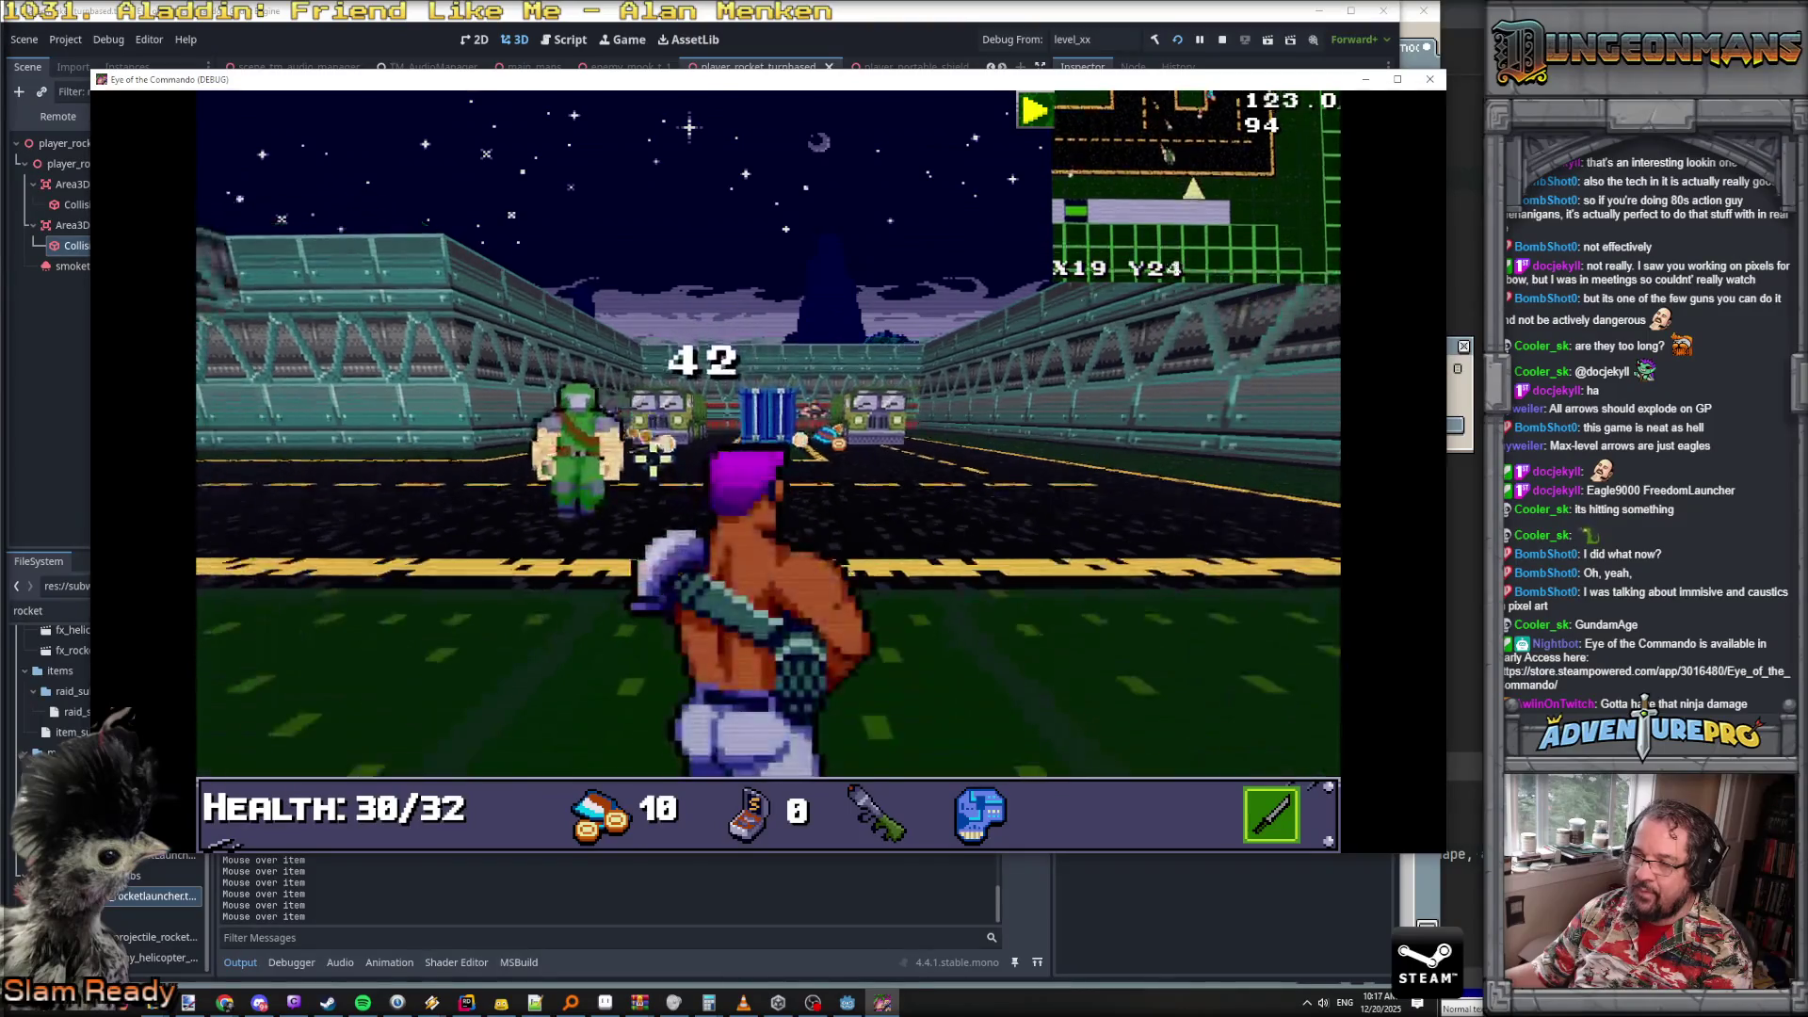
pyautogui.press('w')
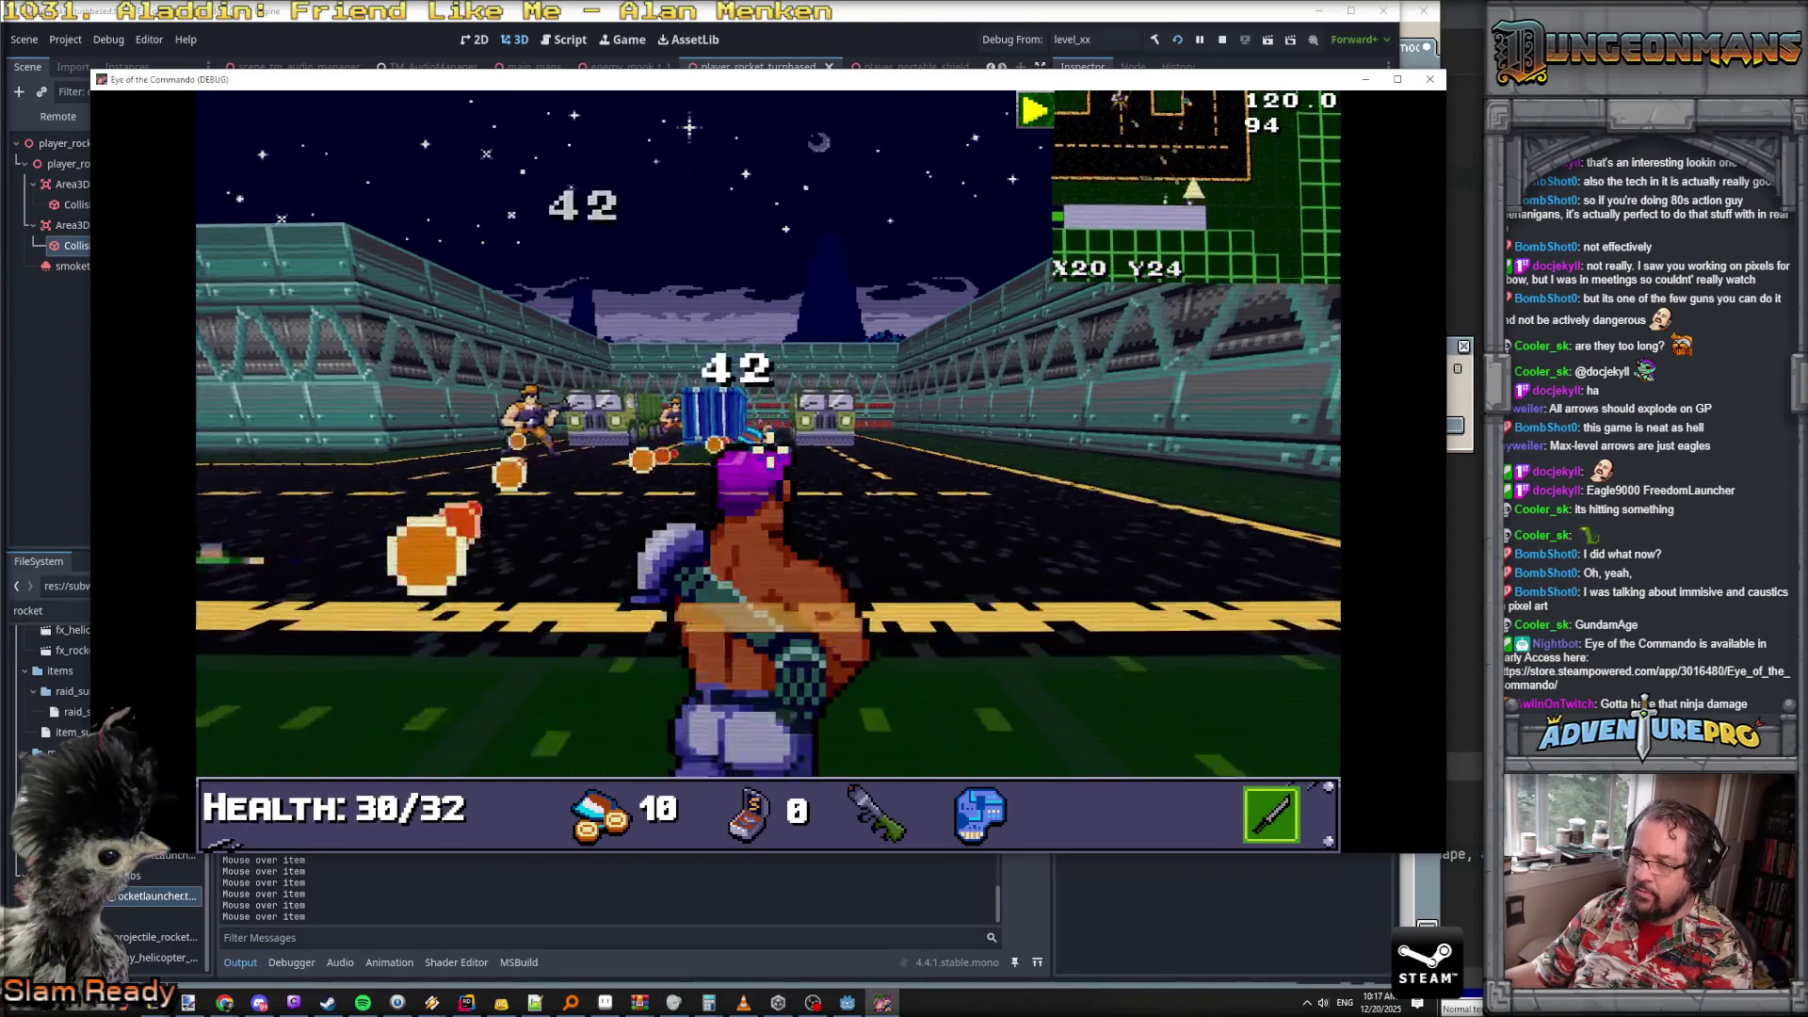
pyautogui.press('a')
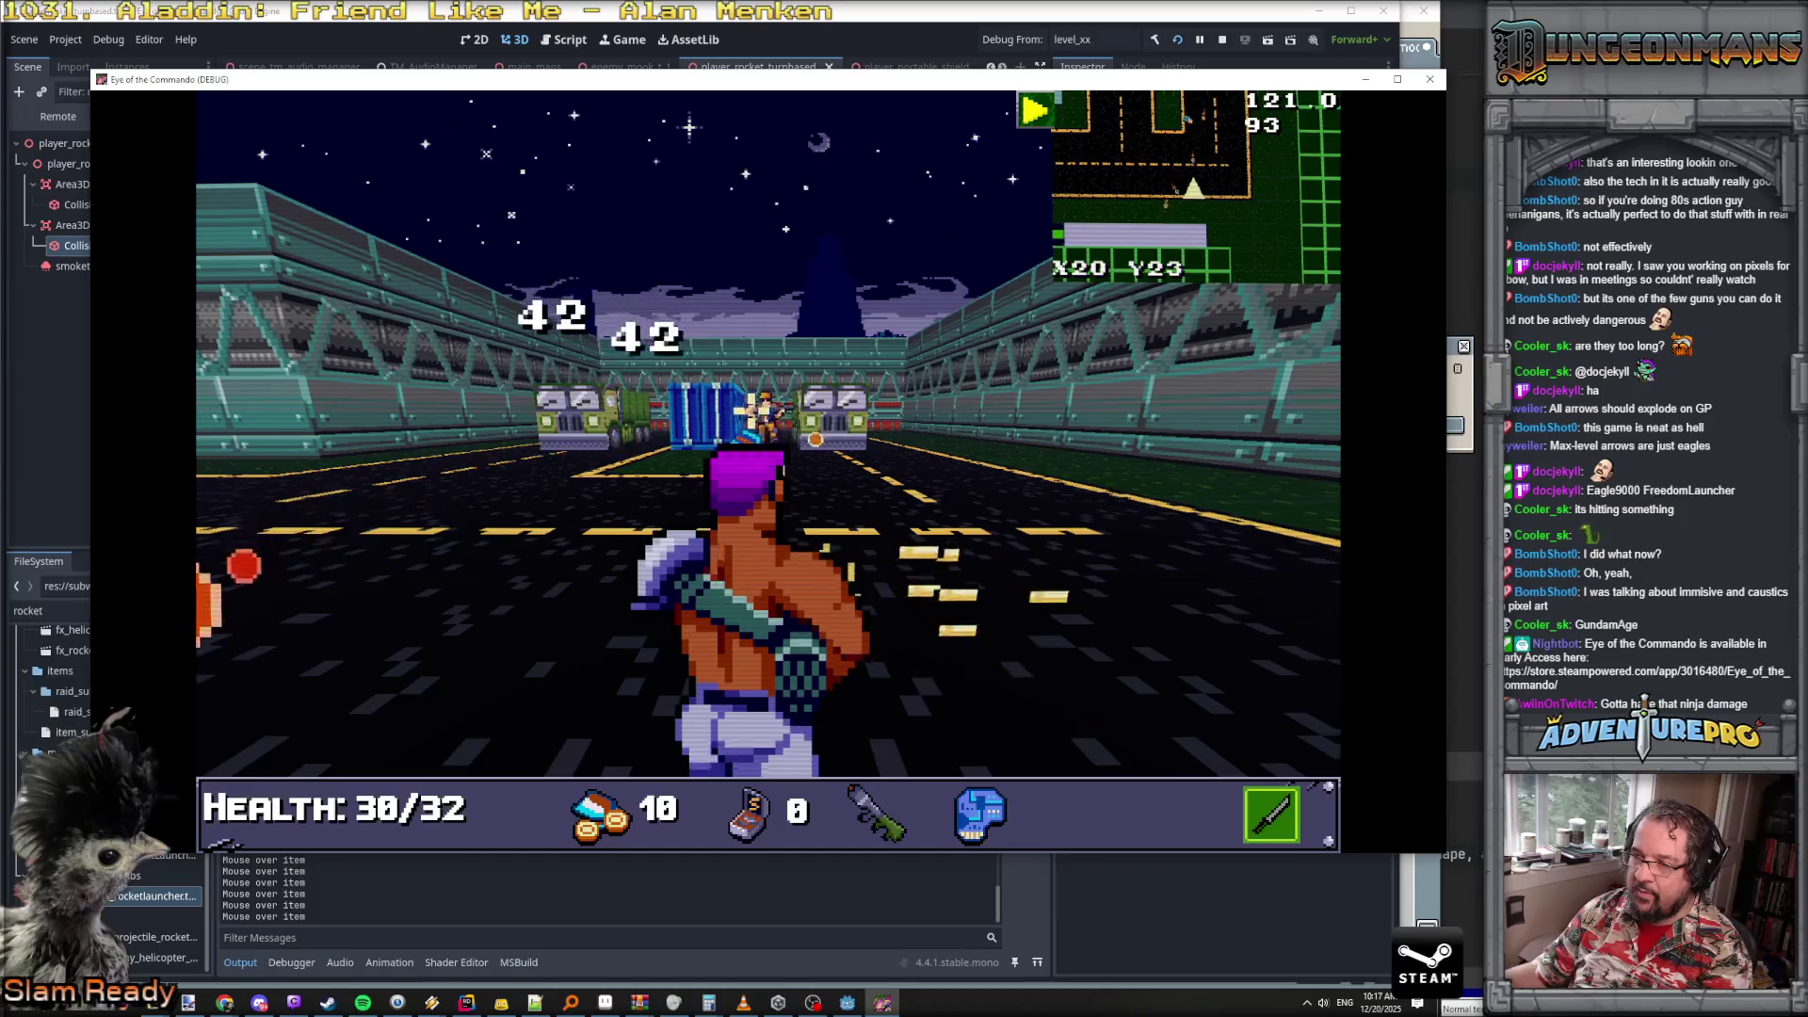
pyautogui.press('w')
pyautogui.press('a')
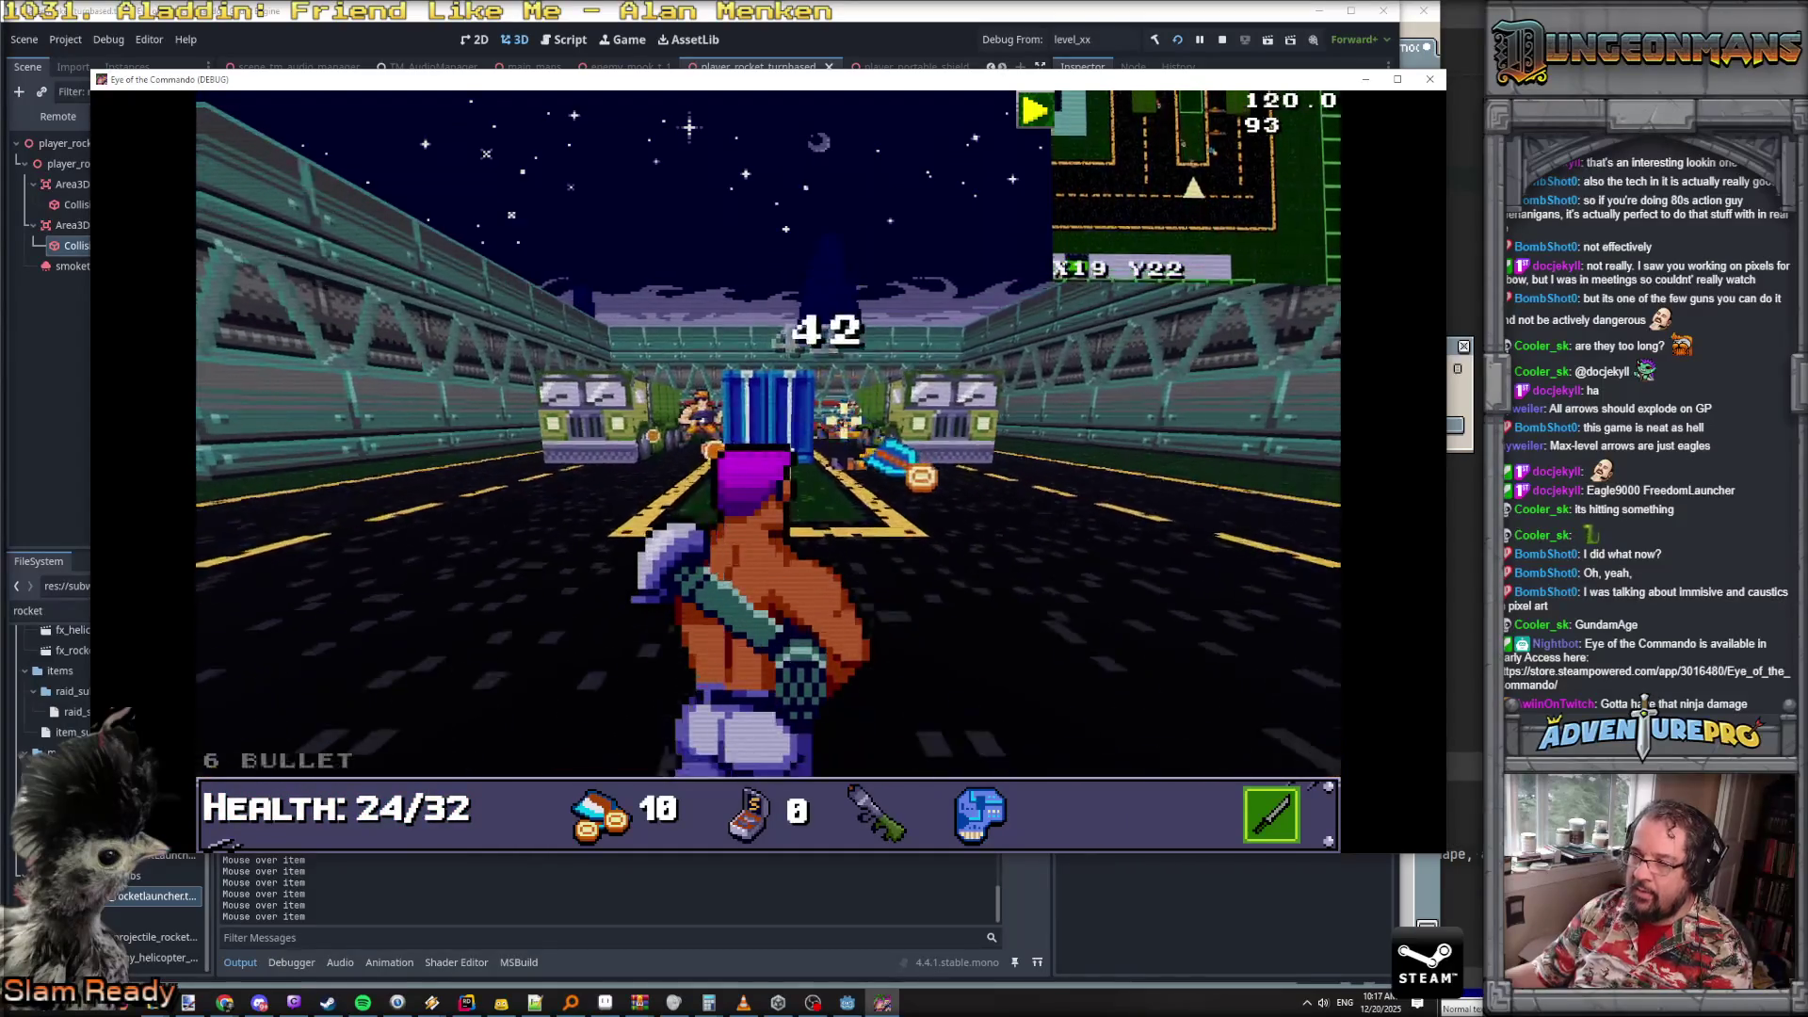
pyautogui.press('w')
pyautogui.press('d')
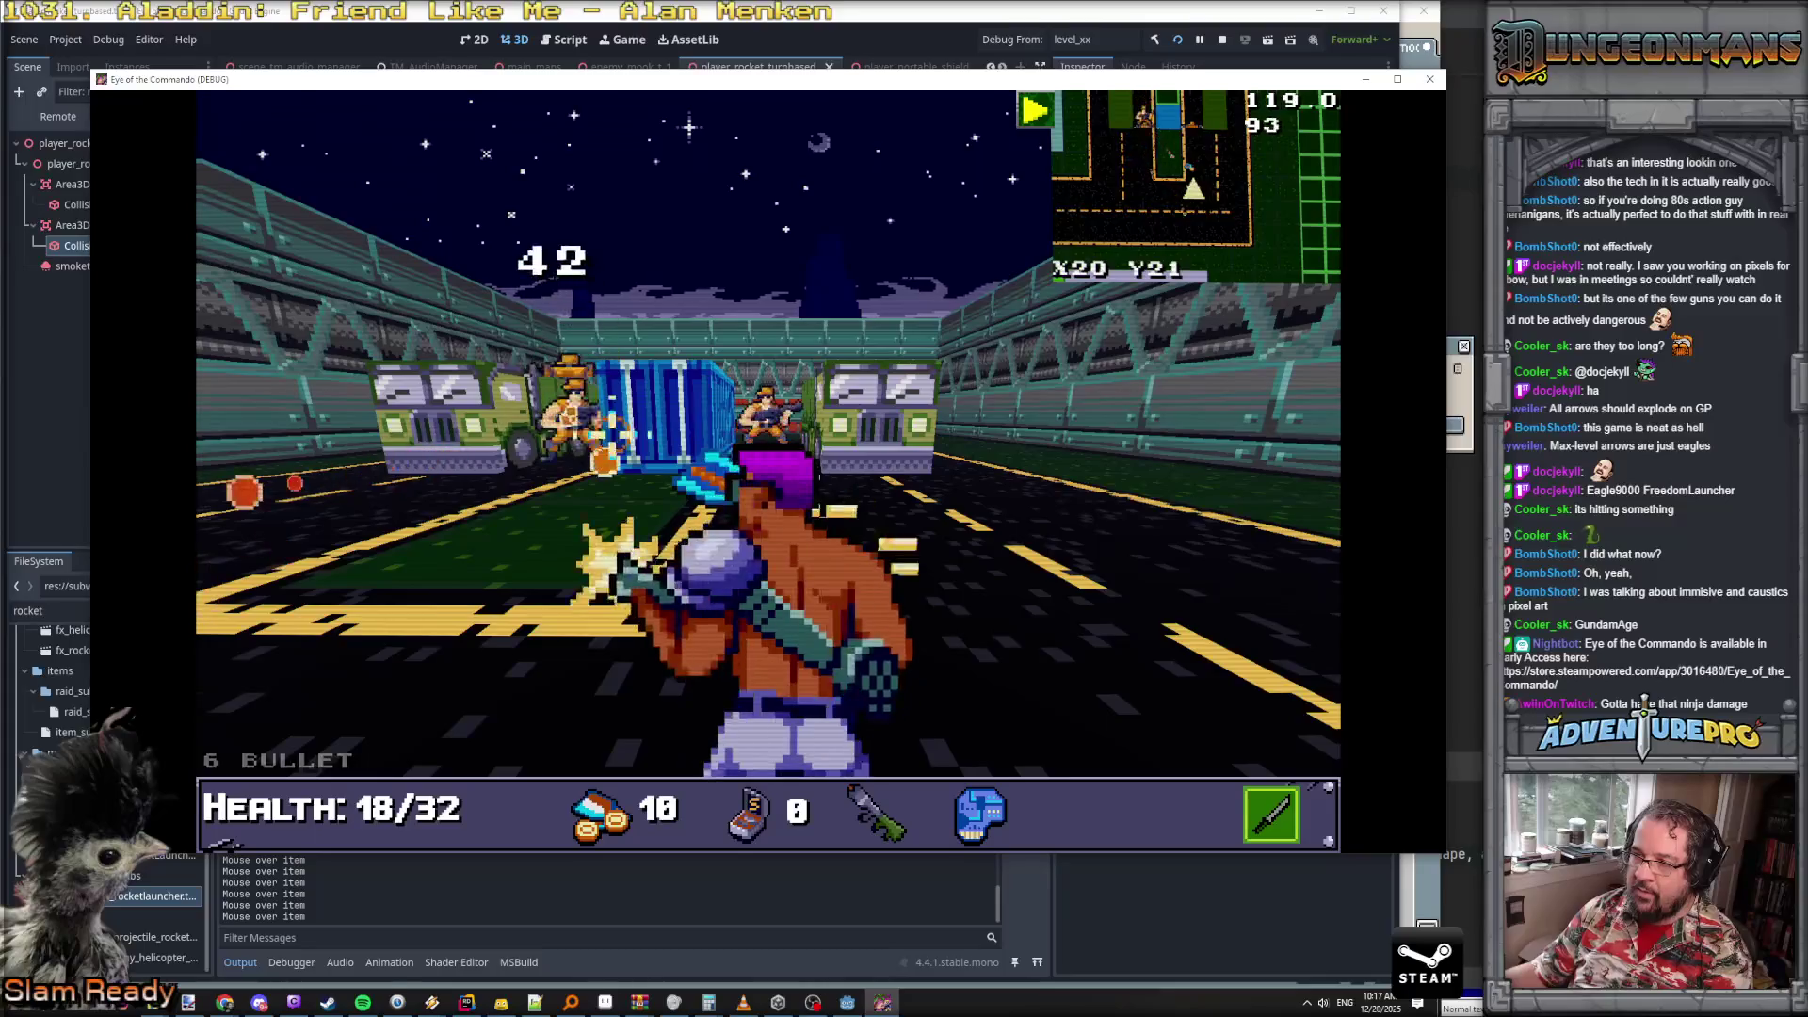
pyautogui.press('a')
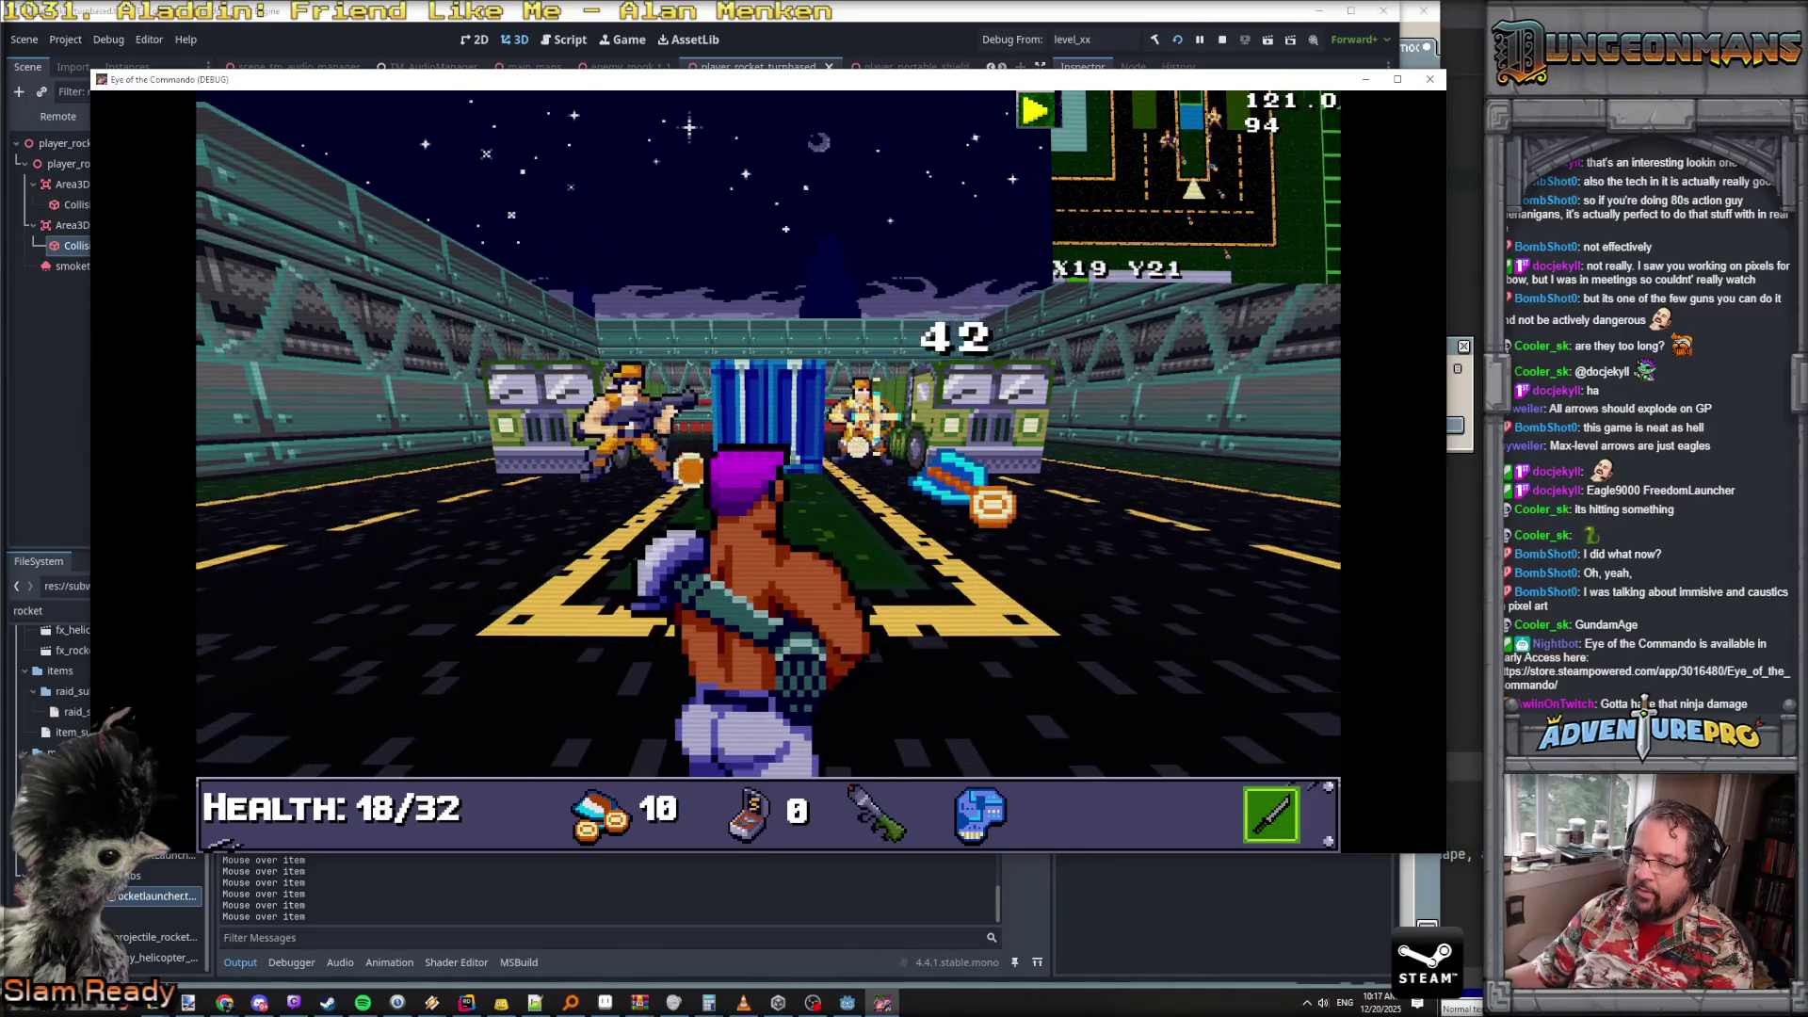
pyautogui.press('s')
pyautogui.press('a')
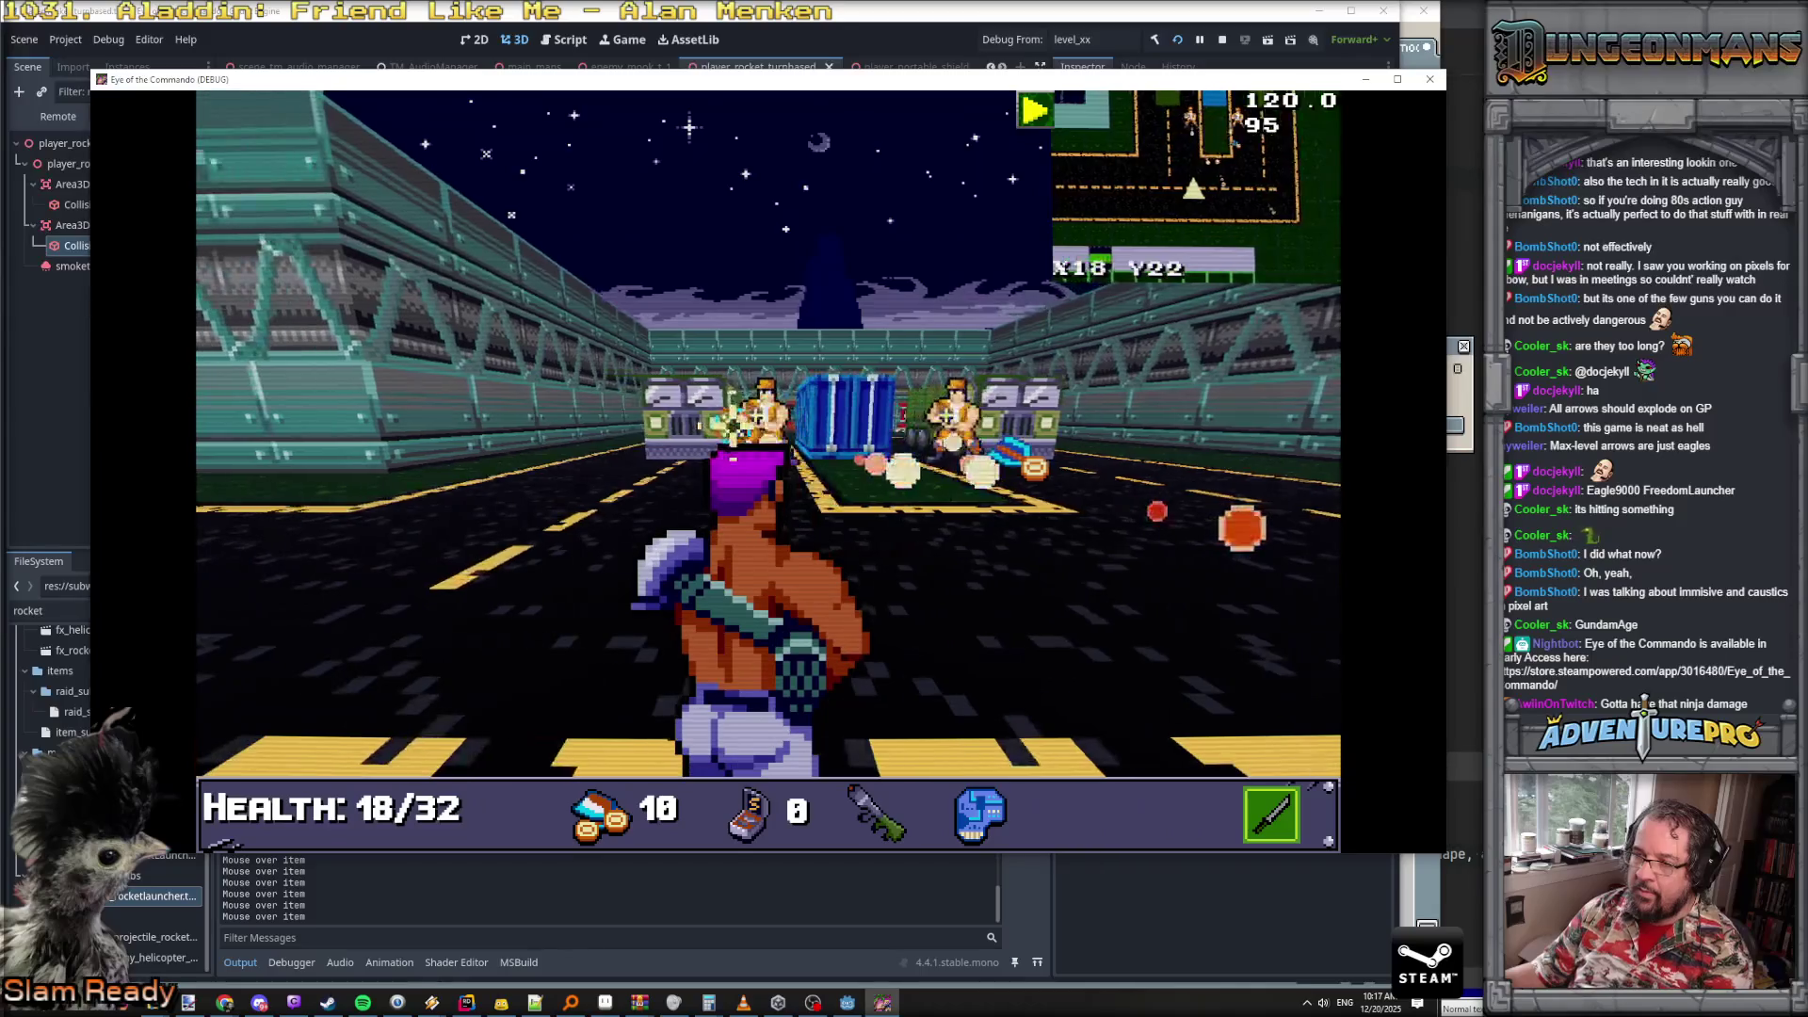
pyautogui.press('a')
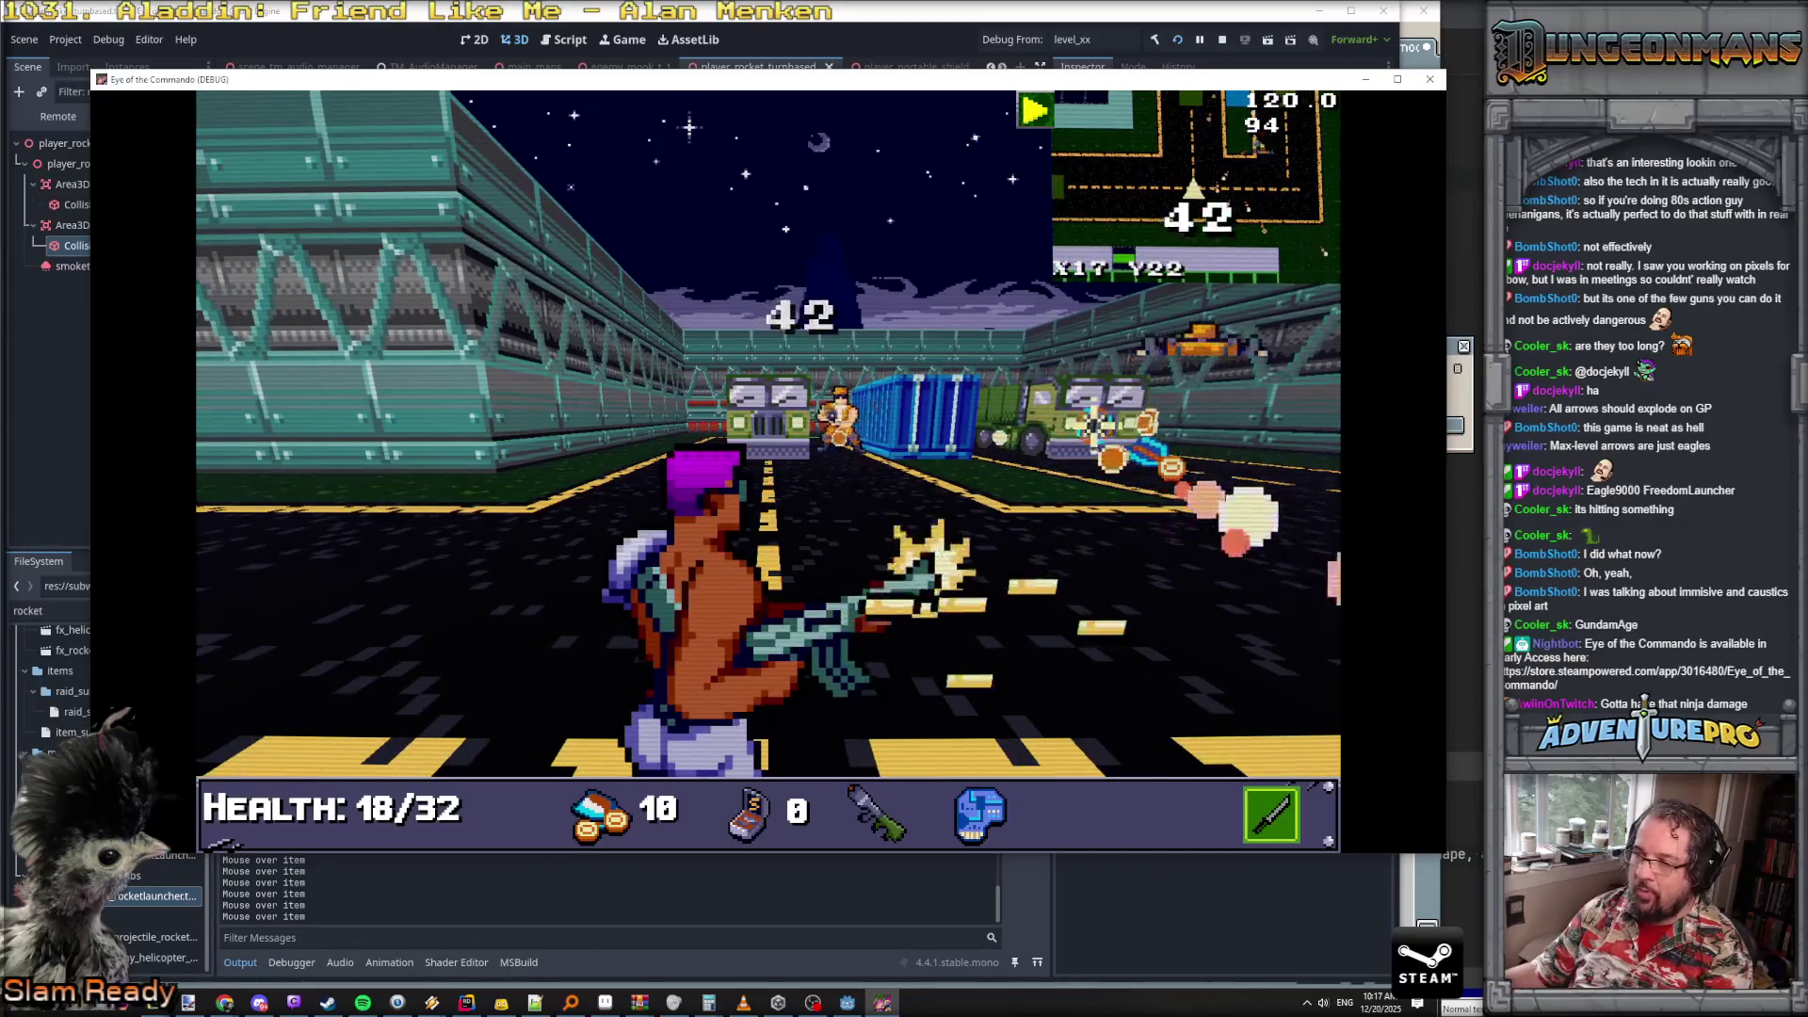
pyautogui.press('a')
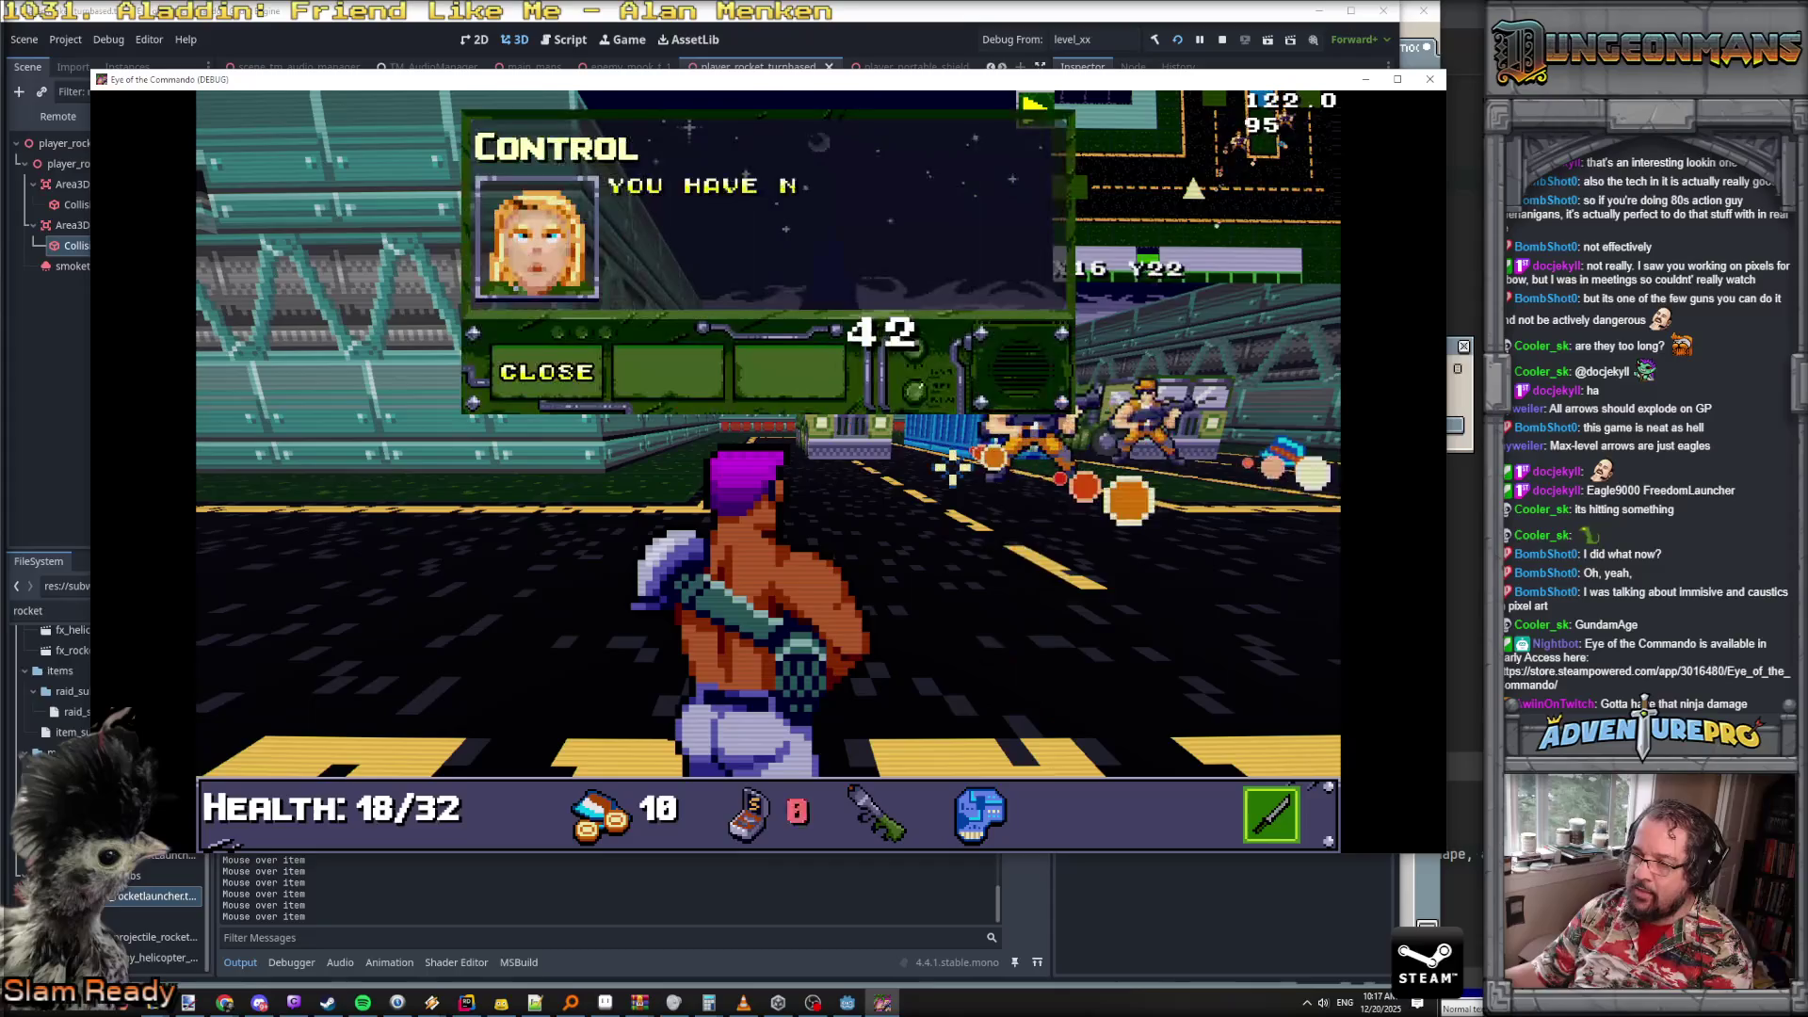
# - Dismiss the radio message, grab the ammo pickup, and strafe along the wall to the locked door
pyautogui.click(564, 371)
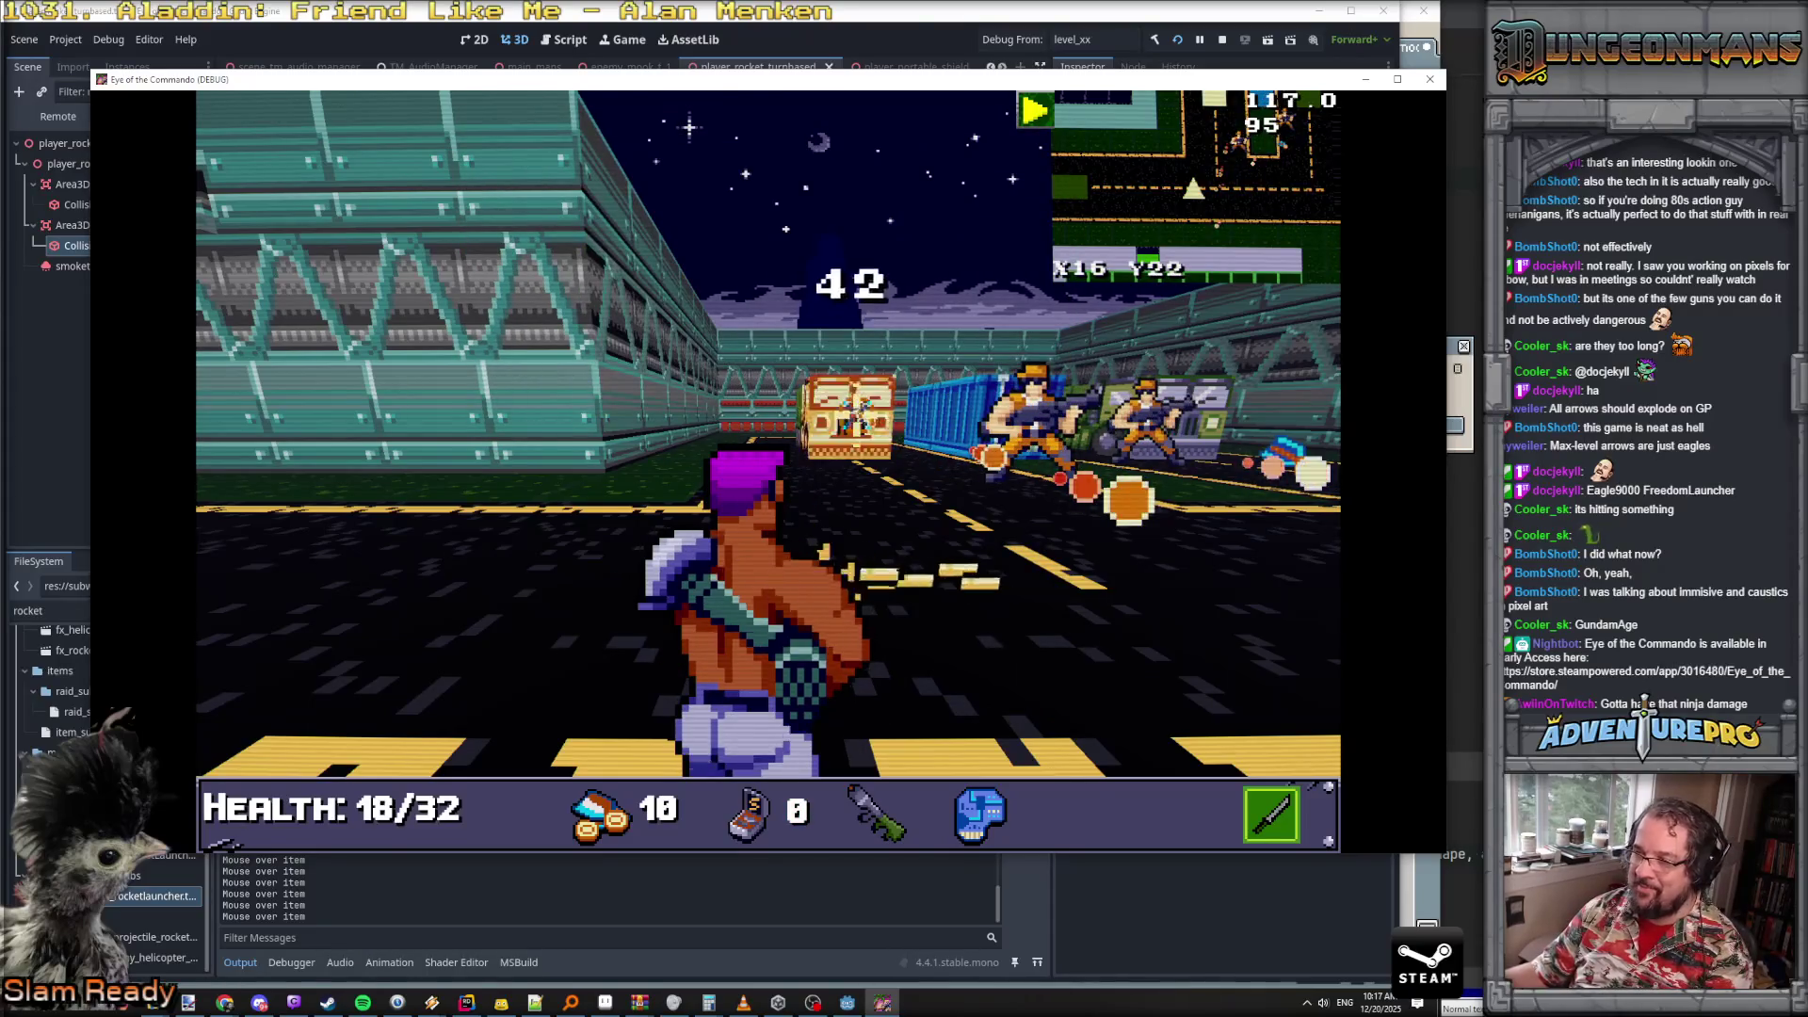
pyautogui.press('a')
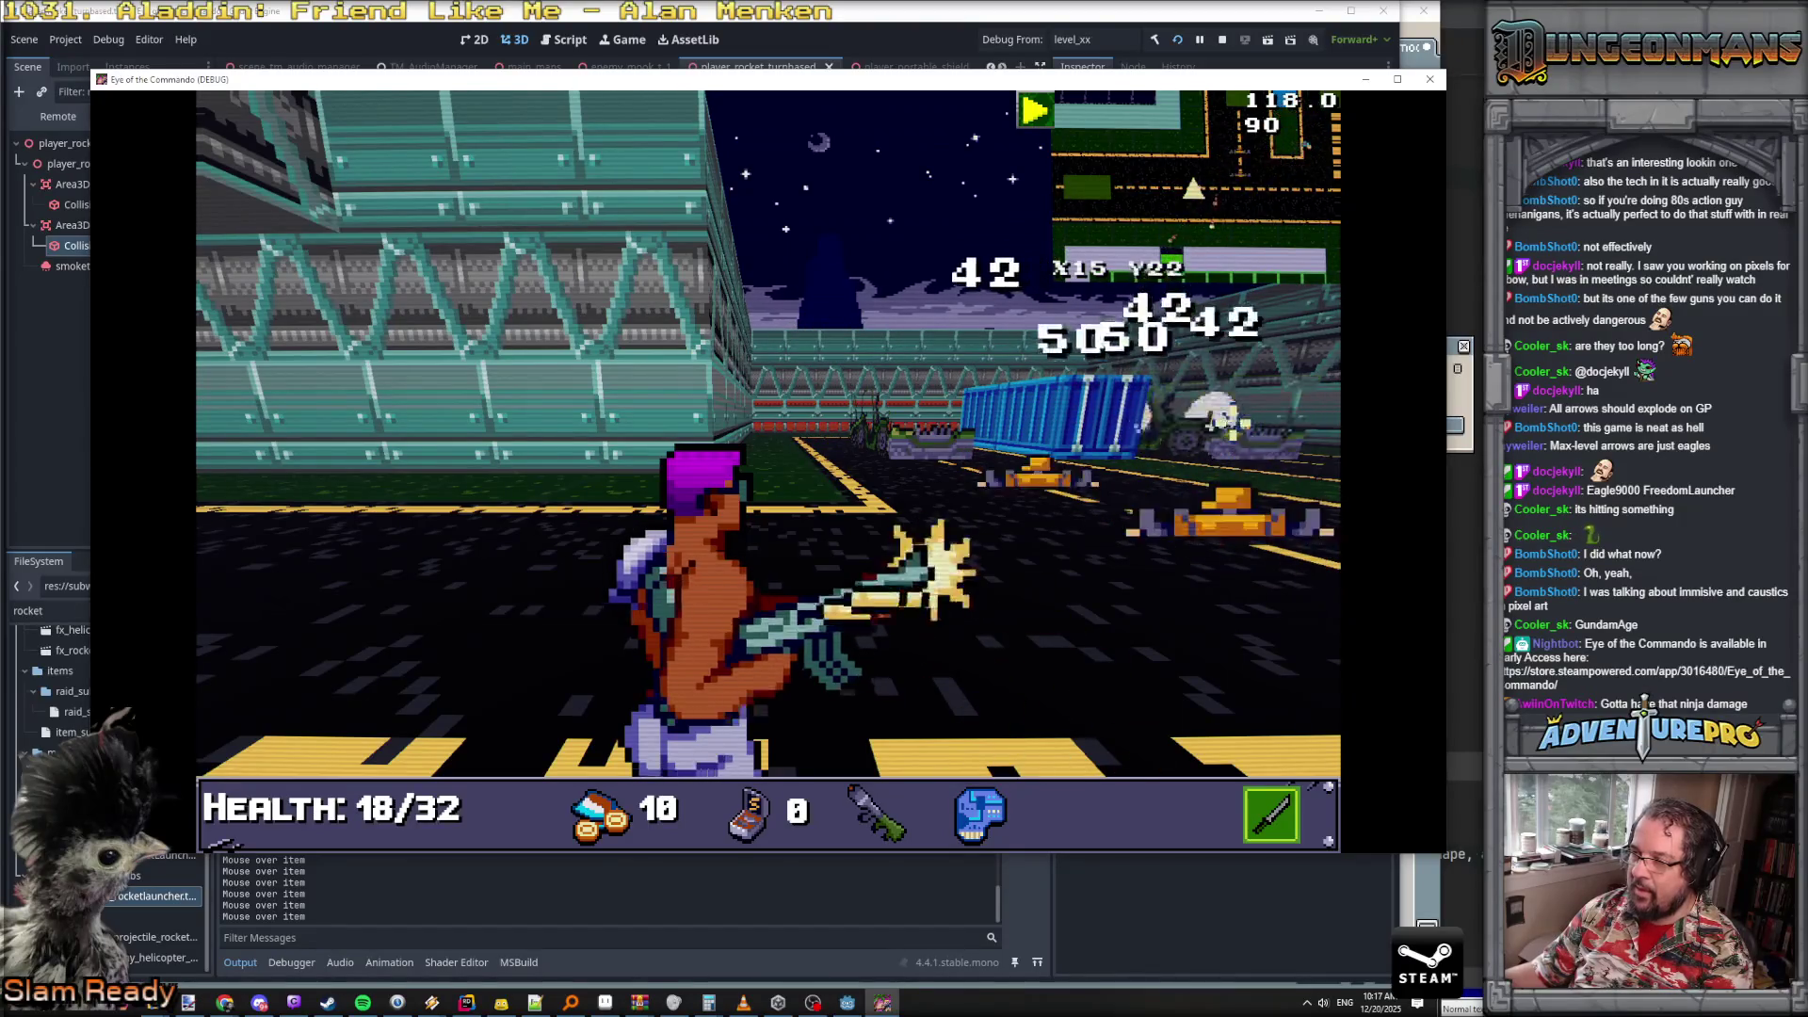
pyautogui.press('w')
pyautogui.press('e')
pyautogui.press('w')
pyautogui.press('w')
pyautogui.press('w')
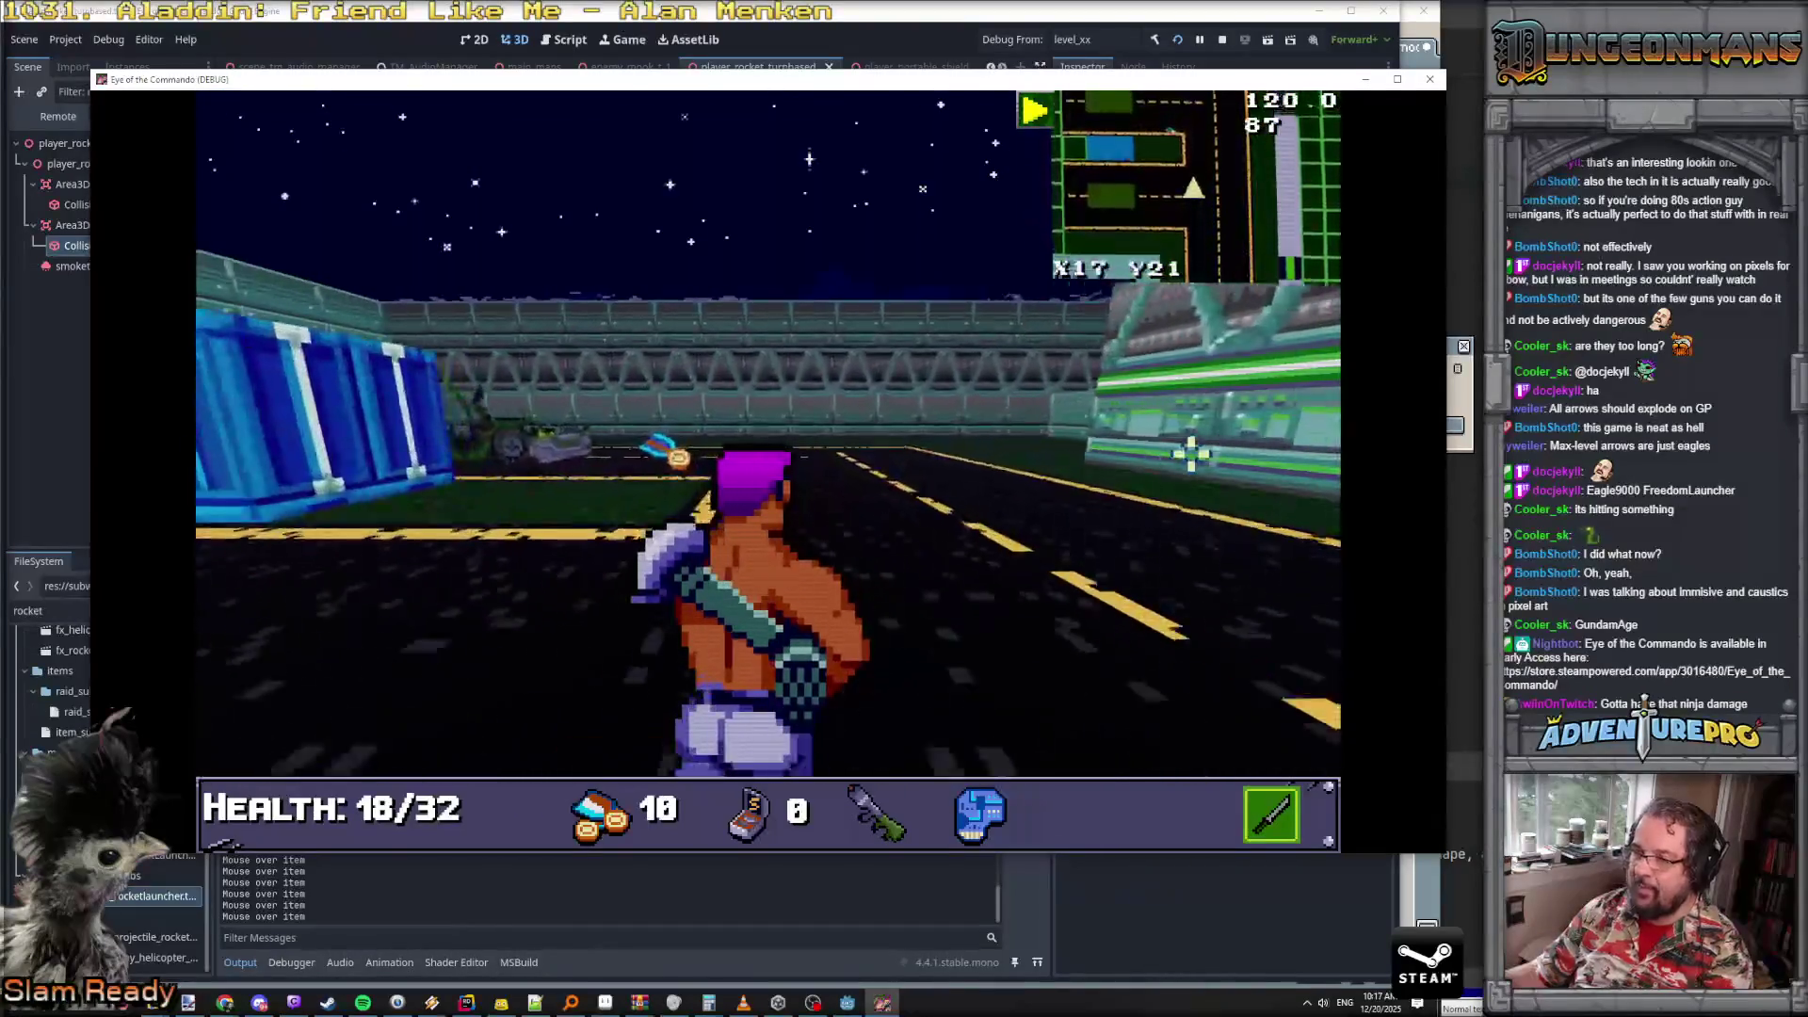
pyautogui.press('q')
pyautogui.press('w')
pyautogui.press('e')
pyautogui.press('e')
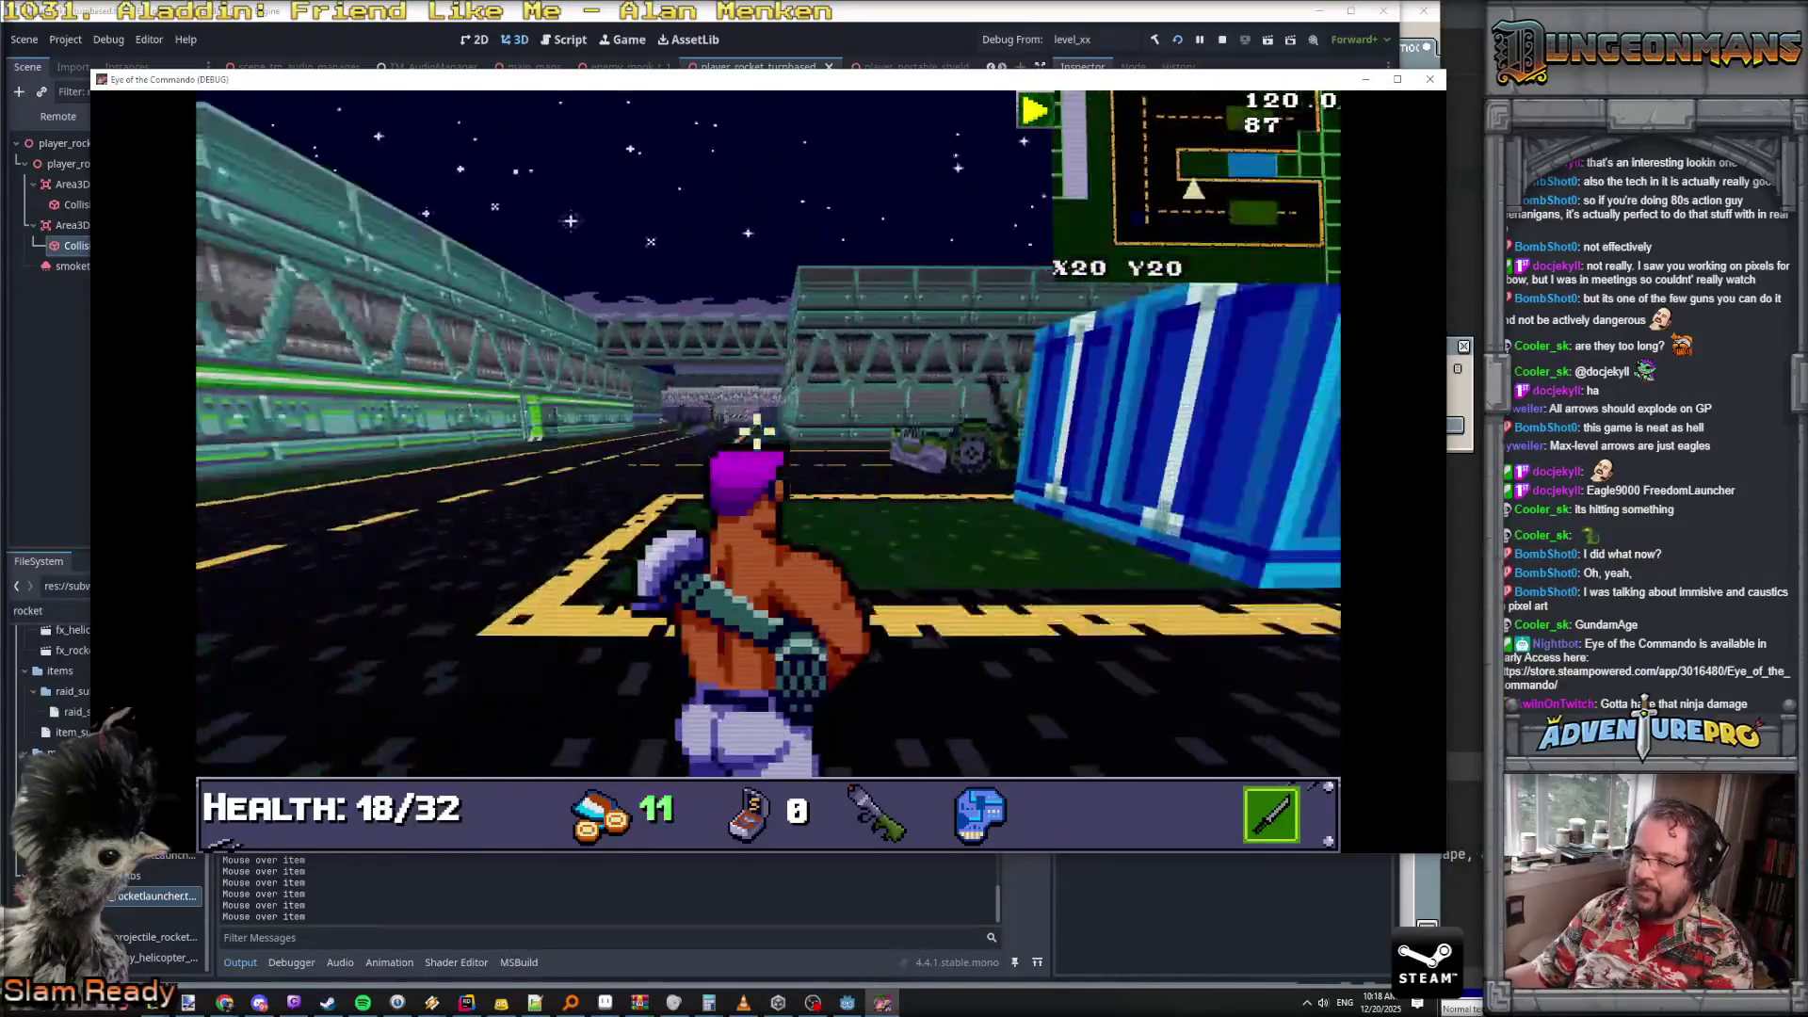
pyautogui.press('a')
pyautogui.press('w')
pyautogui.press('w')
pyautogui.press('w')
pyautogui.press('d')
pyautogui.press('d')
pyautogui.press('d')
pyautogui.press('d')
pyautogui.press('w')
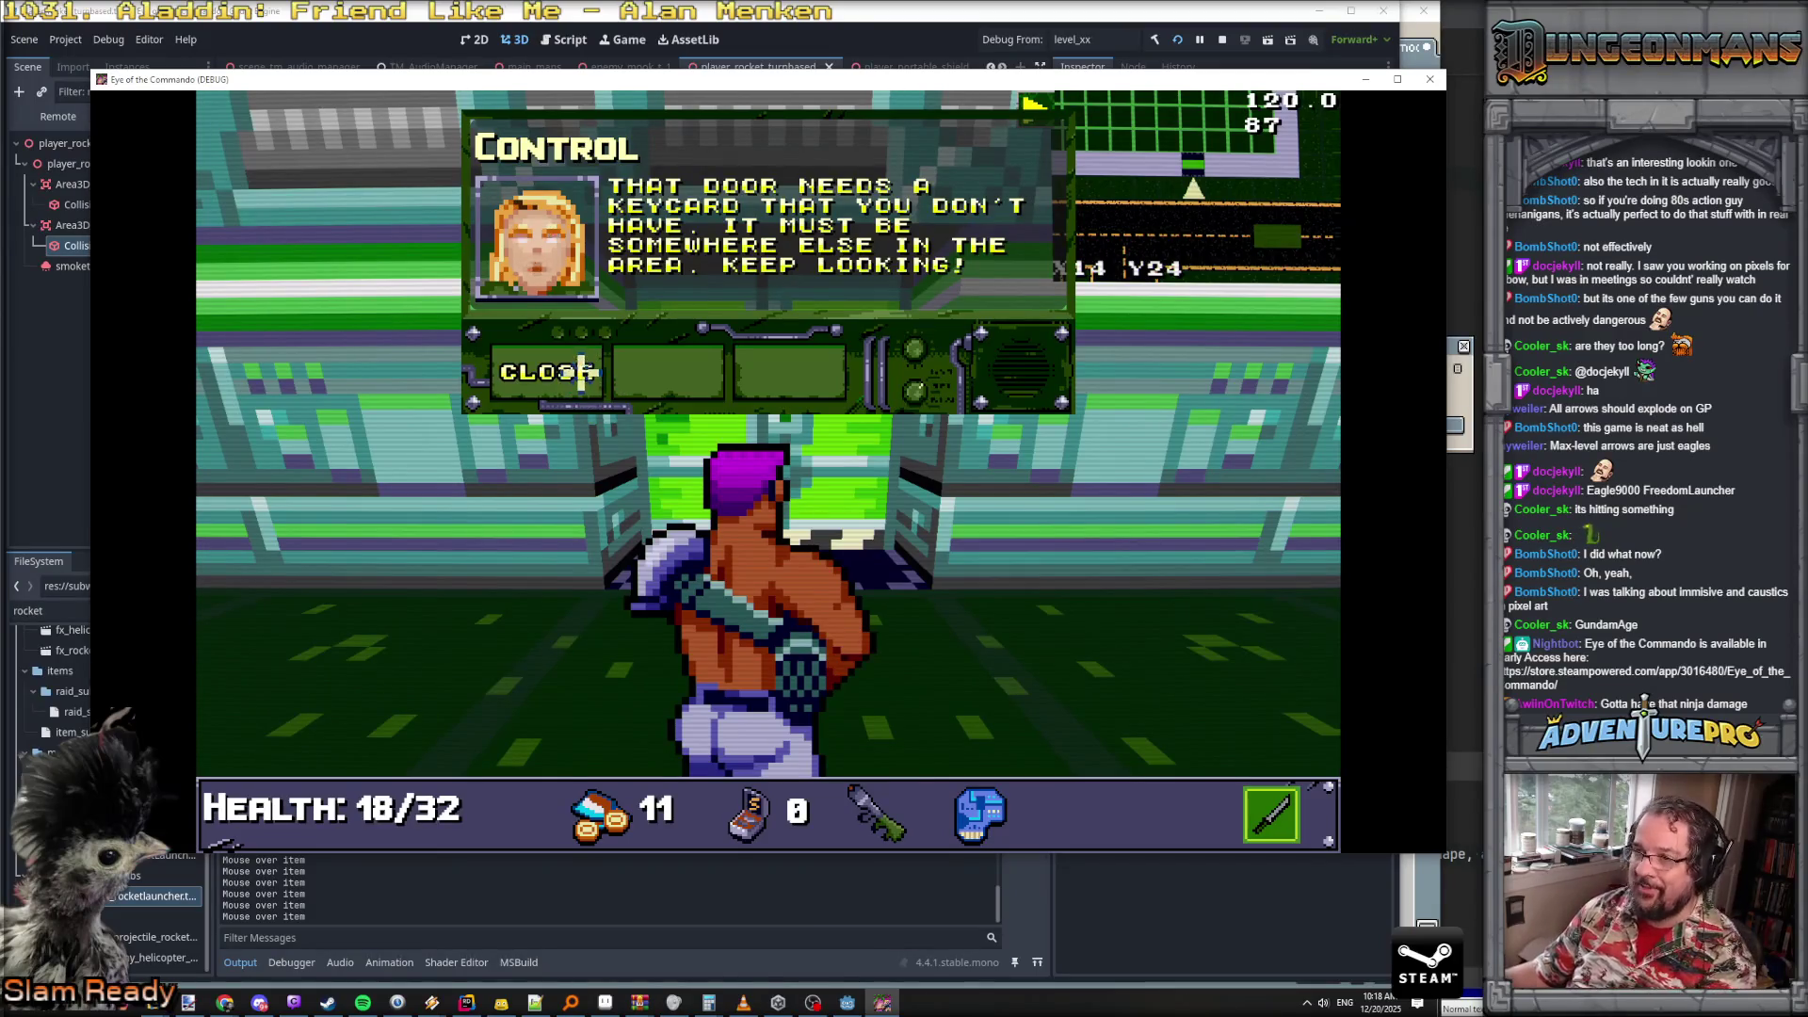
# - Move on through the base into the corridor and room holding an enemy
pyautogui.press('d')
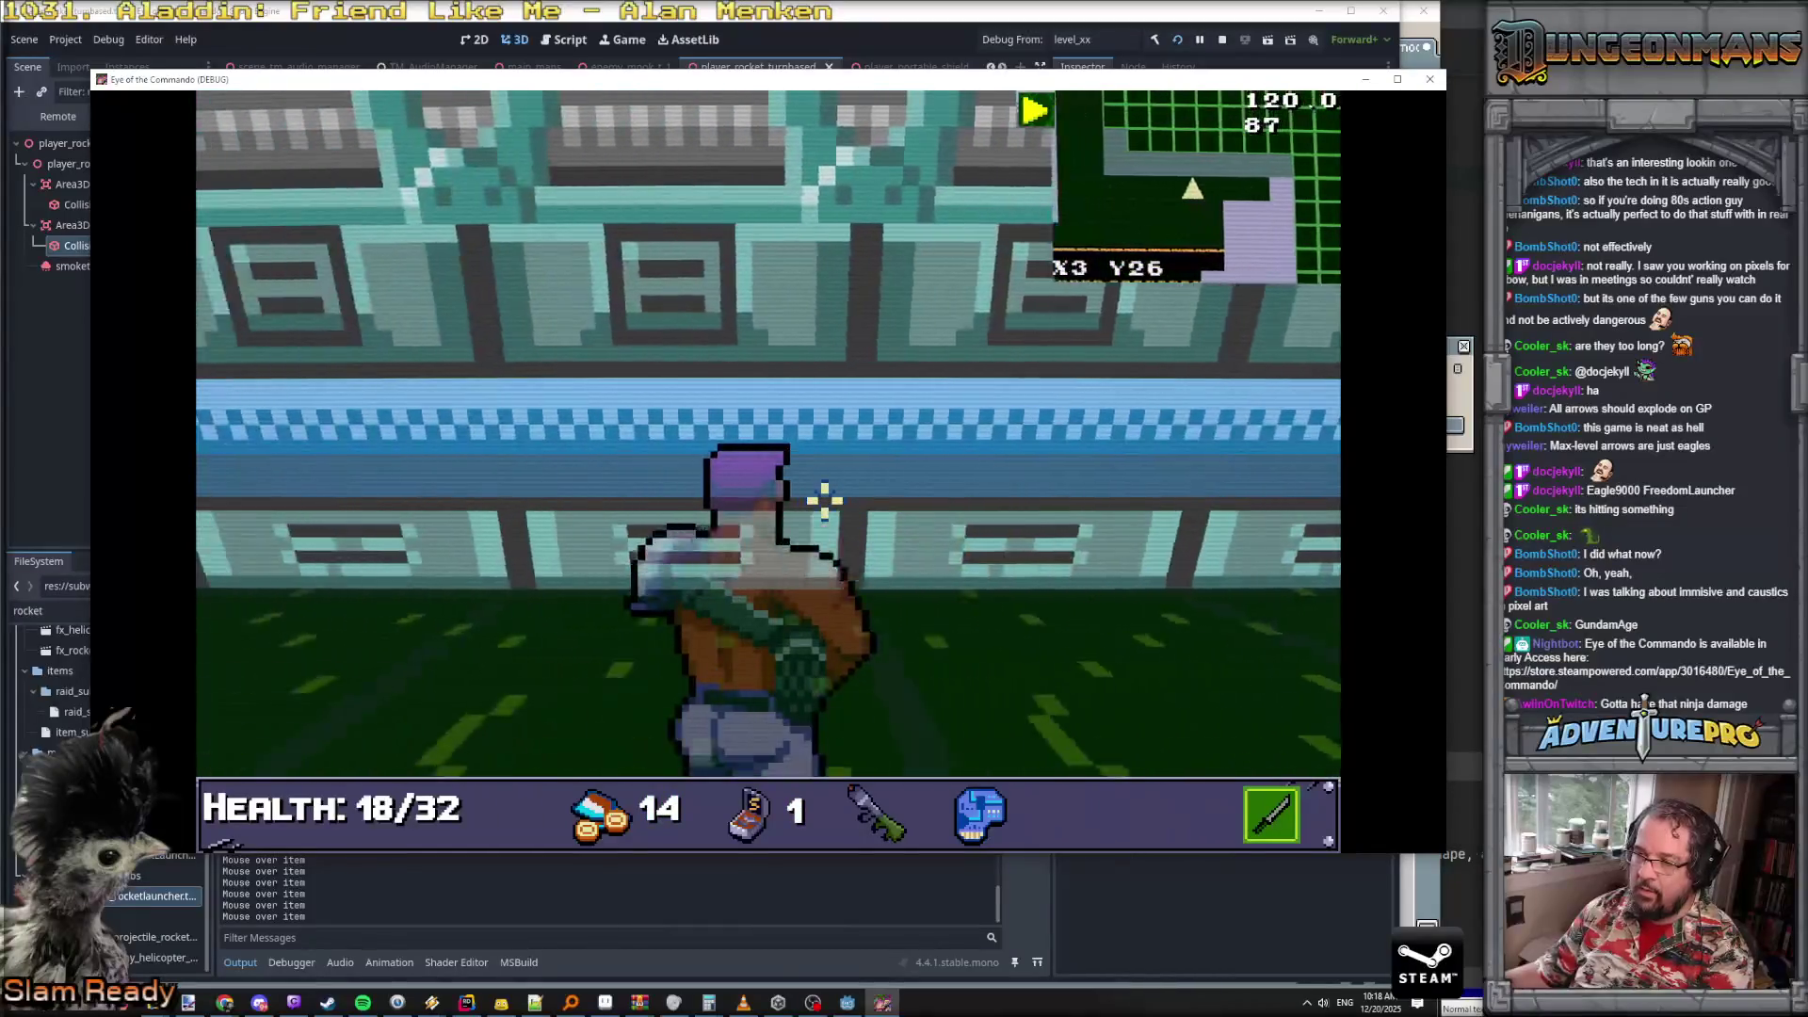
pyautogui.press('q')
pyautogui.press('w')
pyautogui.press('w')
pyautogui.press('w')
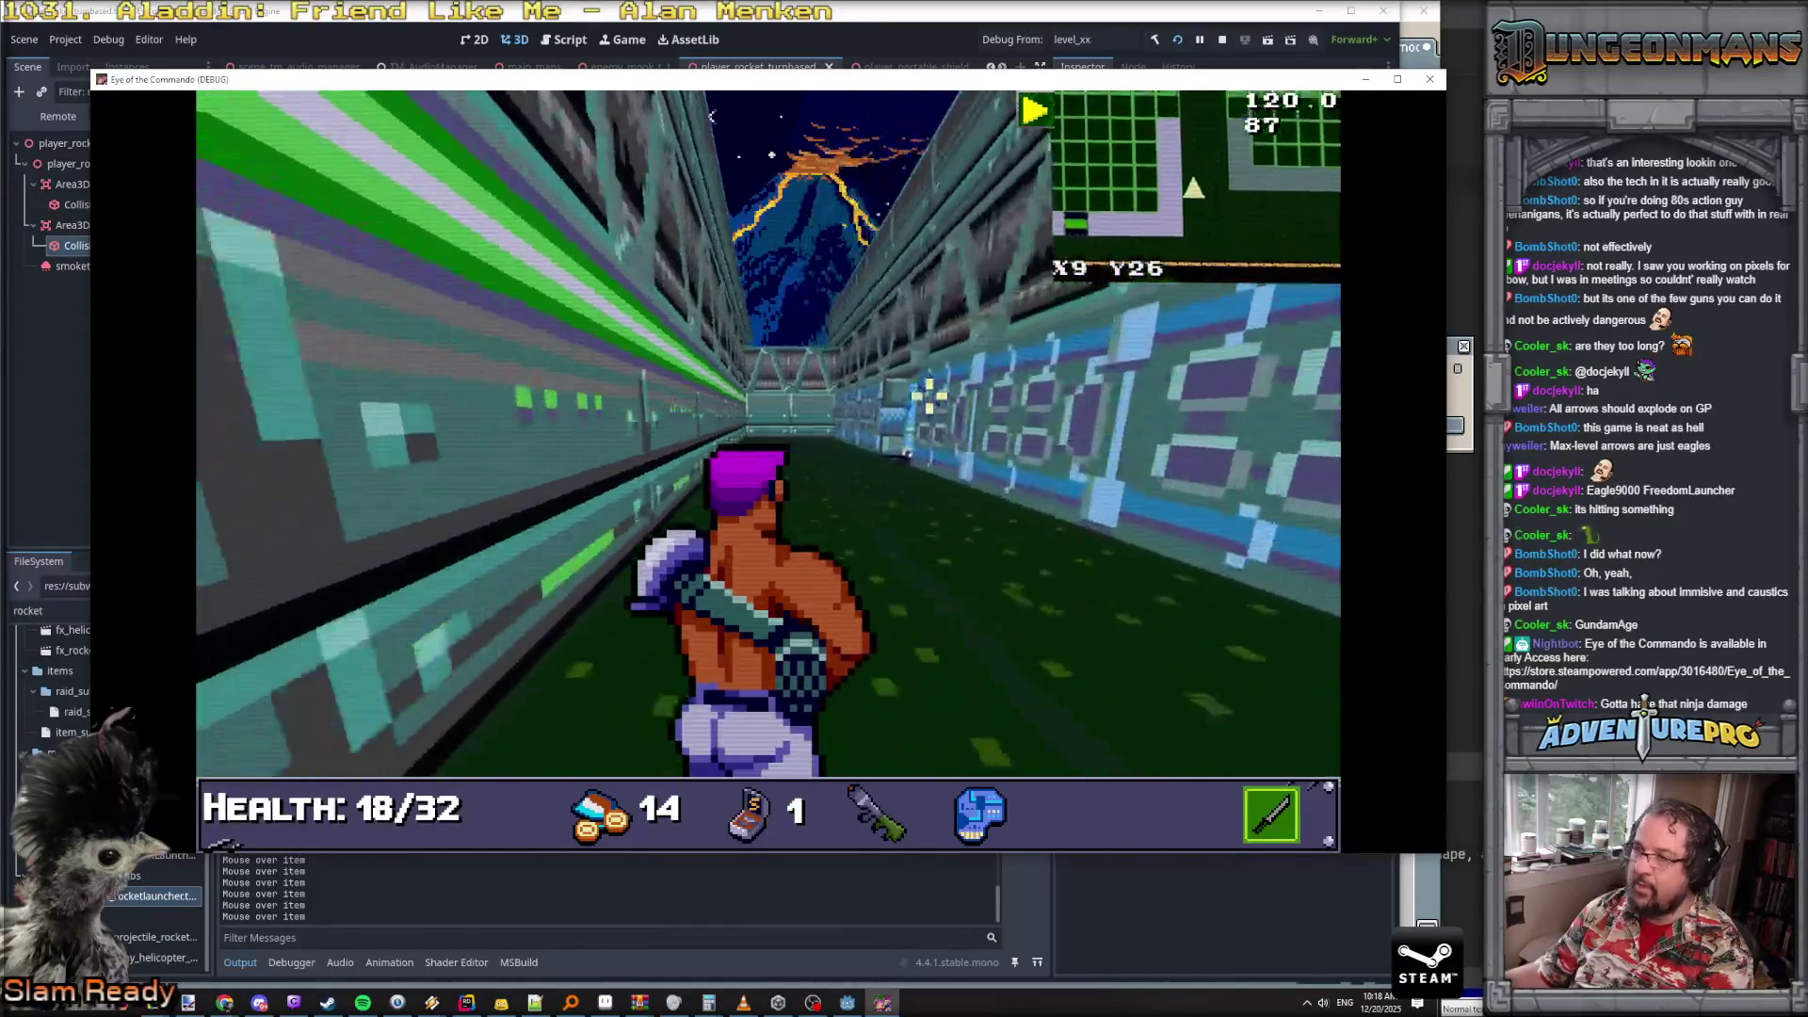
pyautogui.press('e')
pyautogui.press('w')
pyautogui.press('w')
pyautogui.press('q')
pyautogui.press('w')
pyautogui.press('w')
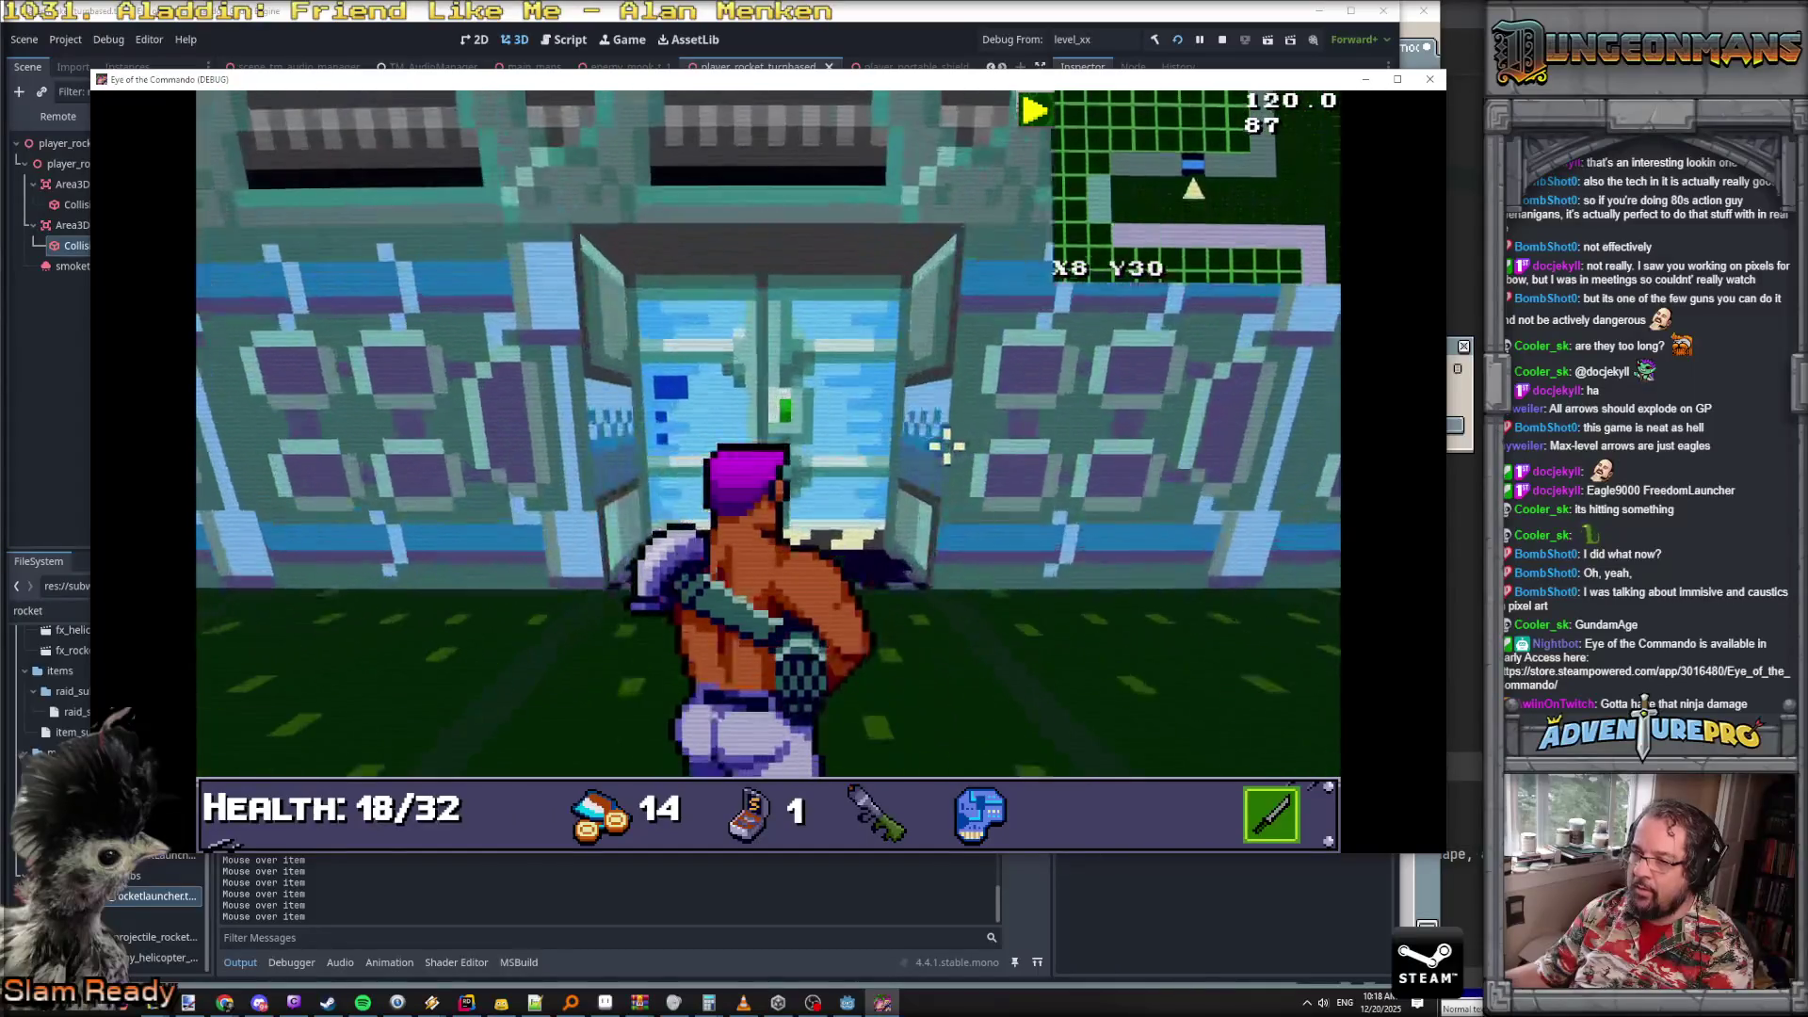
pyautogui.press('w')
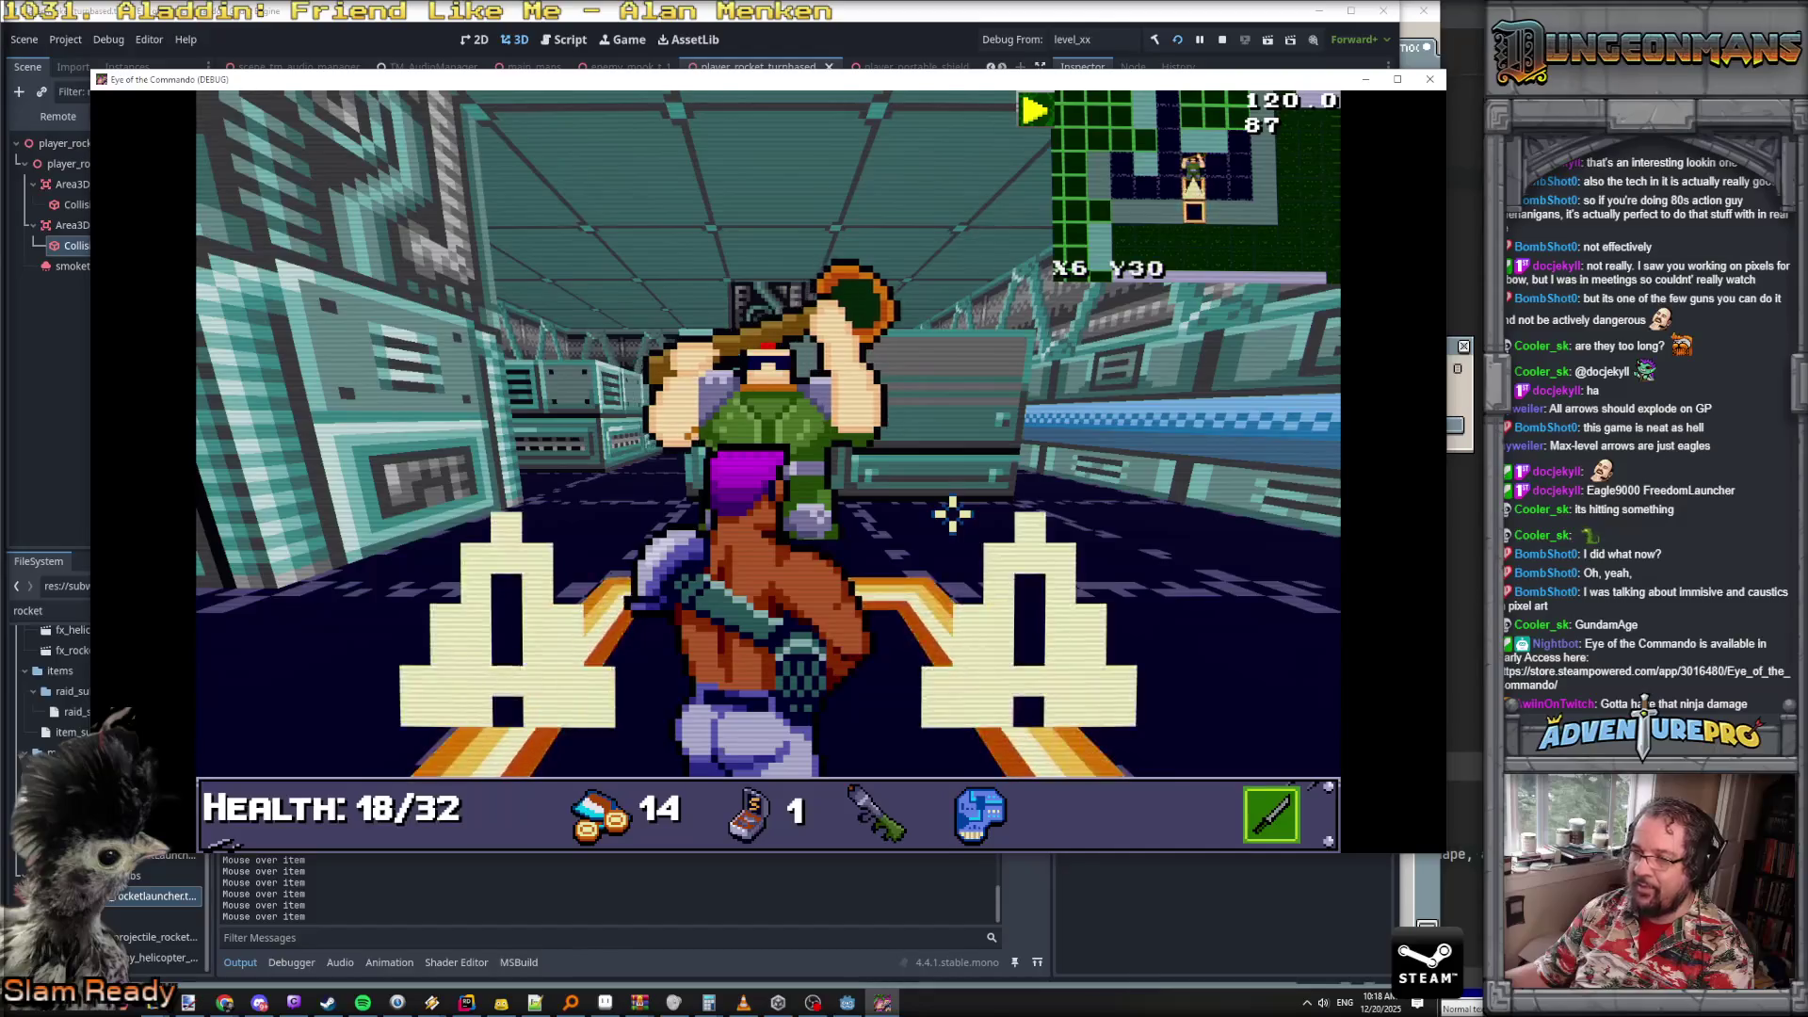
# - Sidestep away from the enemy and head back through the open doorway into the corridor
pyautogui.press('s')
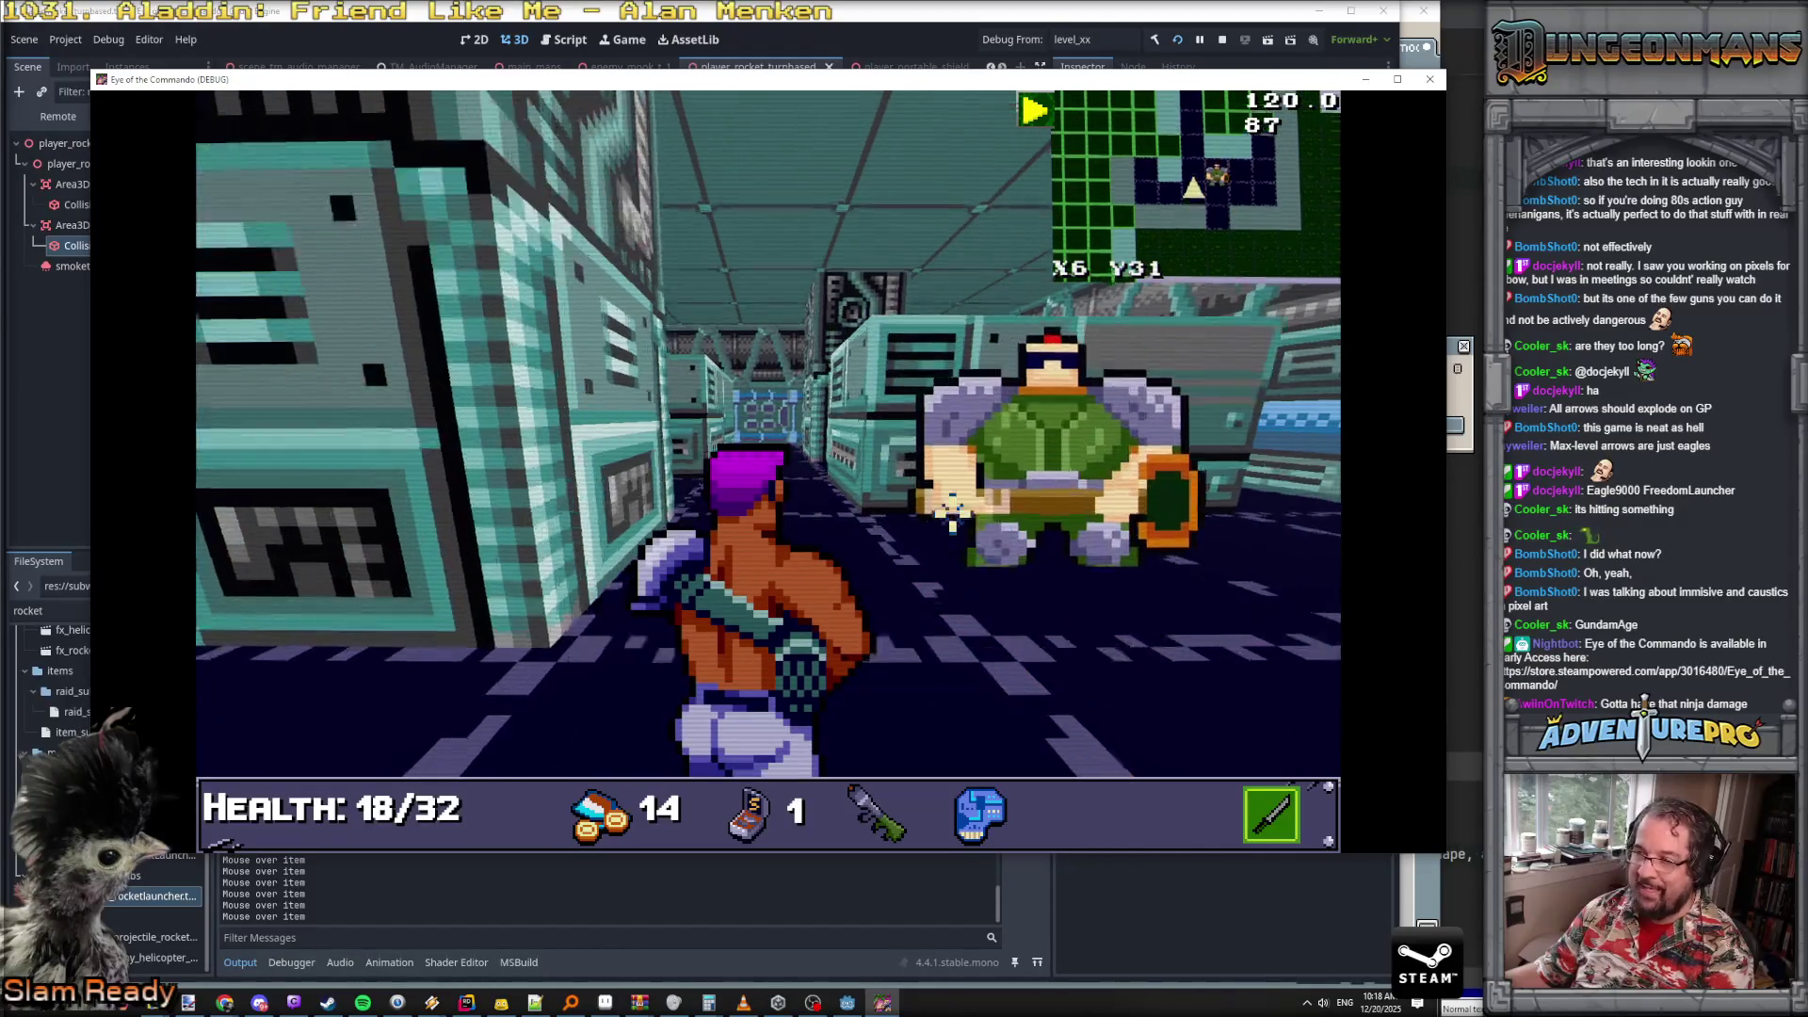
pyautogui.press('e')
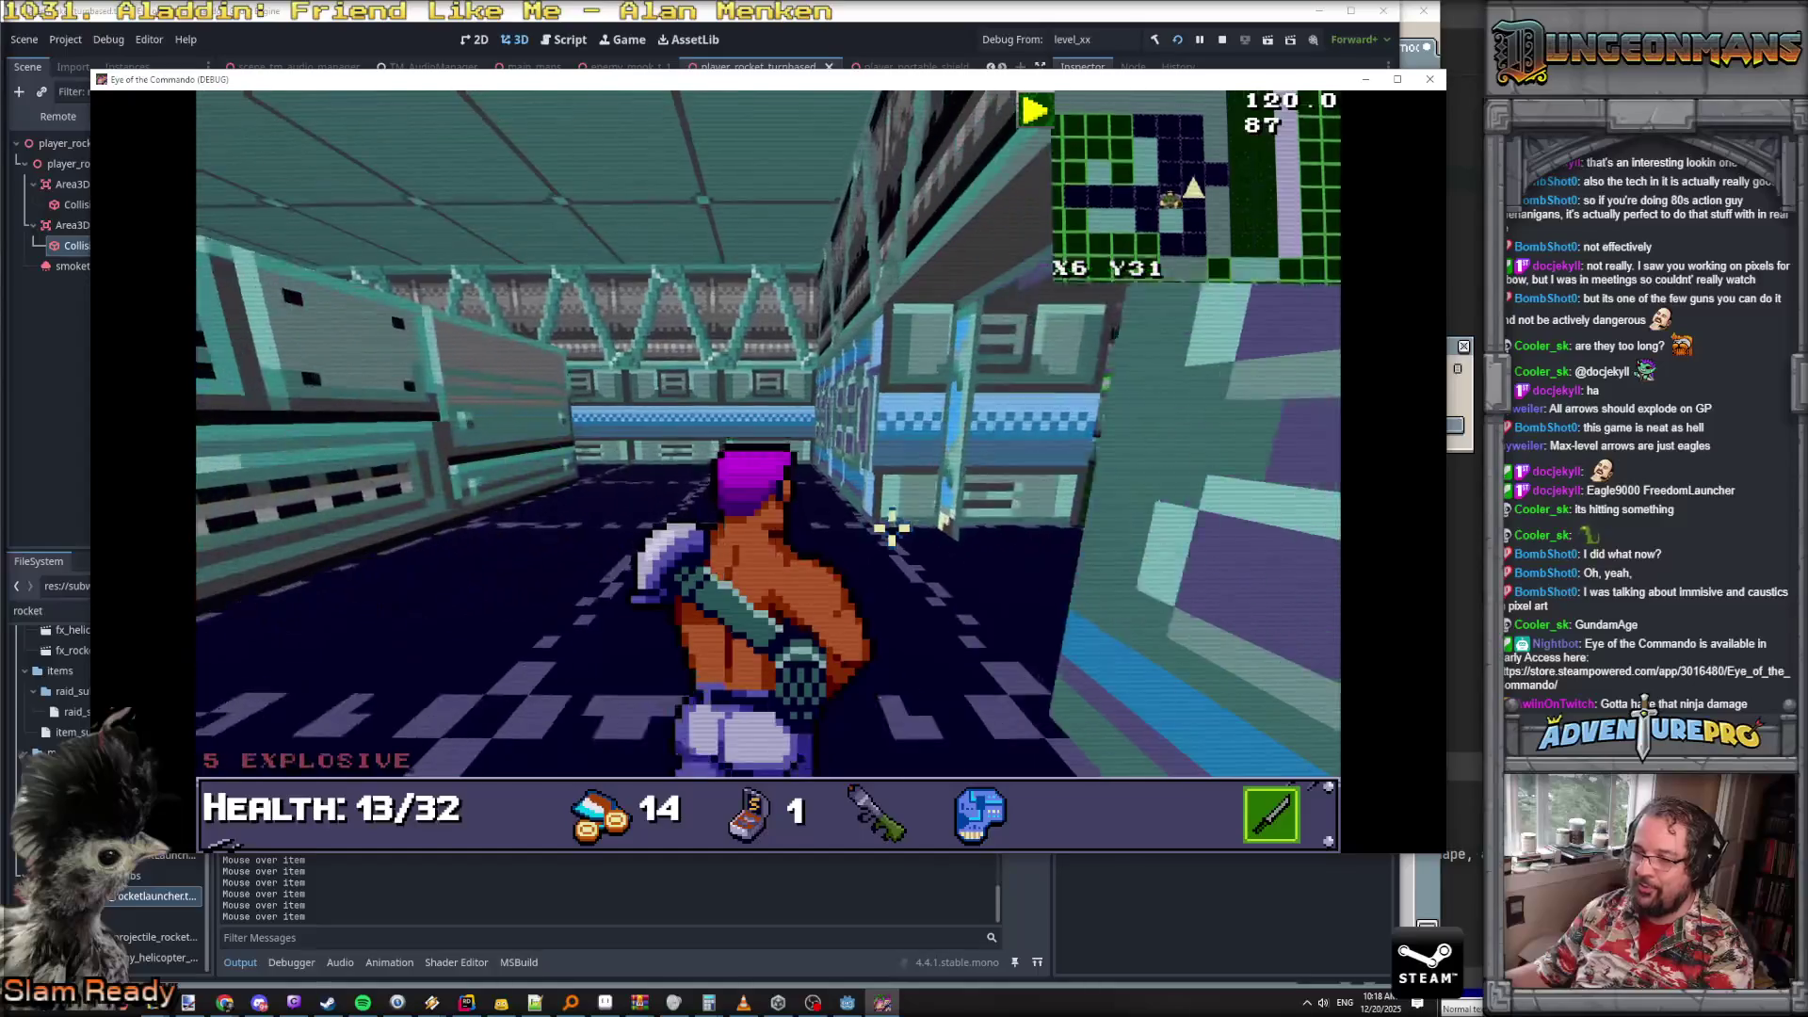
pyautogui.press('w')
pyautogui.press('e')
pyautogui.press('w')
pyautogui.press('w')
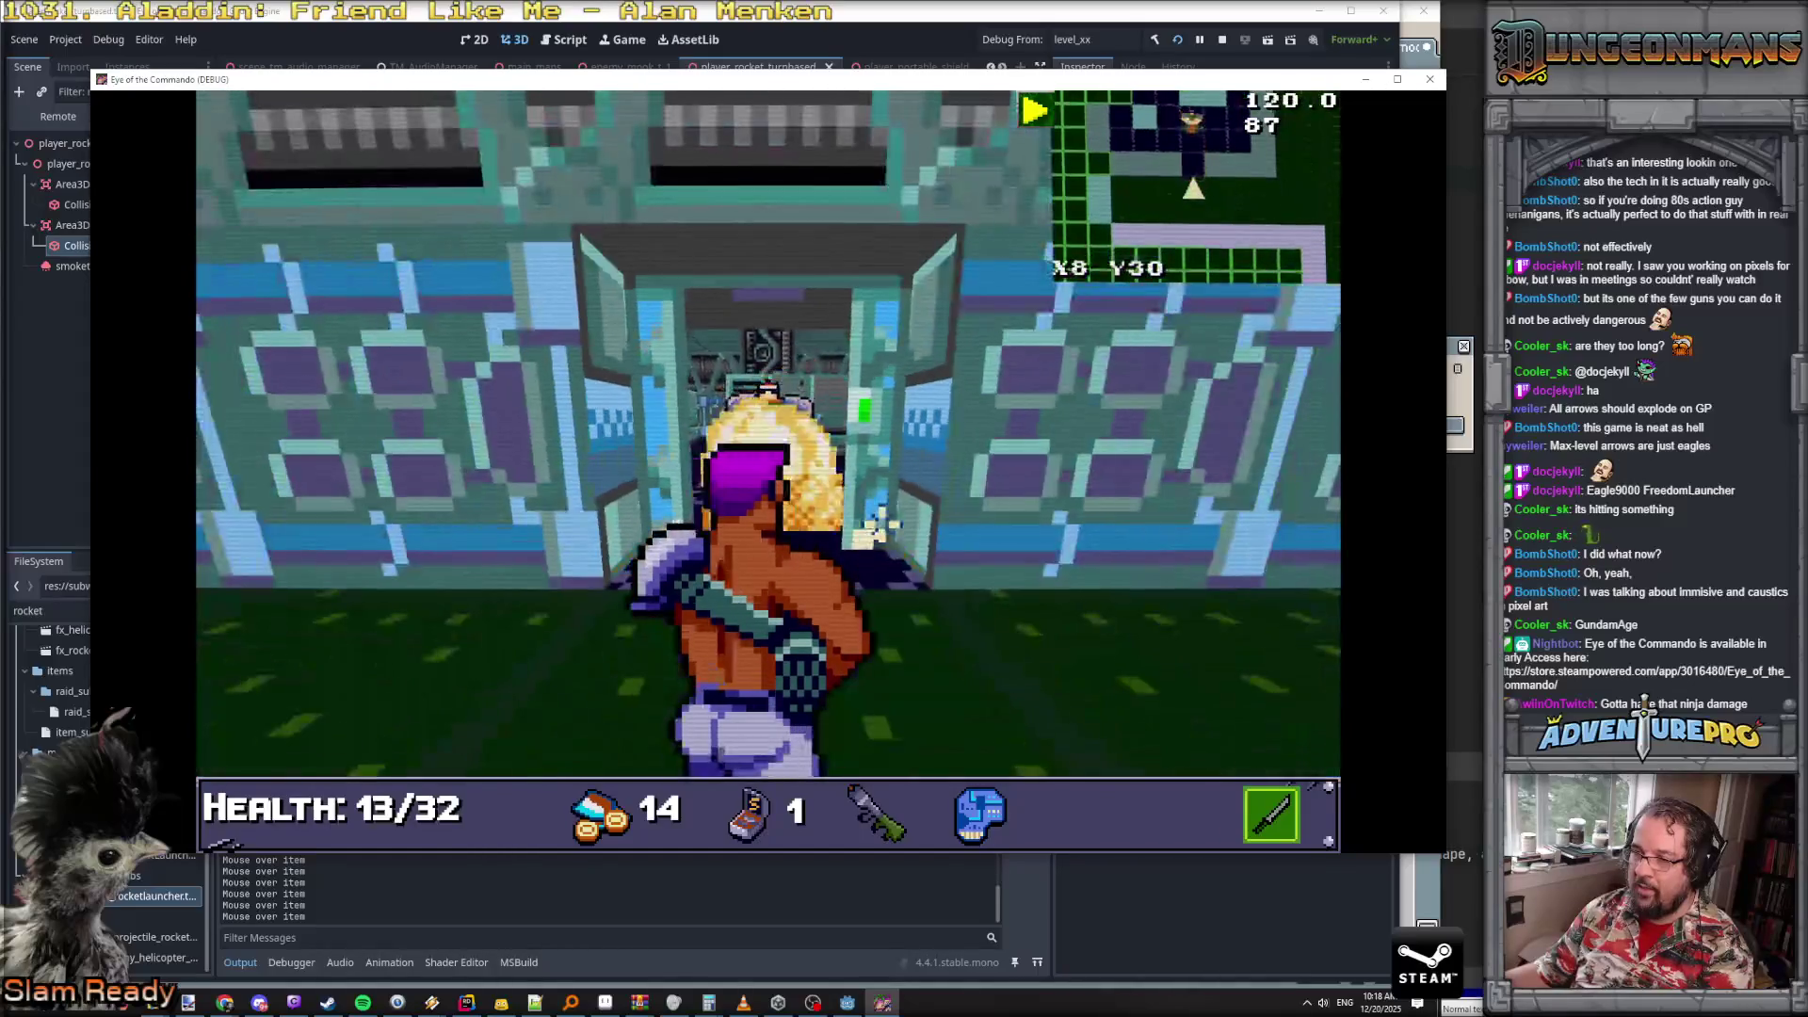
pyautogui.press('w')
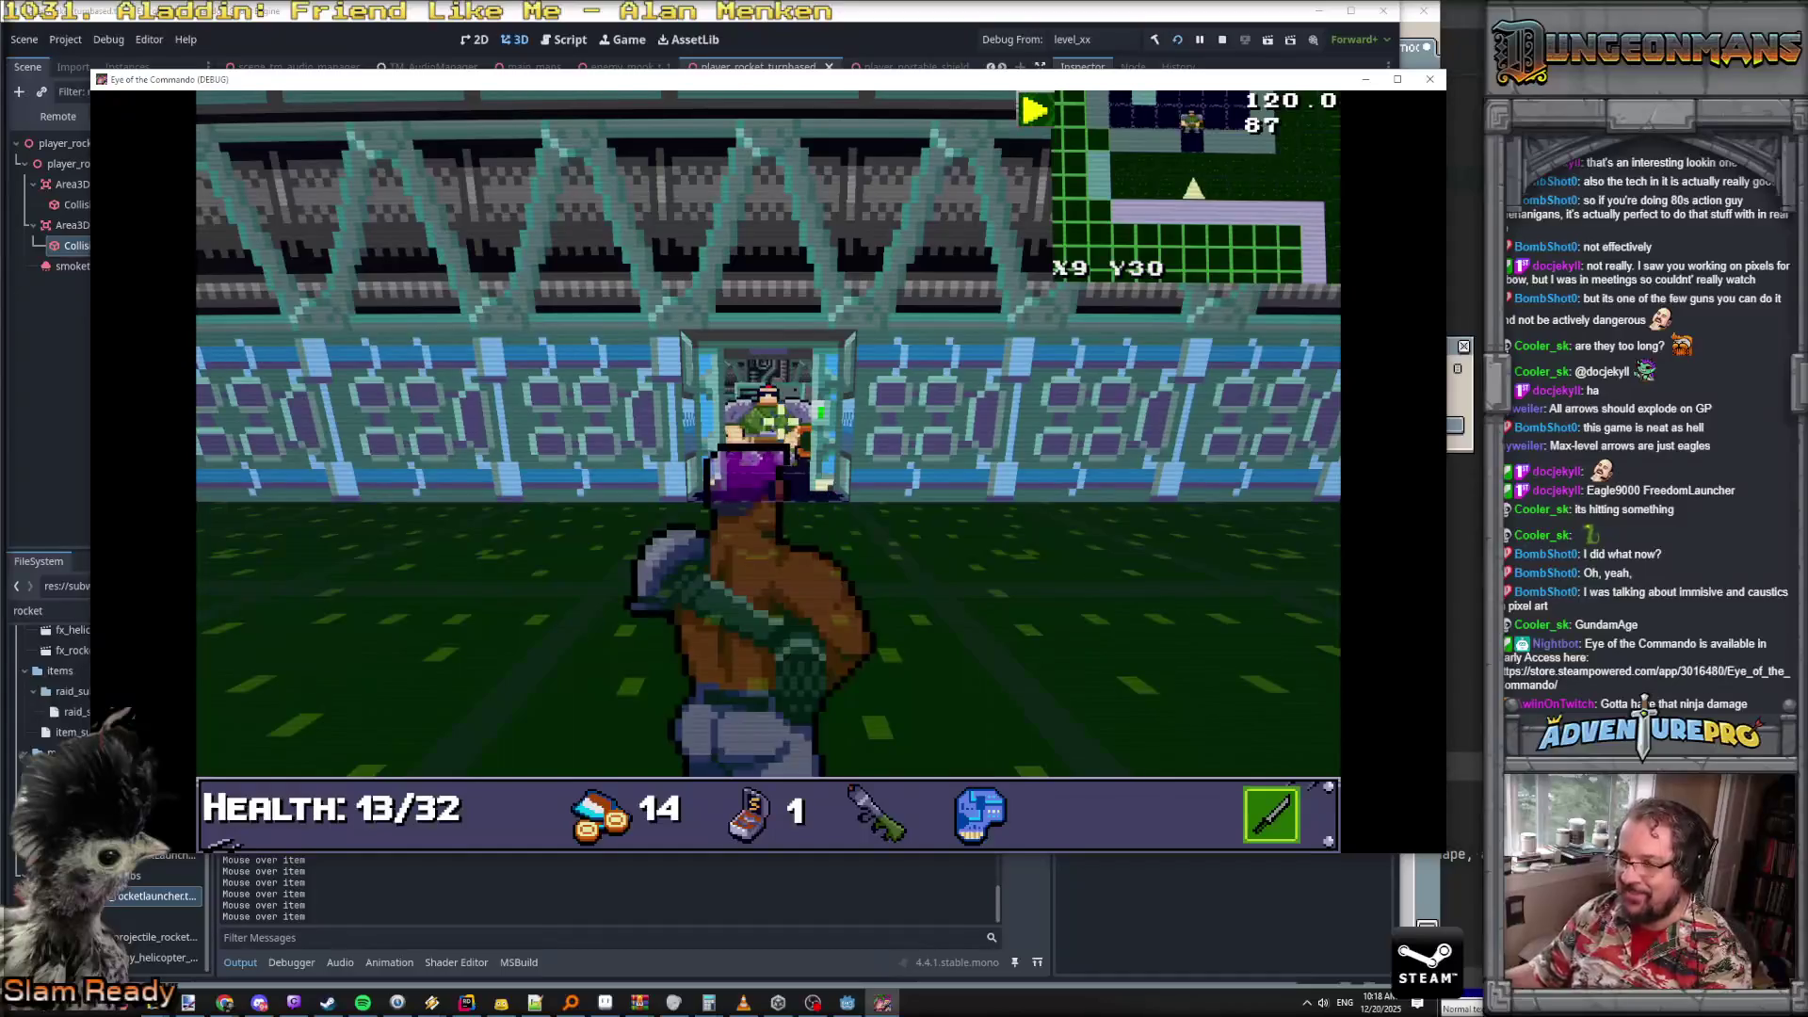
pyautogui.press('d')
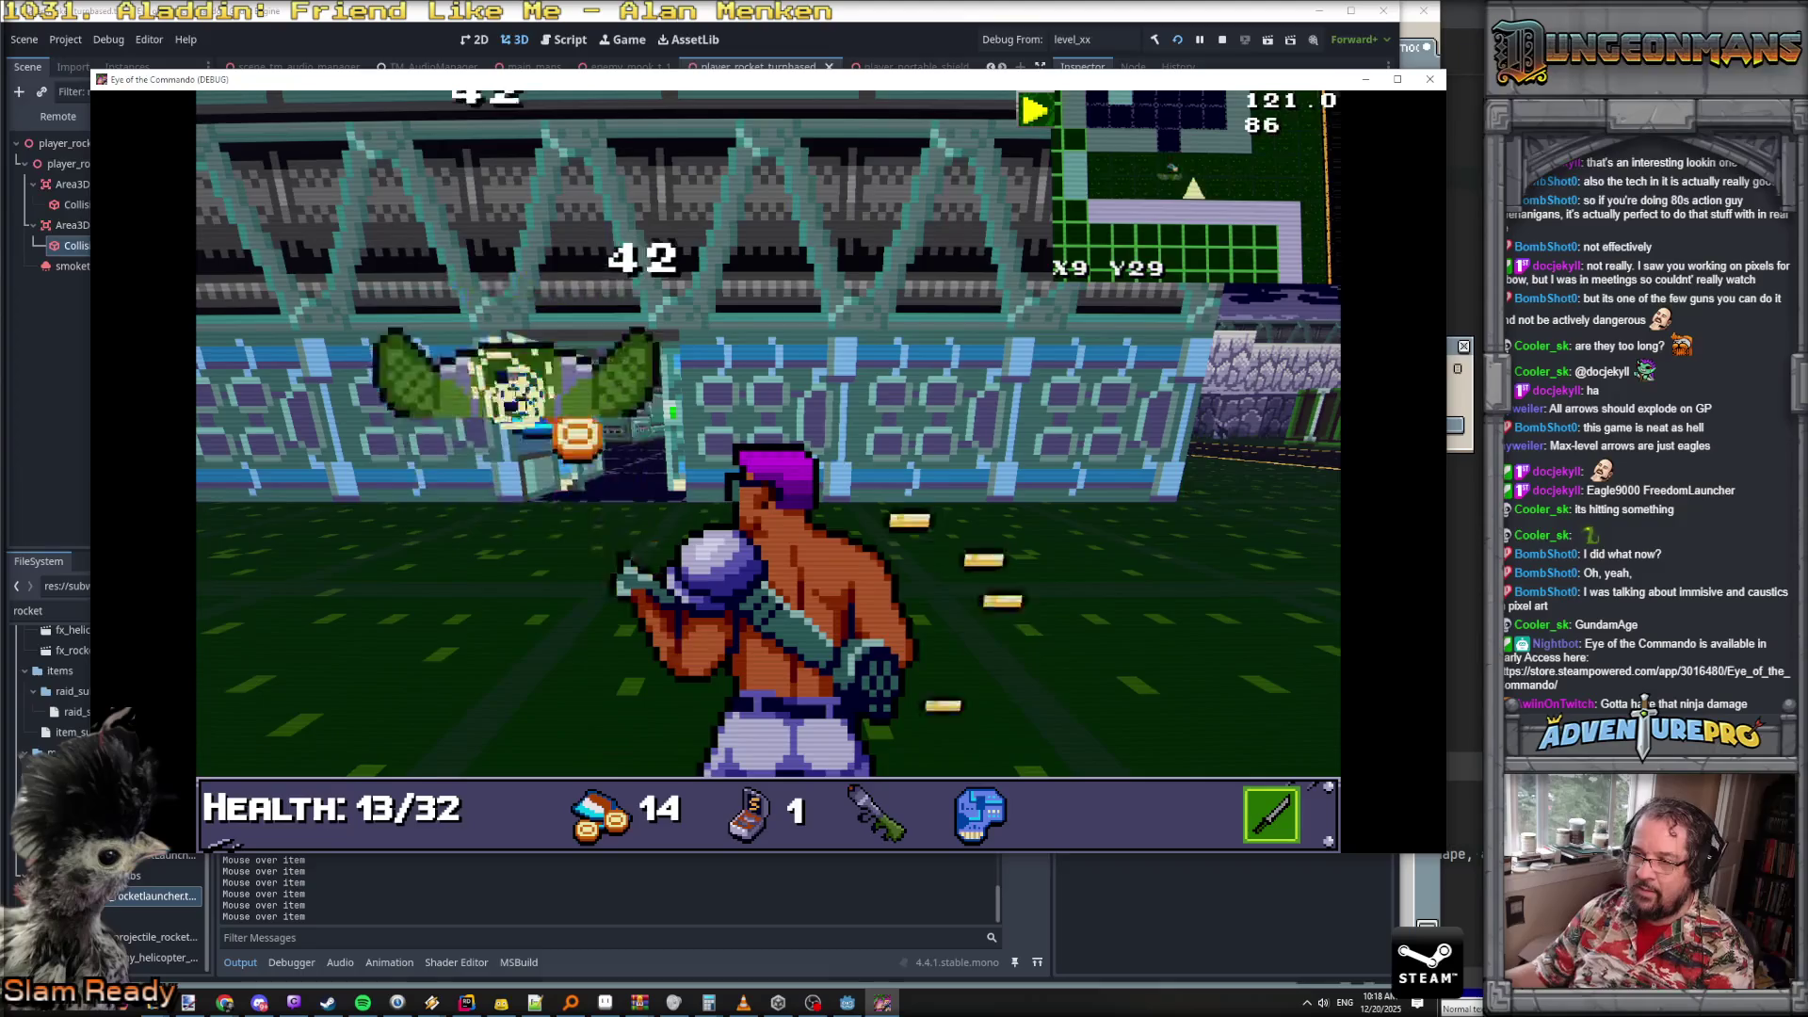
pyautogui.press('a')
pyautogui.press('w')
pyautogui.press('w')
pyautogui.press('w')
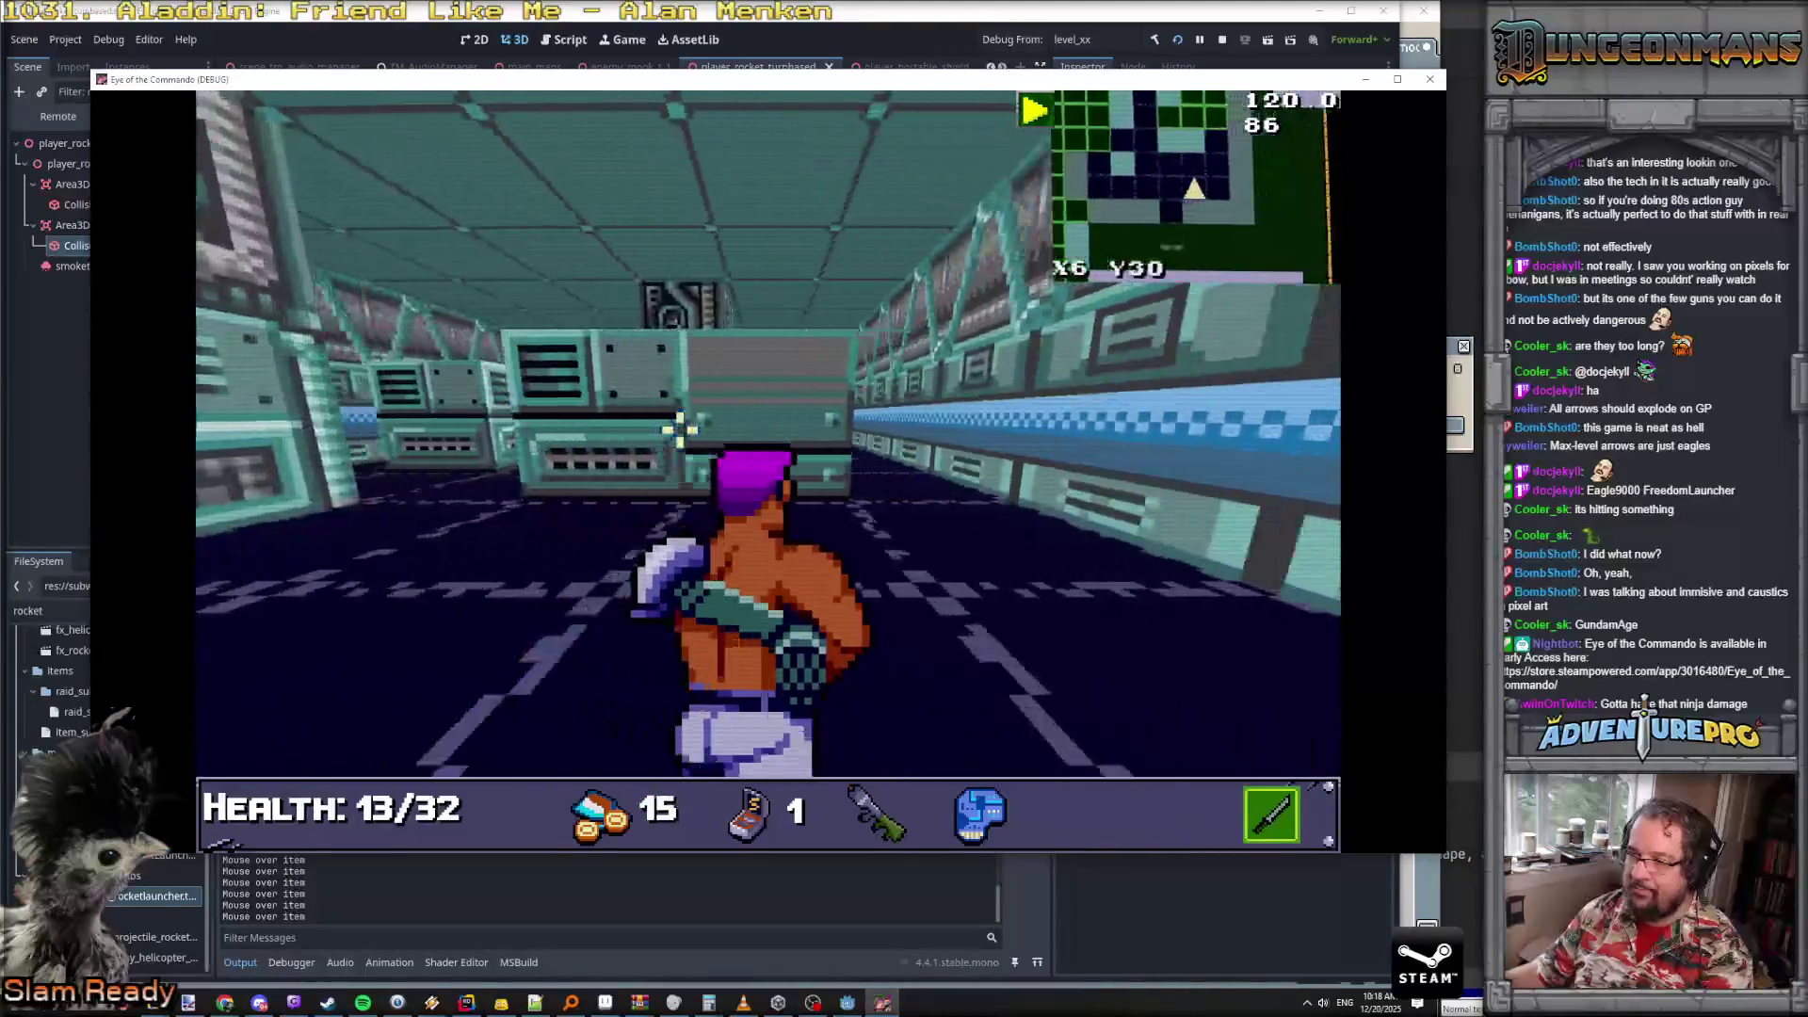
# - Advance down the corridor to the safe and green crate and loot the KB-14
pyautogui.press('e')
pyautogui.press('w')
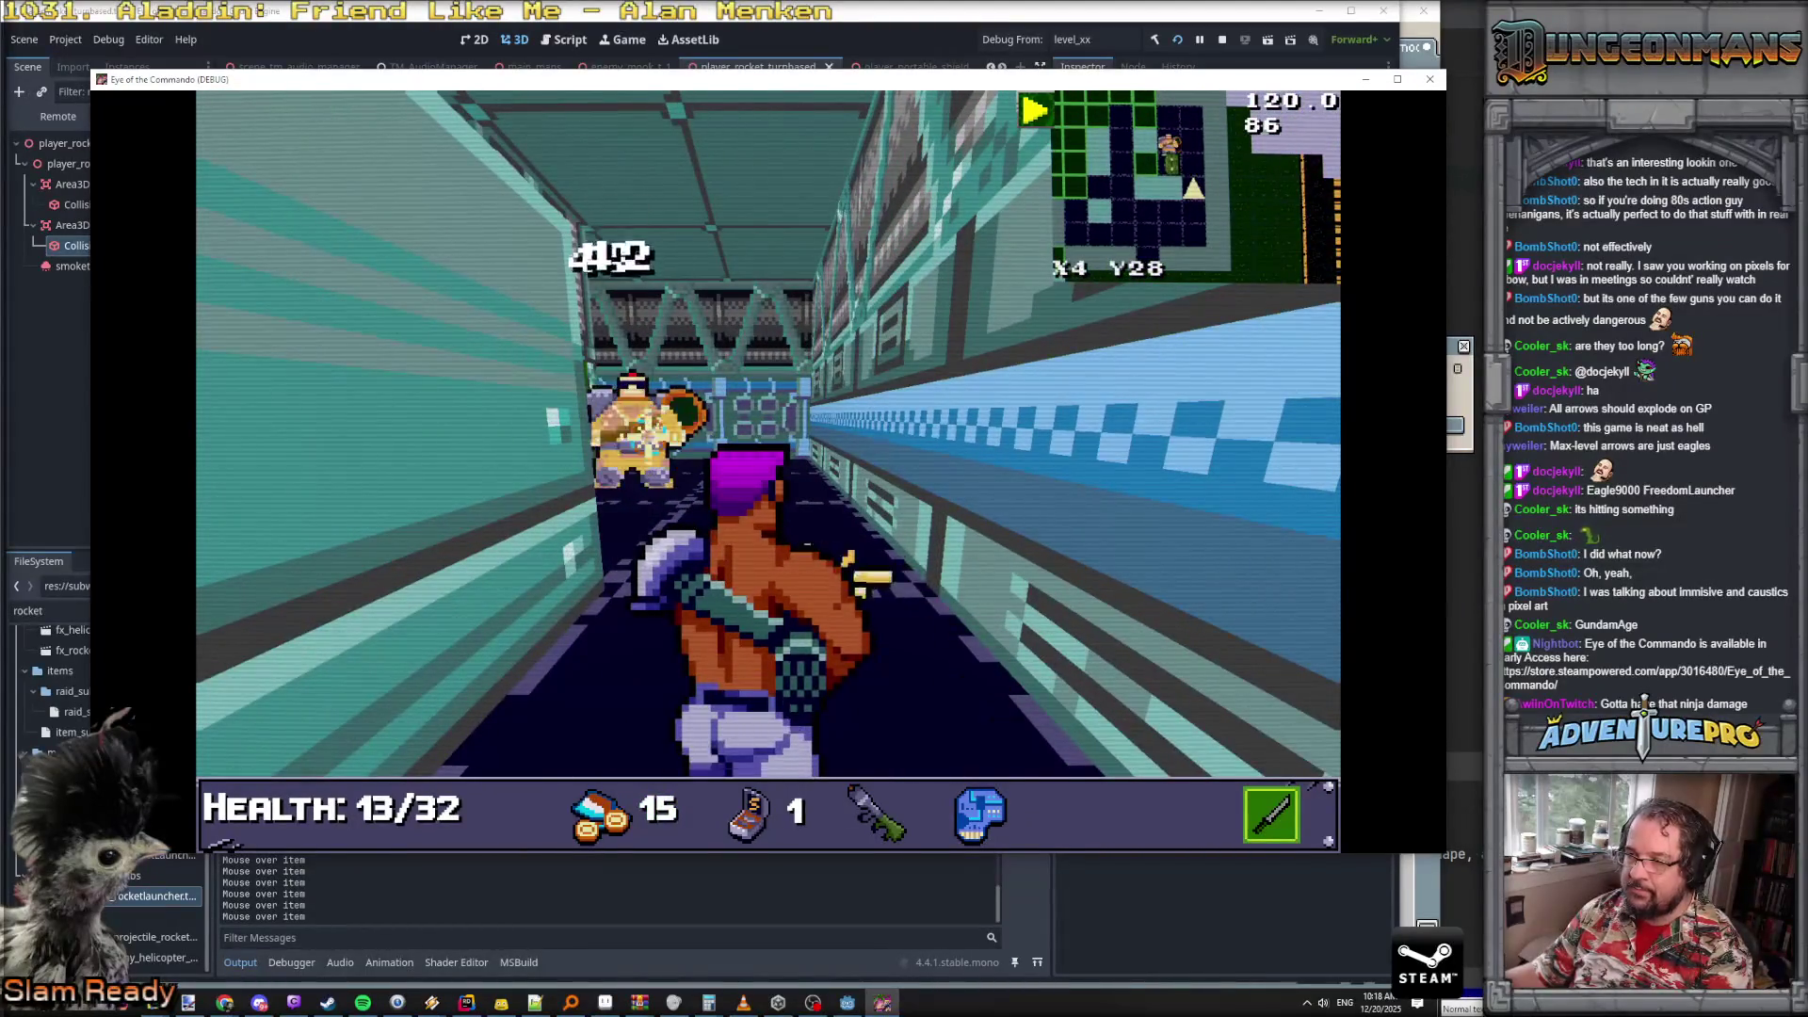
pyautogui.press('w')
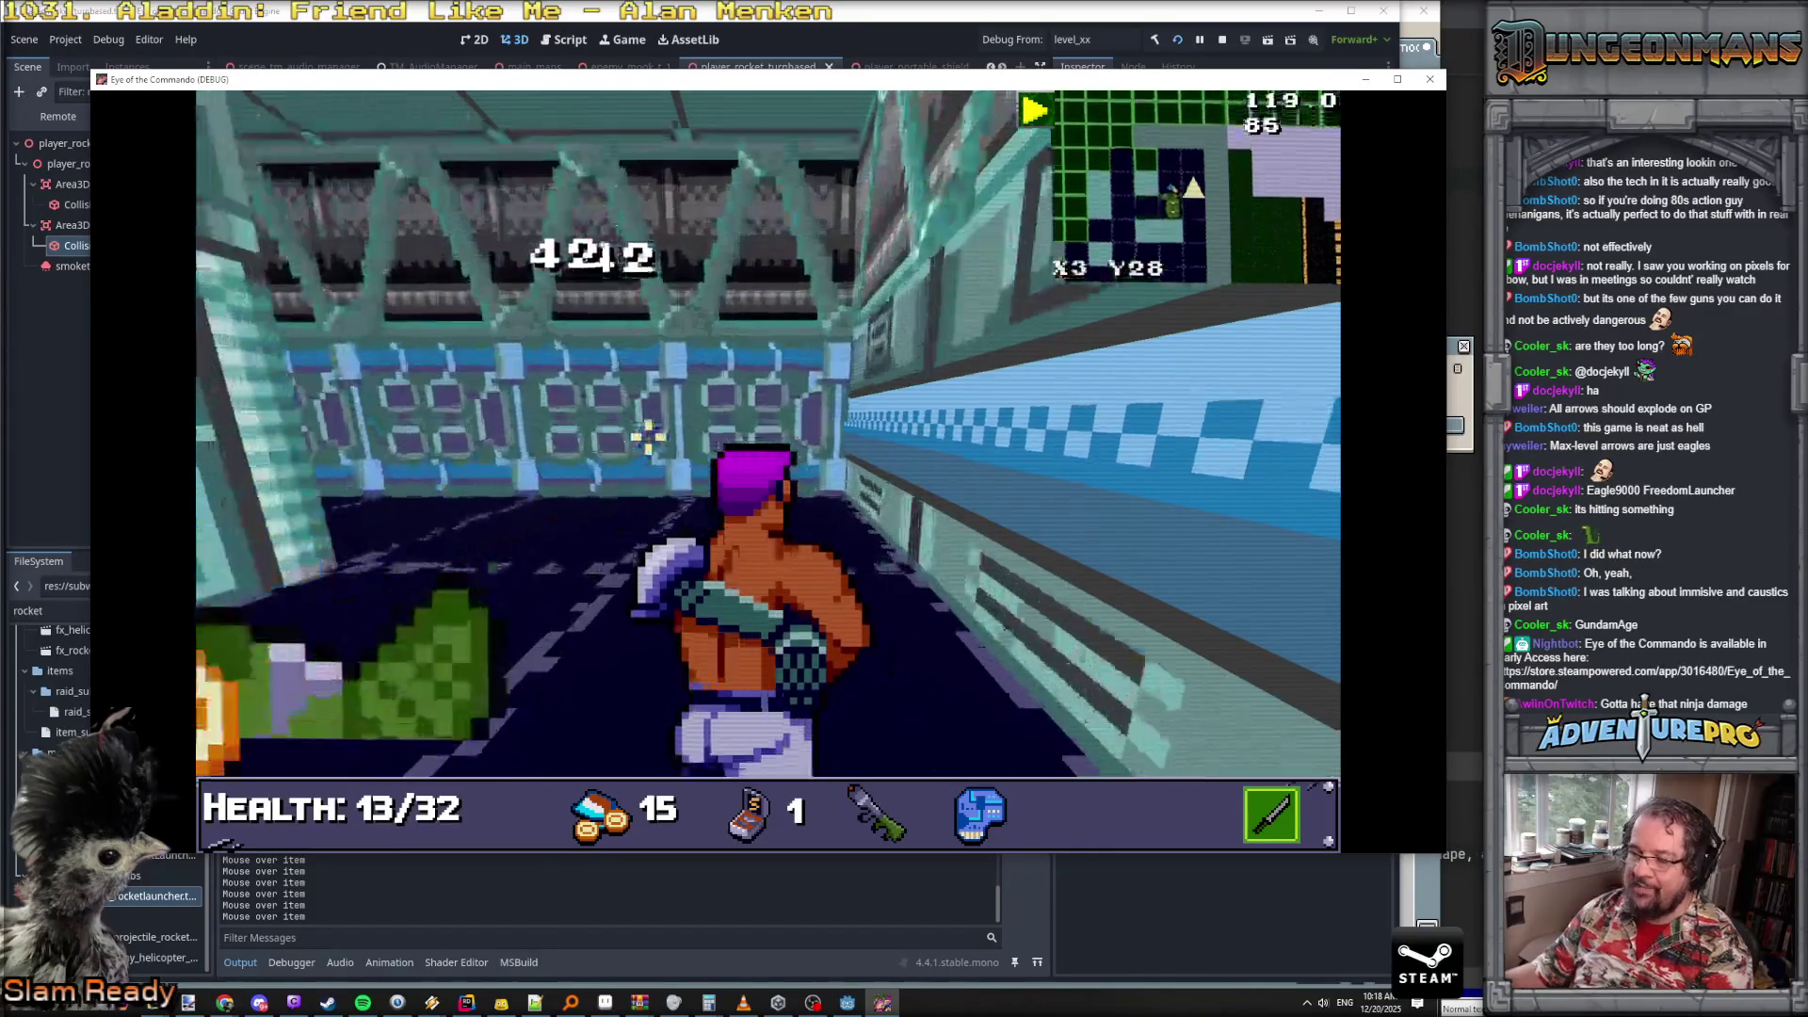
pyautogui.press('w')
pyautogui.press('q')
pyautogui.press('w')
pyautogui.press('q')
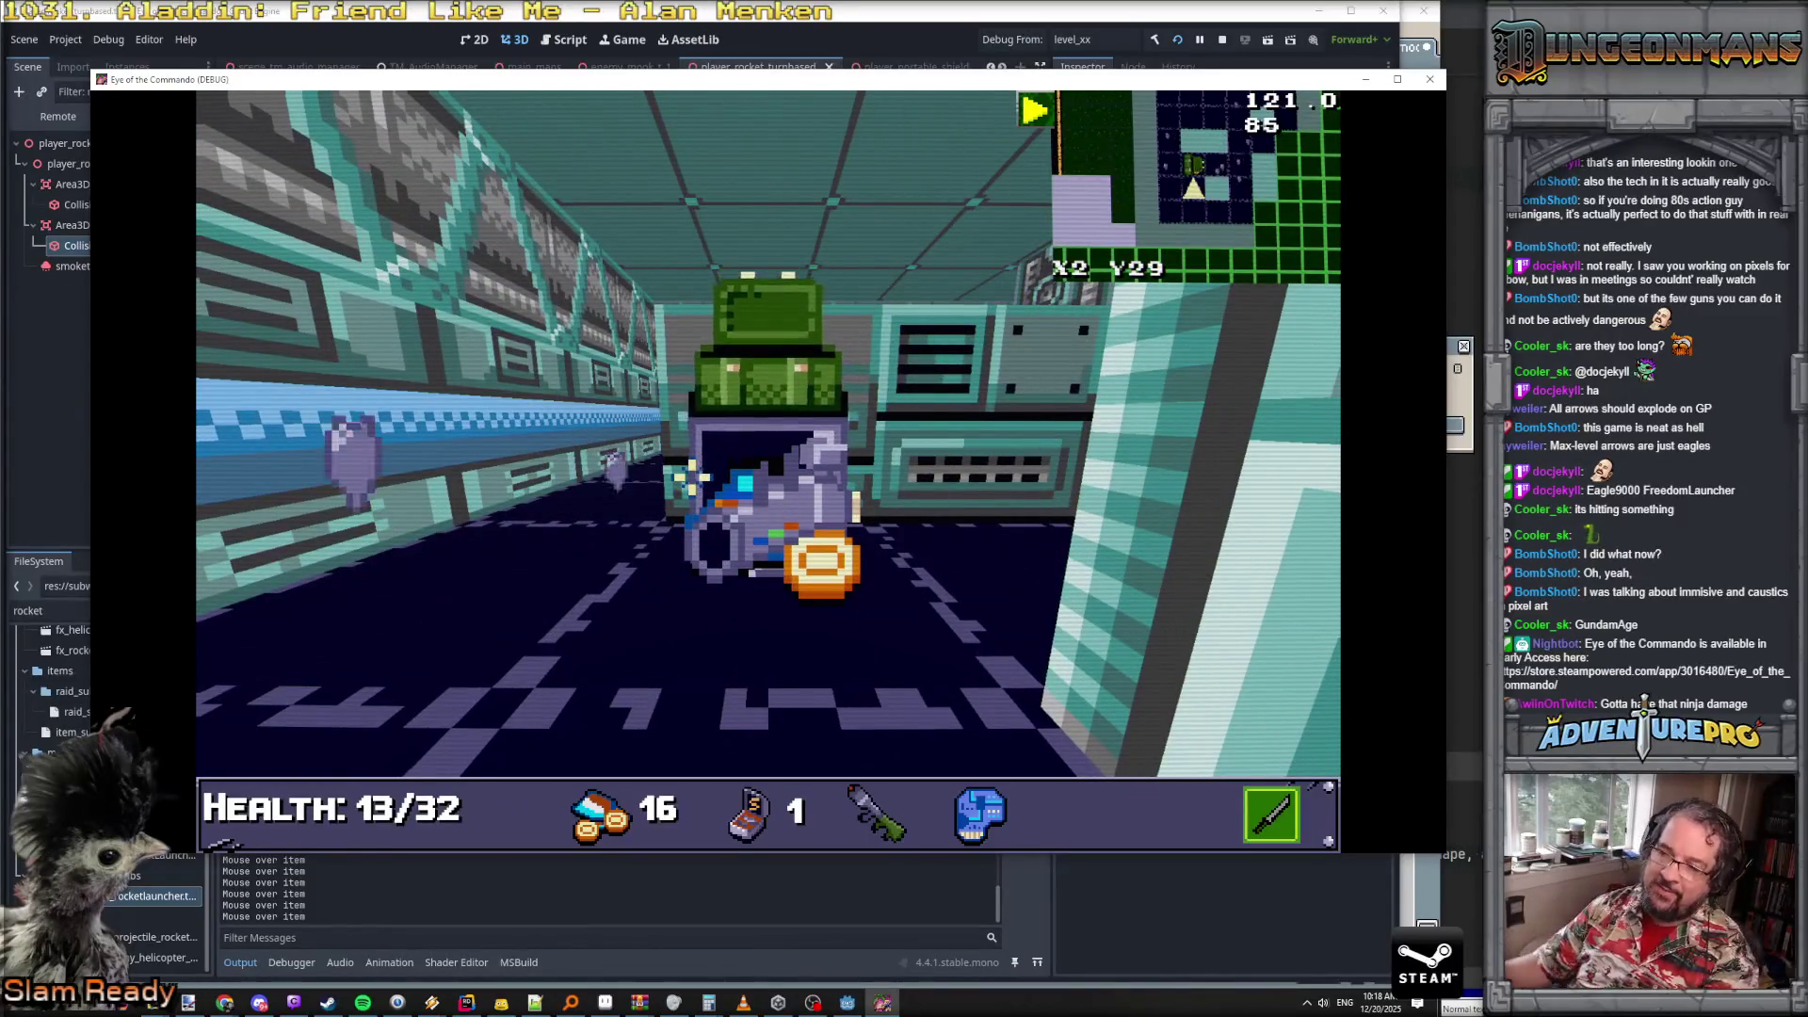
pyautogui.press('w')
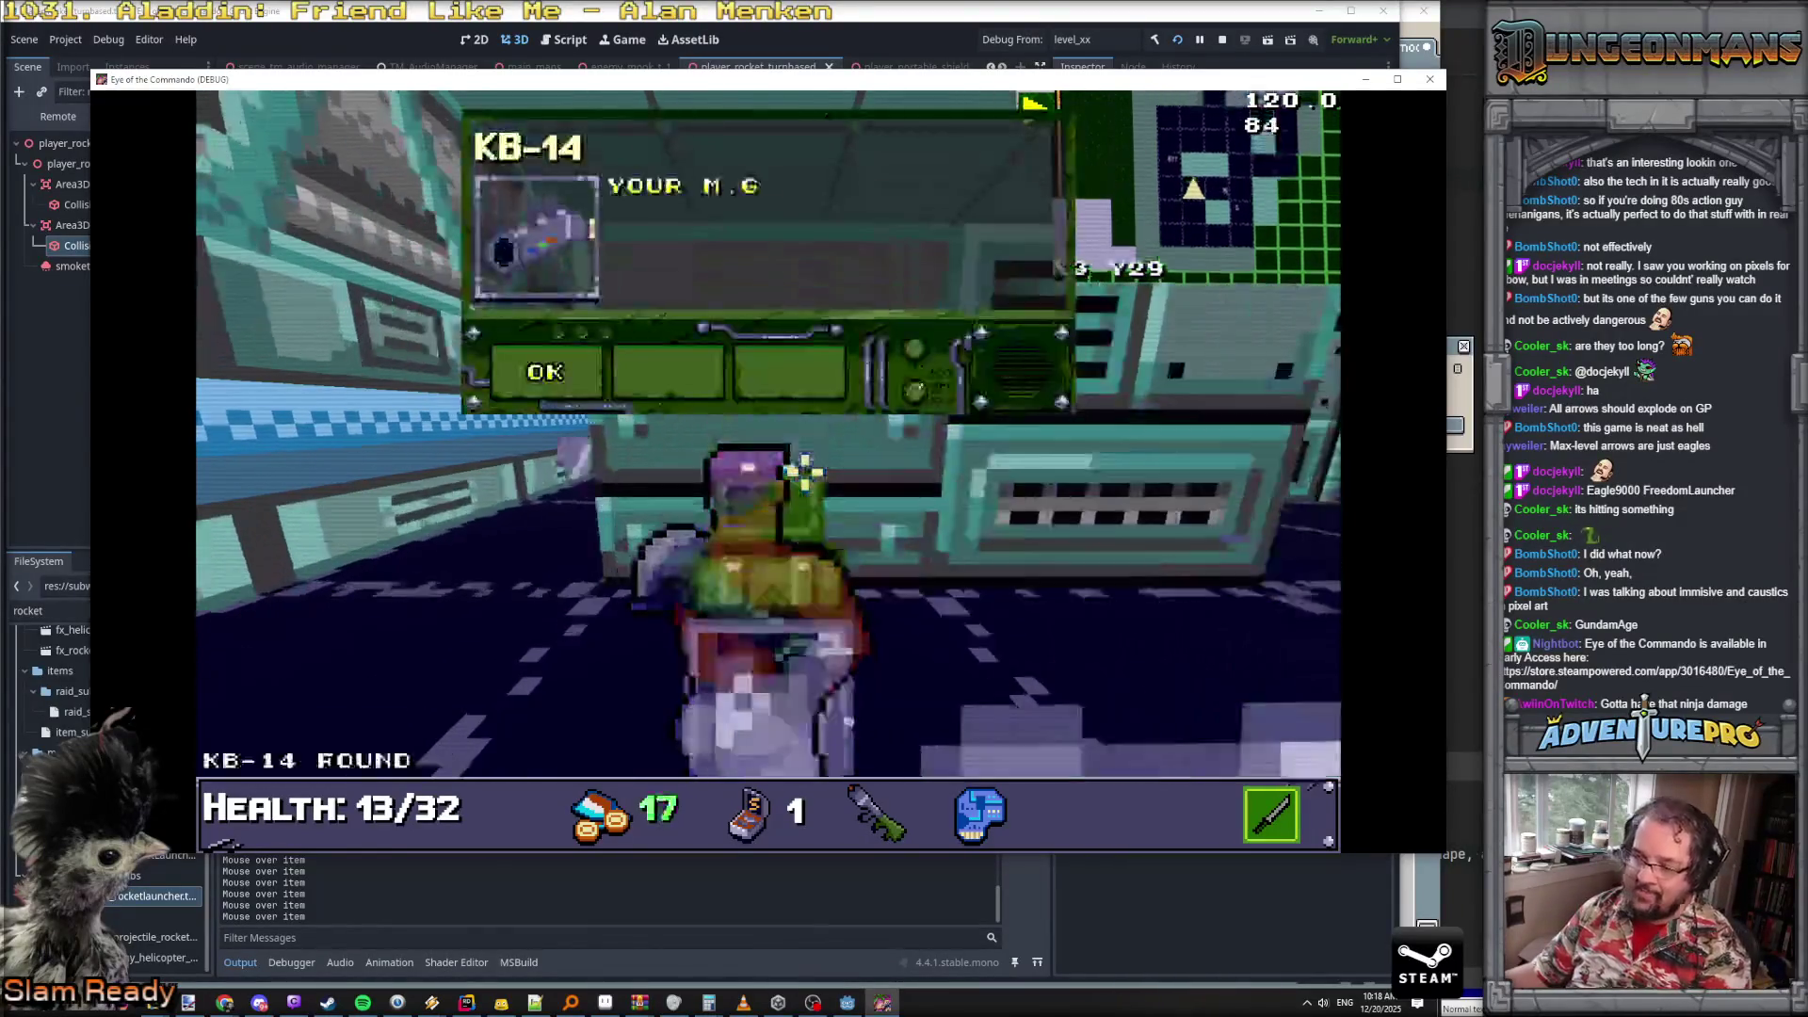
# - Dismiss the KB-14 message and equip KB-14 as a weapon attachment in the inventory
pyautogui.click(603, 400)
pyautogui.press('i')
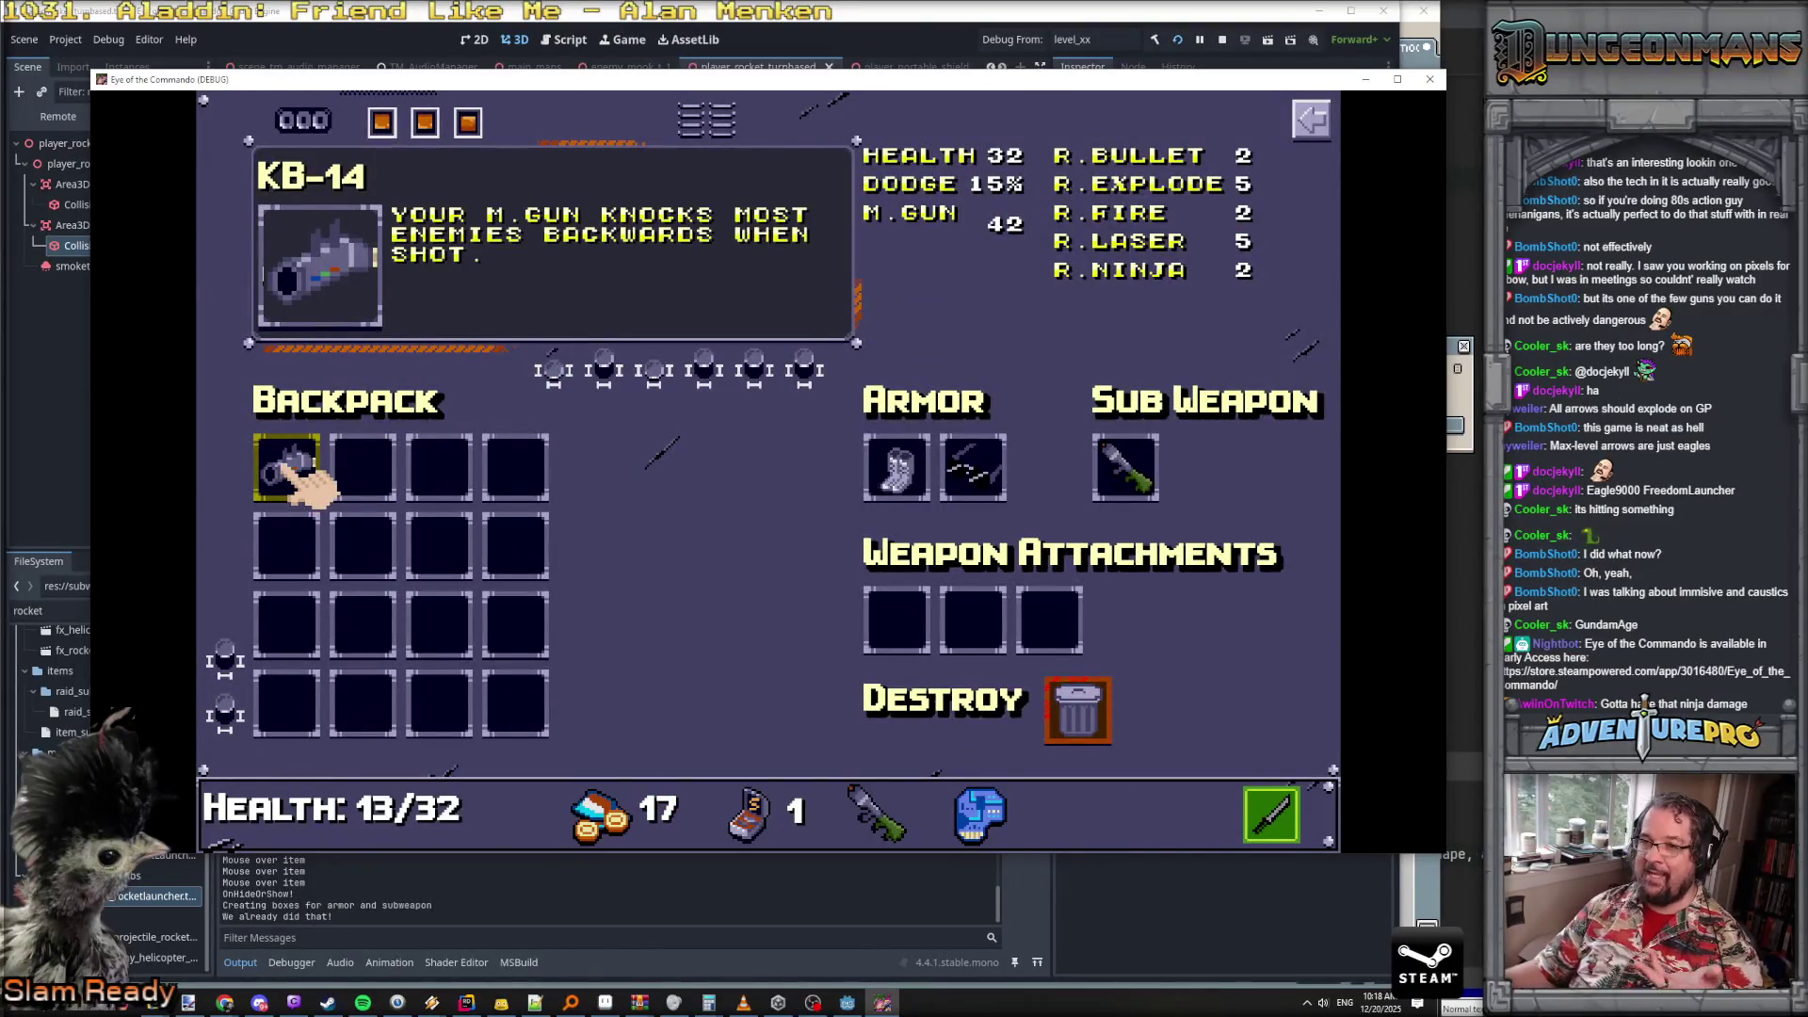
pyautogui.moveTo(287, 466); pyautogui.dragTo(900, 617)
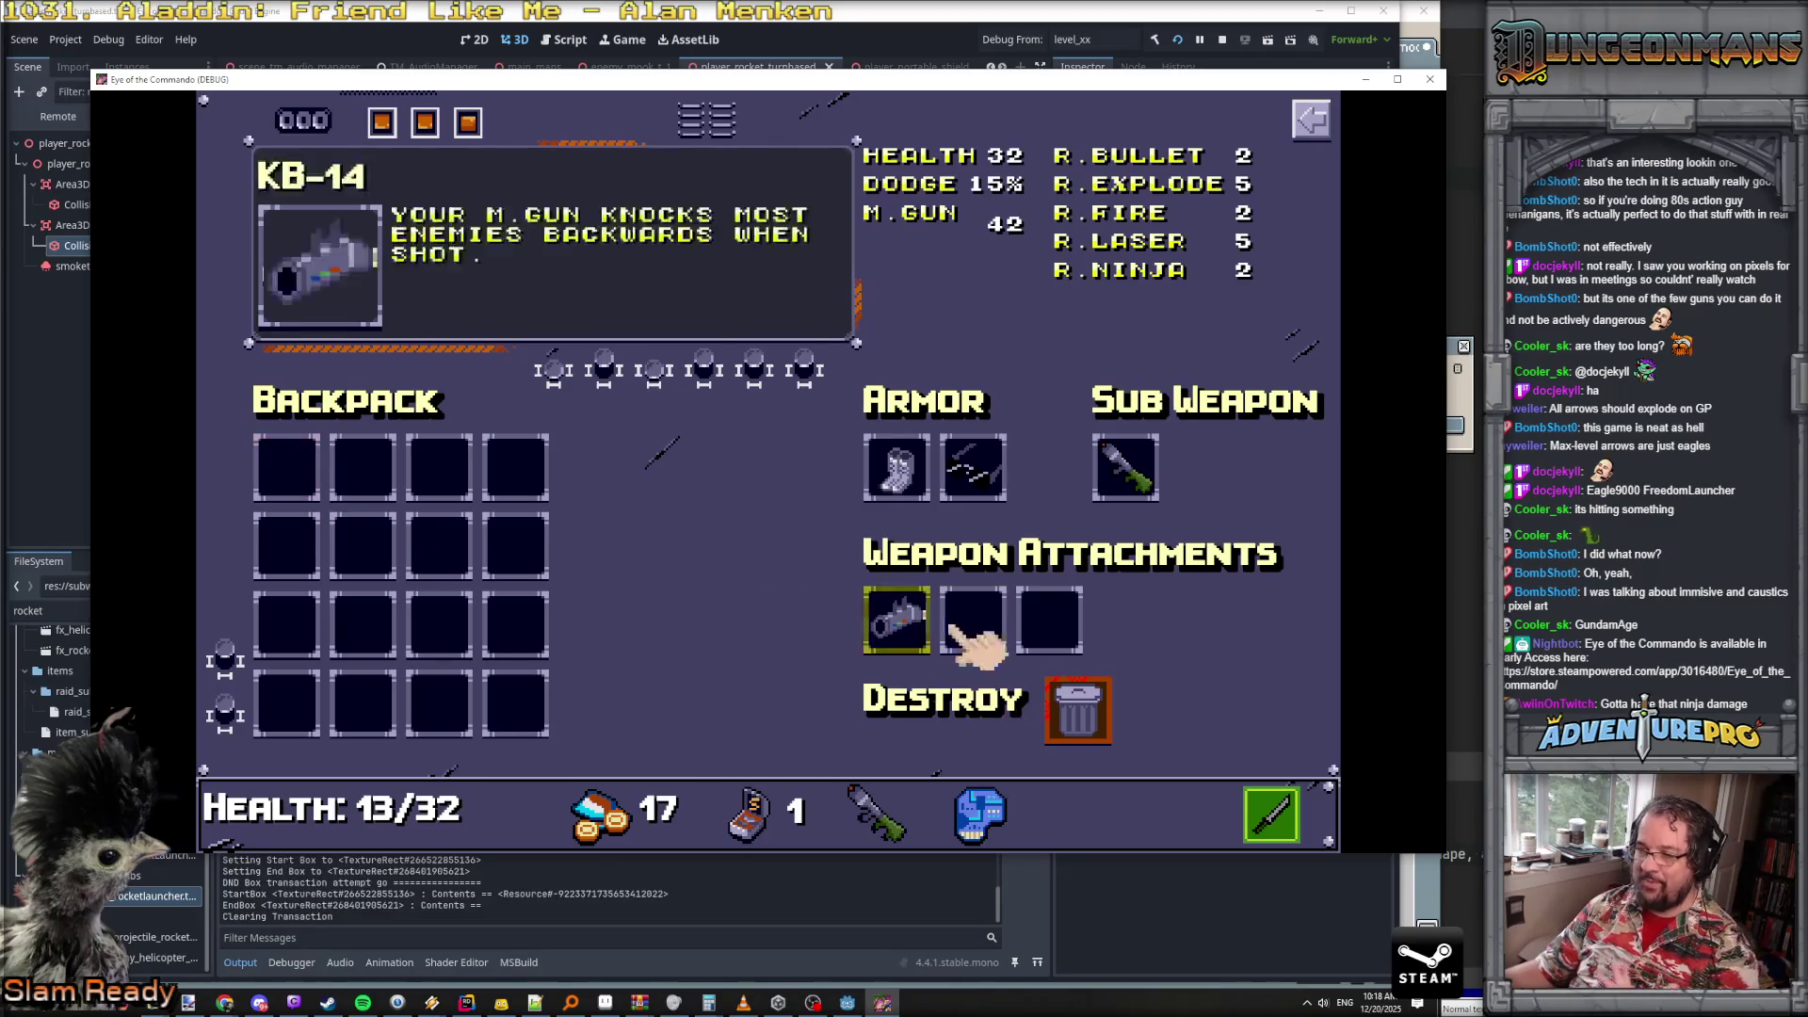
pyautogui.press('i')
# - Walk down the corridor and bring up the in-game debug console
pyautogui.press('w')
pyautogui.press('w')
pyautogui.press('d')
pyautogui.press('w')
pyautogui.press('a')
pyautogui.press('w')
pyautogui.press('w')
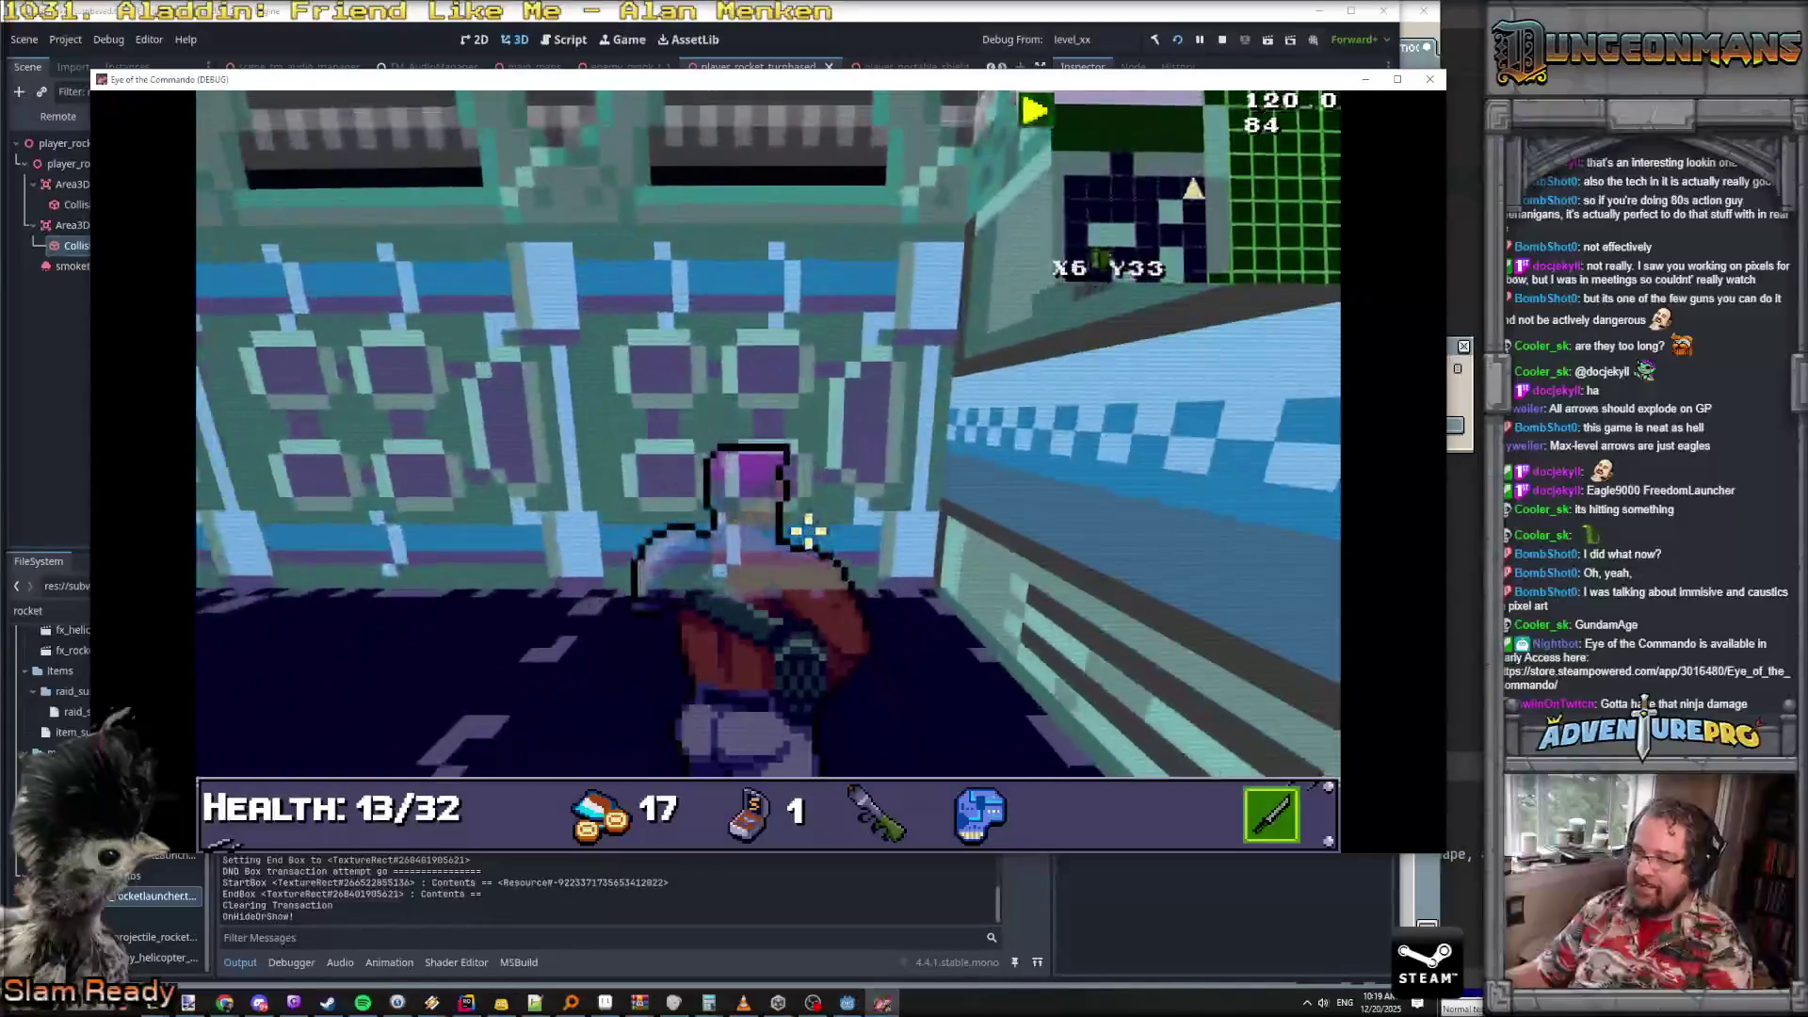
pyautogui.press('w')
pyautogui.press('w')
pyautogui.press('d')
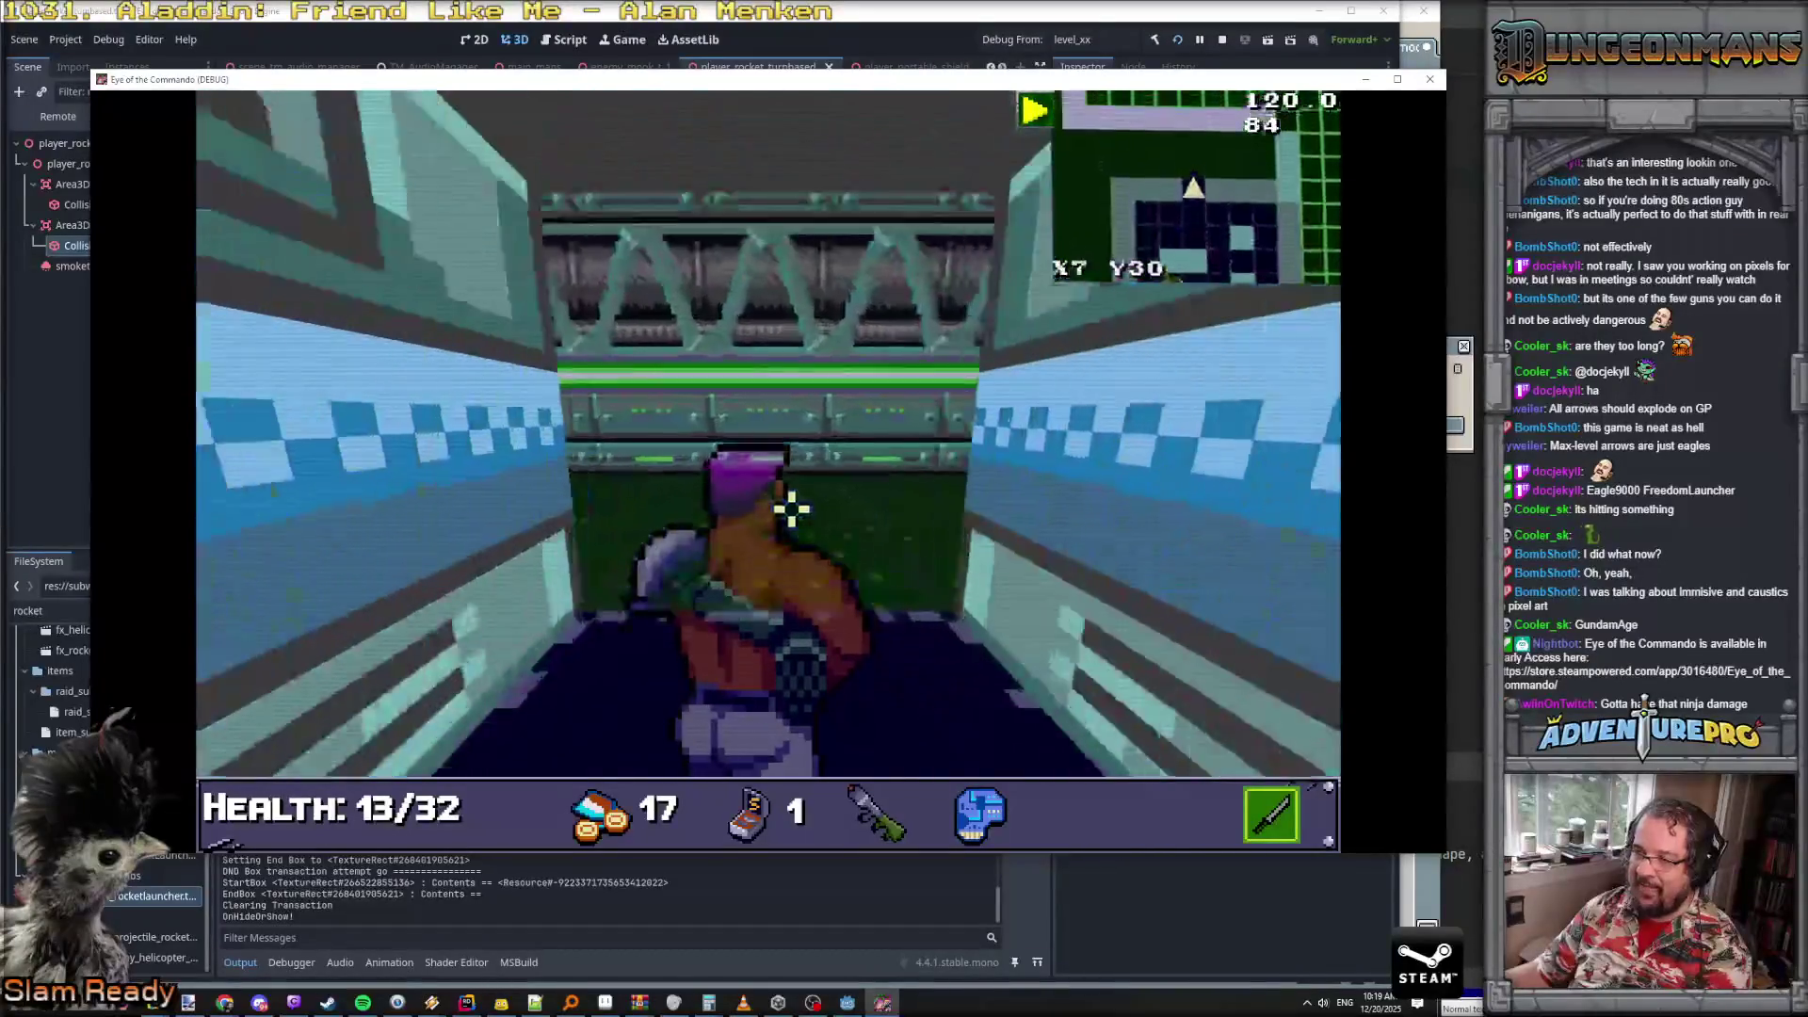
pyautogui.press('w')
pyautogui.press('a')
pyautogui.press('d')
pyautogui.press('d')
pyautogui.press('w')
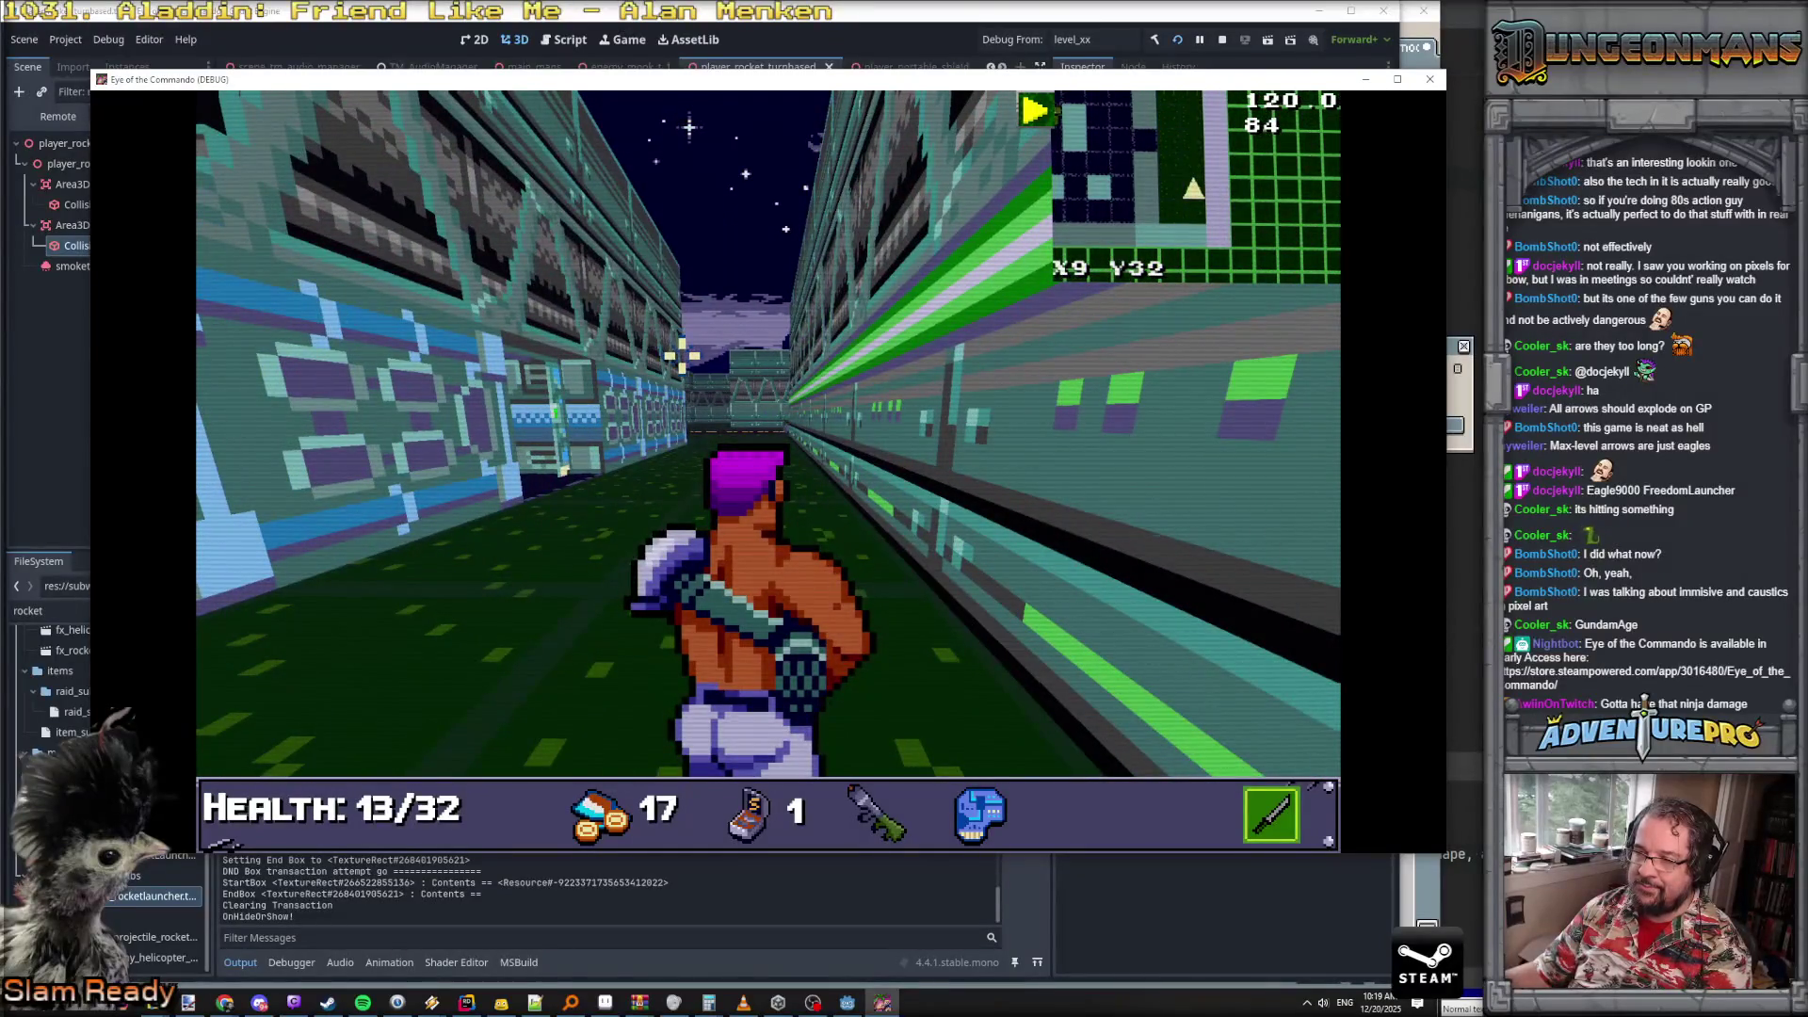
pyautogui.press('`')
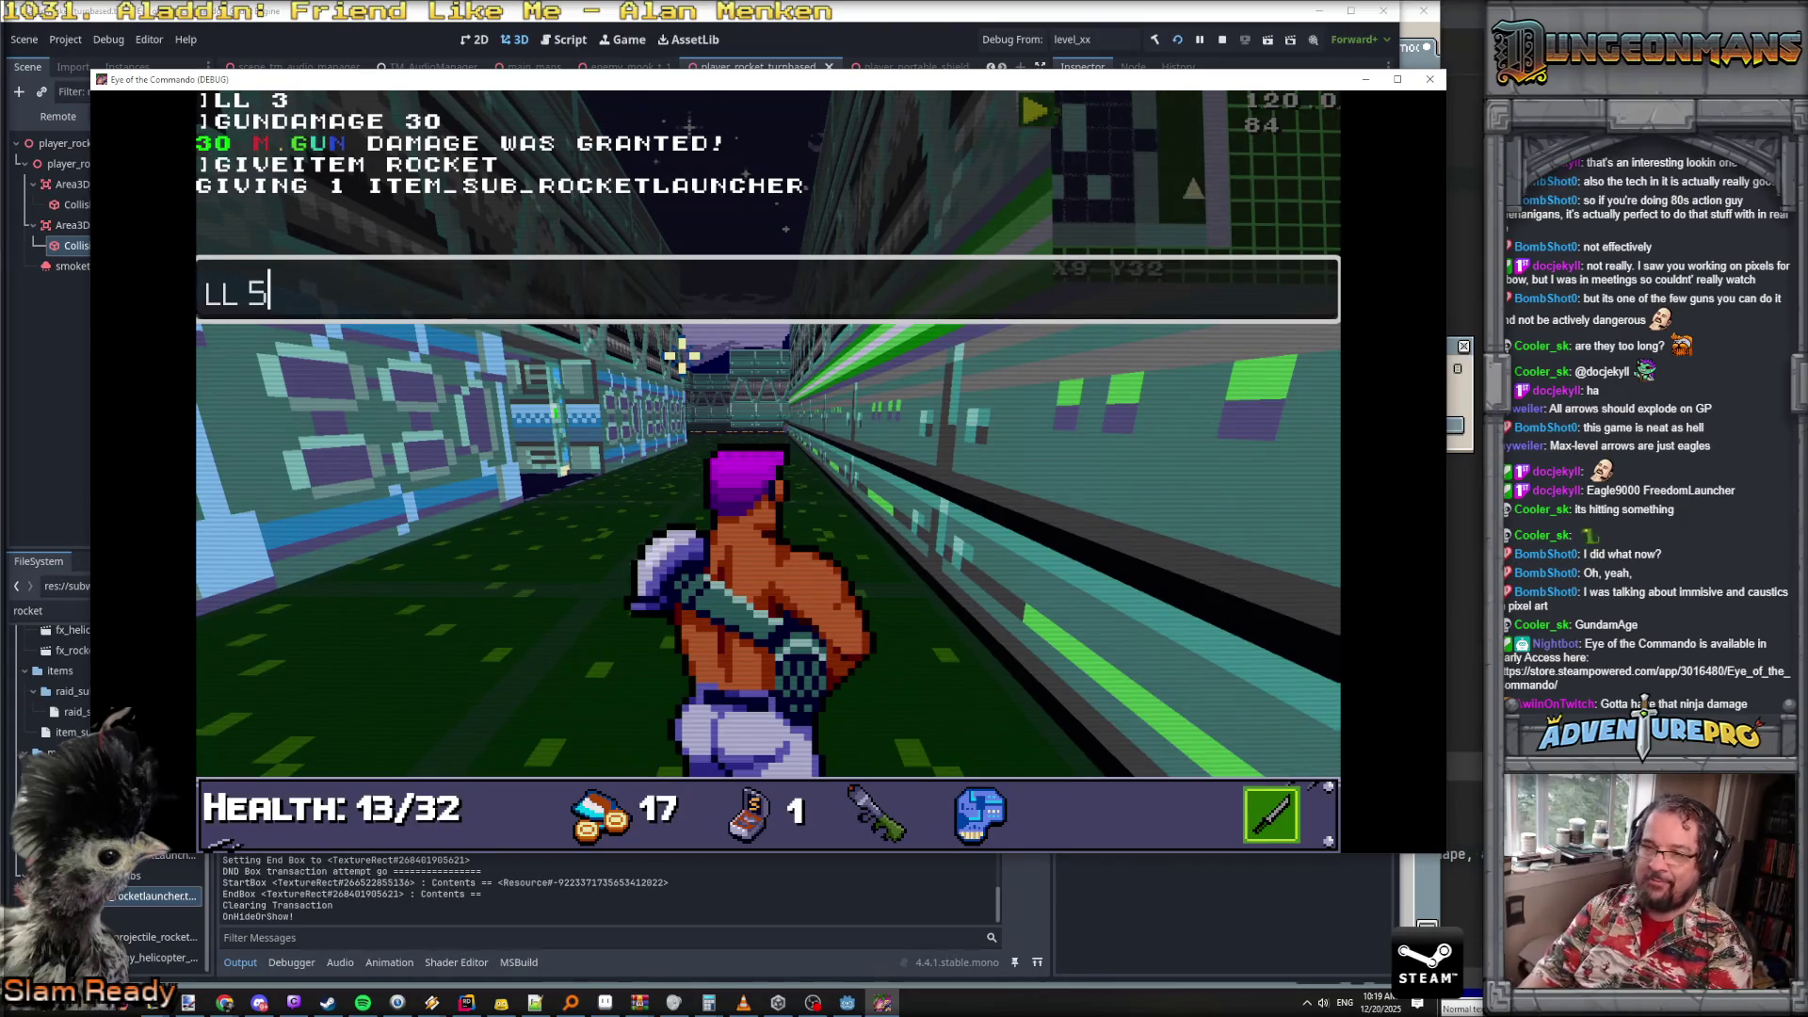
# - Run LL 5 to load level 5 and advance through the blue lab corridors
pyautogui.press('Return')
pyautogui.press('`')
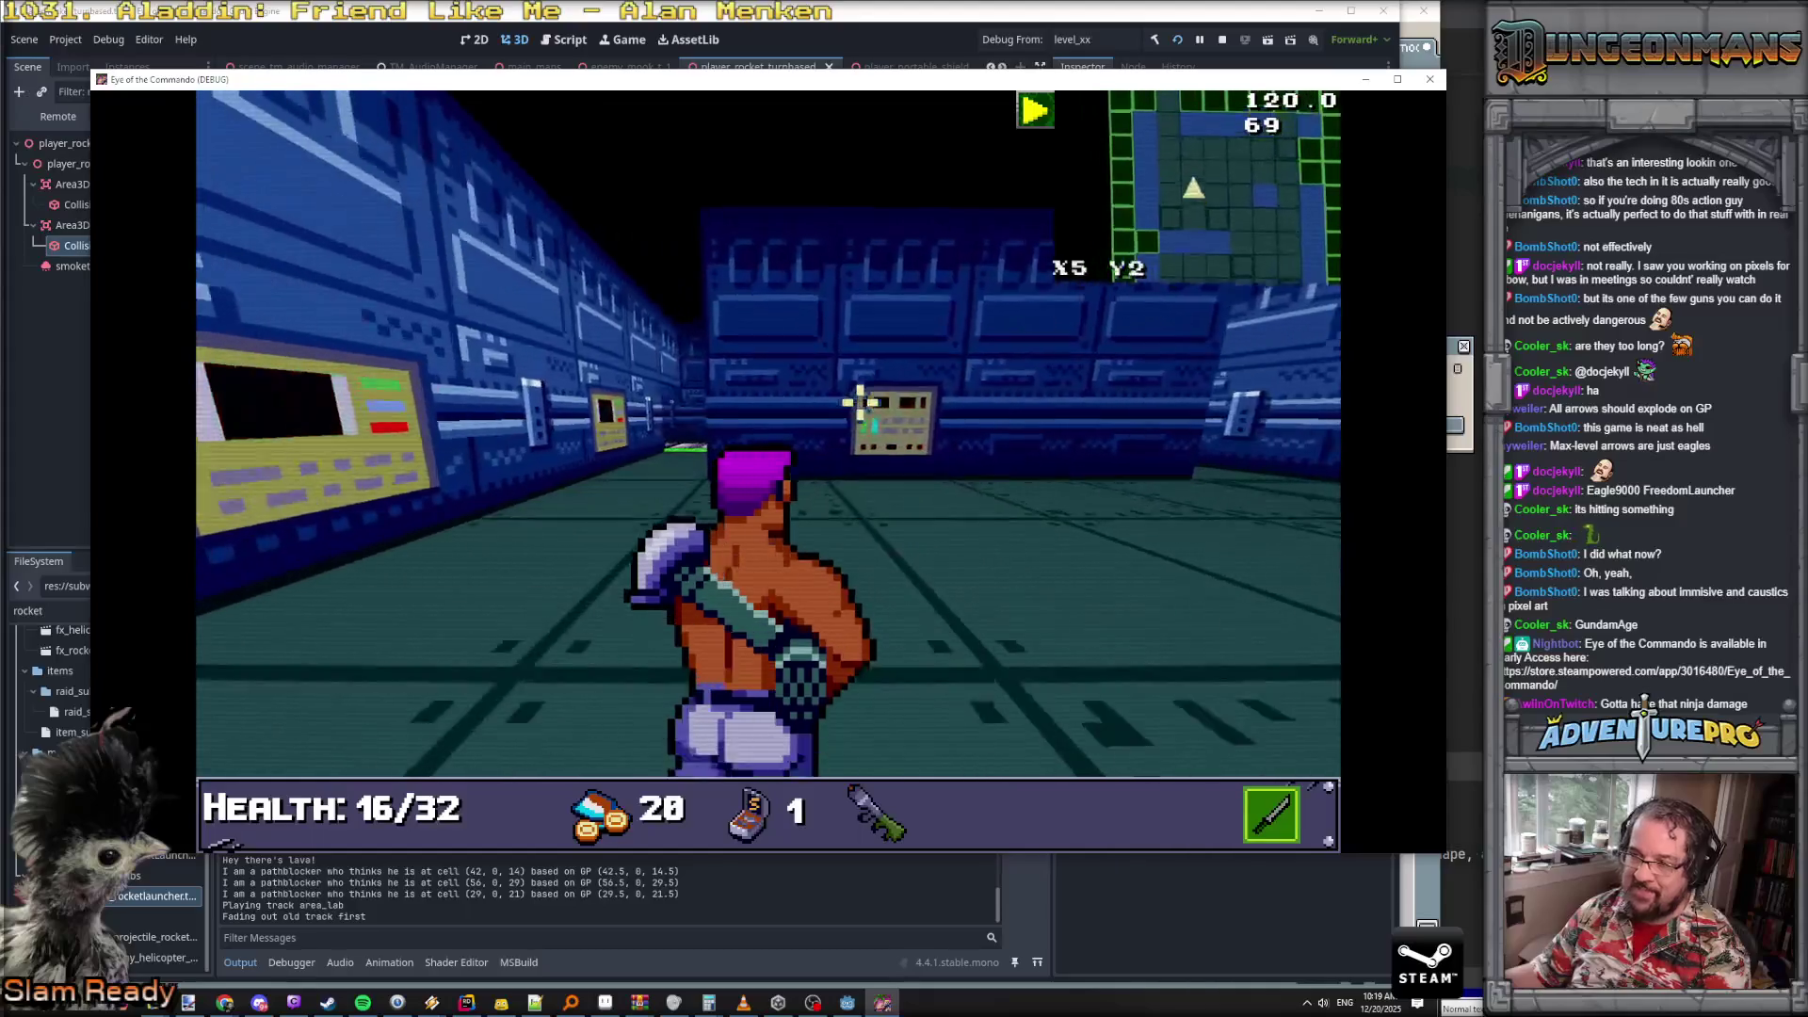
pyautogui.press('w')
pyautogui.press('w')
pyautogui.press('w')
pyautogui.press('e')
pyautogui.press('w')
pyautogui.press('w')
pyautogui.press('w')
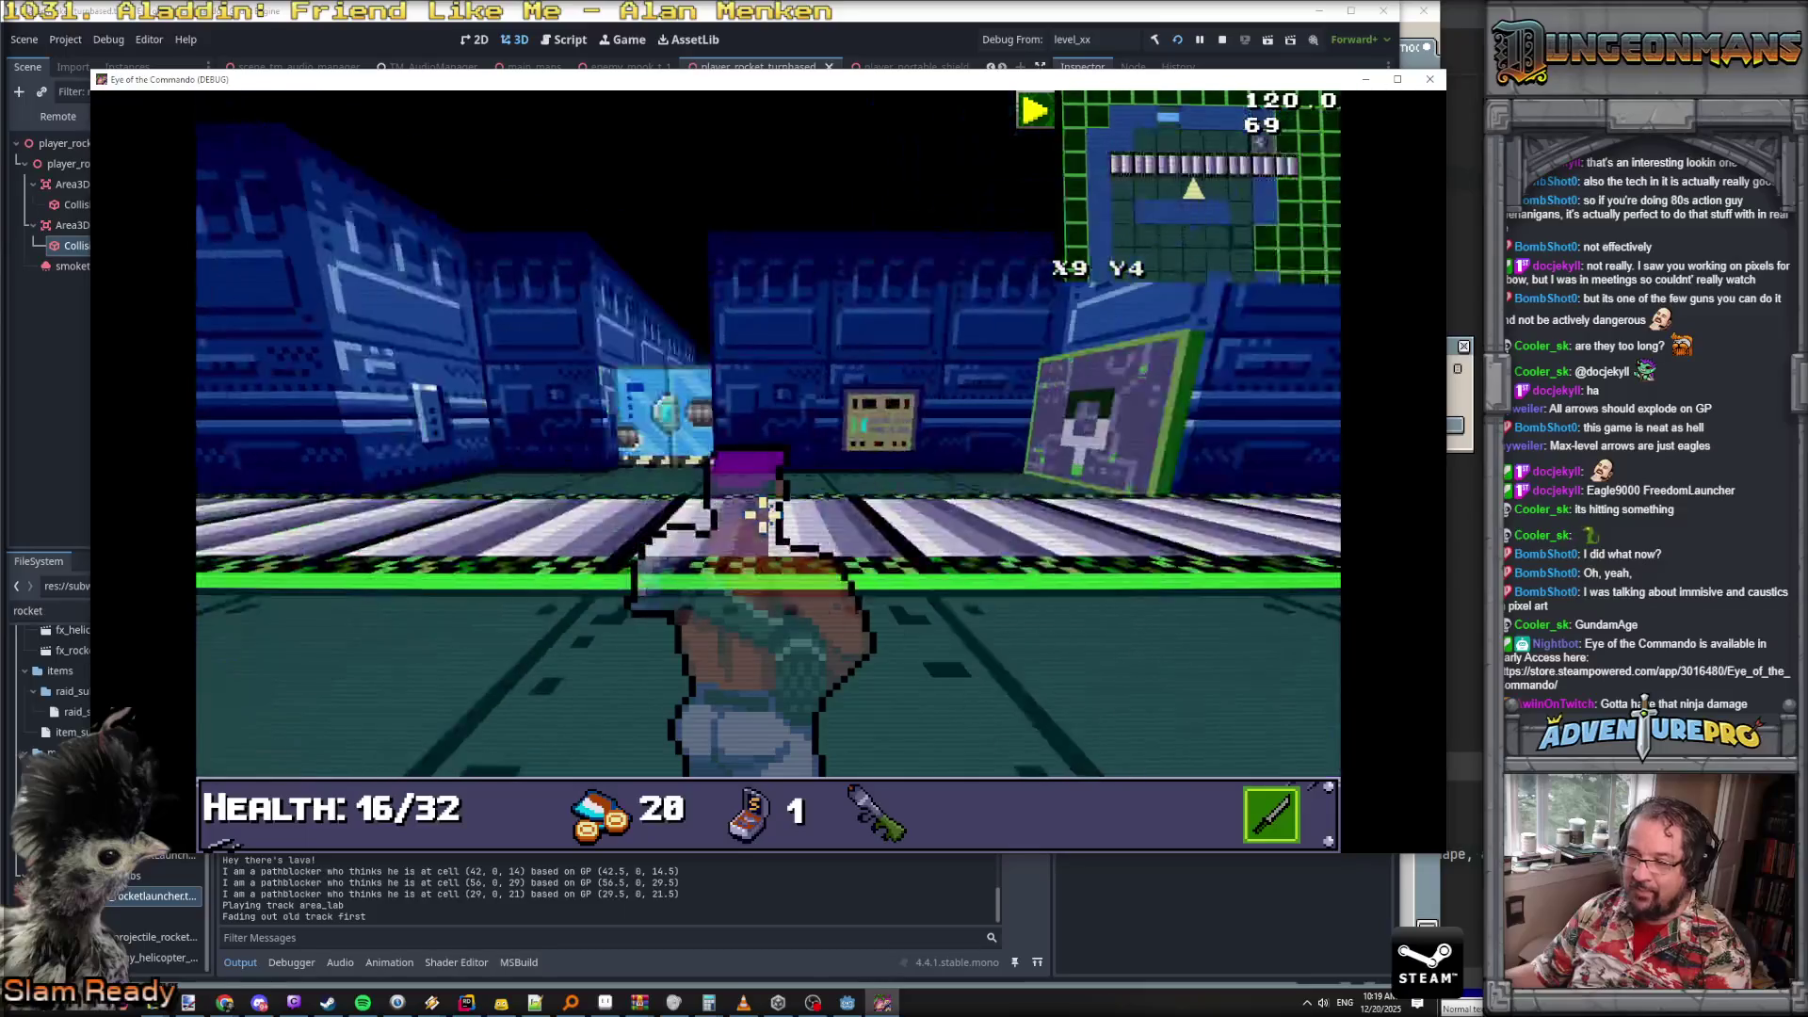
pyautogui.press('d')
pyautogui.press('w')
pyautogui.press('w')
pyautogui.press('w')
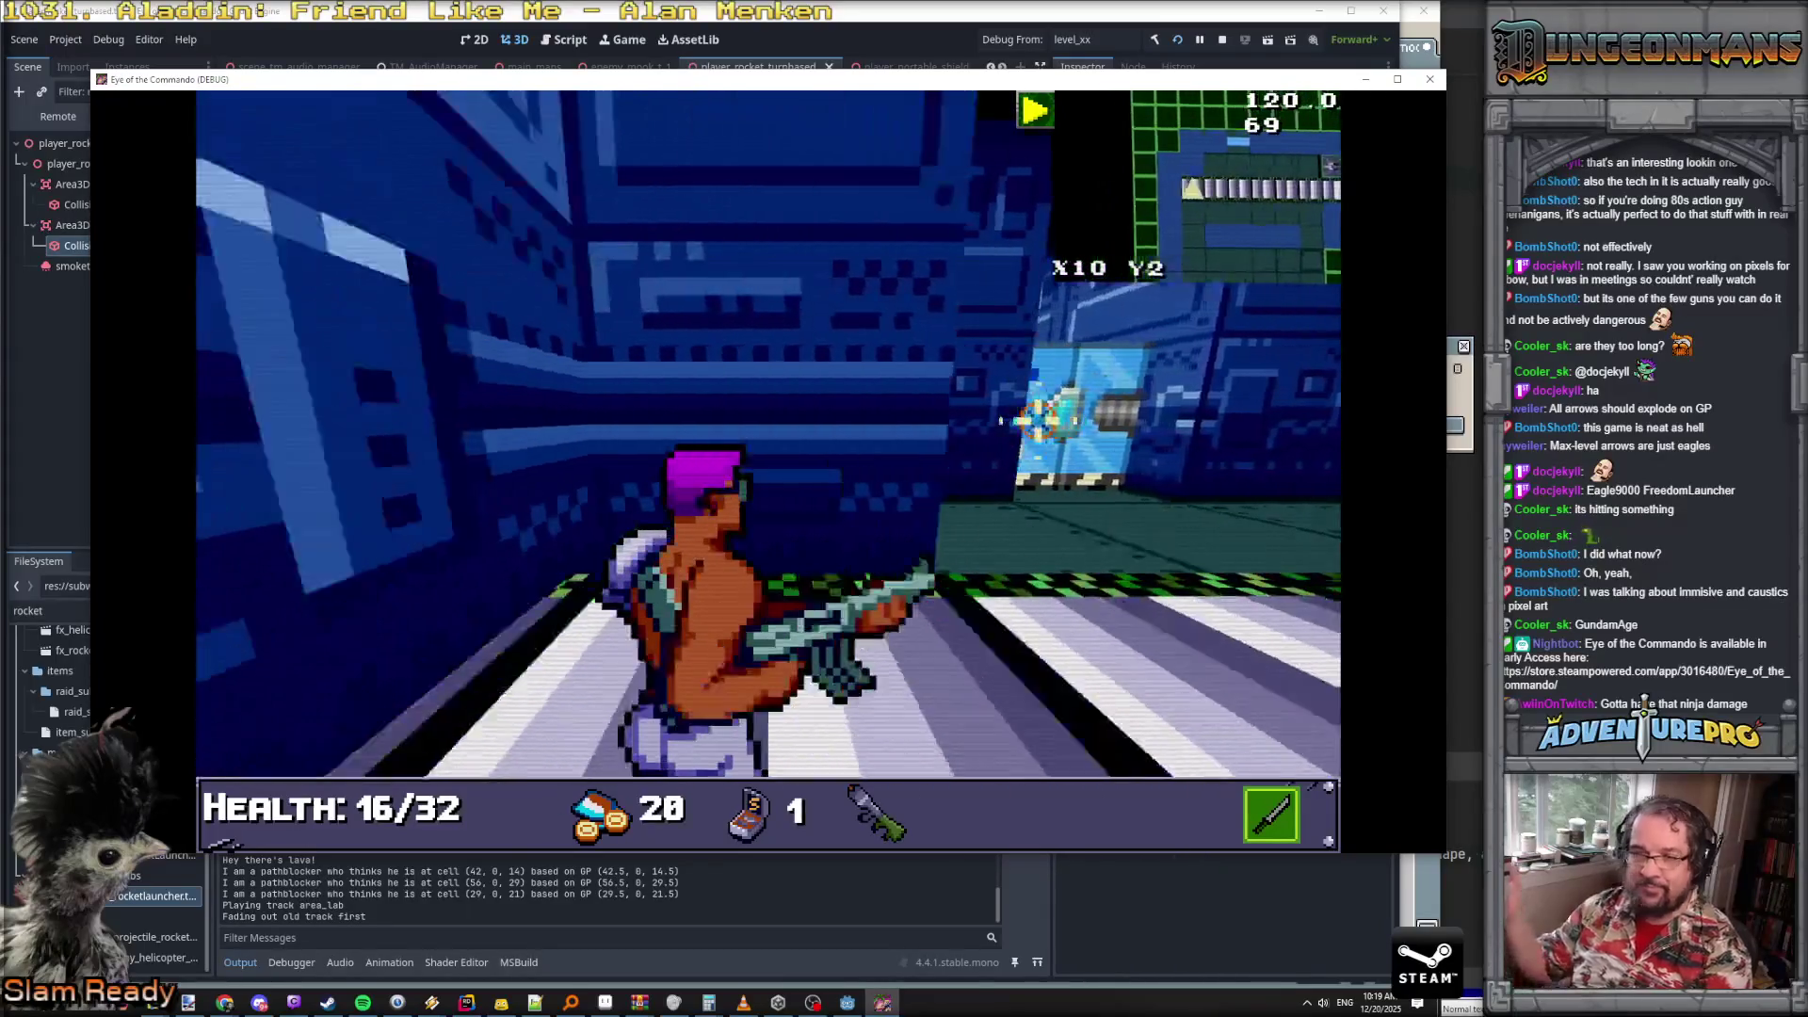
# - Line up with the enemy door, open it, and walk down the corridor beyond
pyautogui.press('e')
pyautogui.press('w')
pyautogui.press('w')
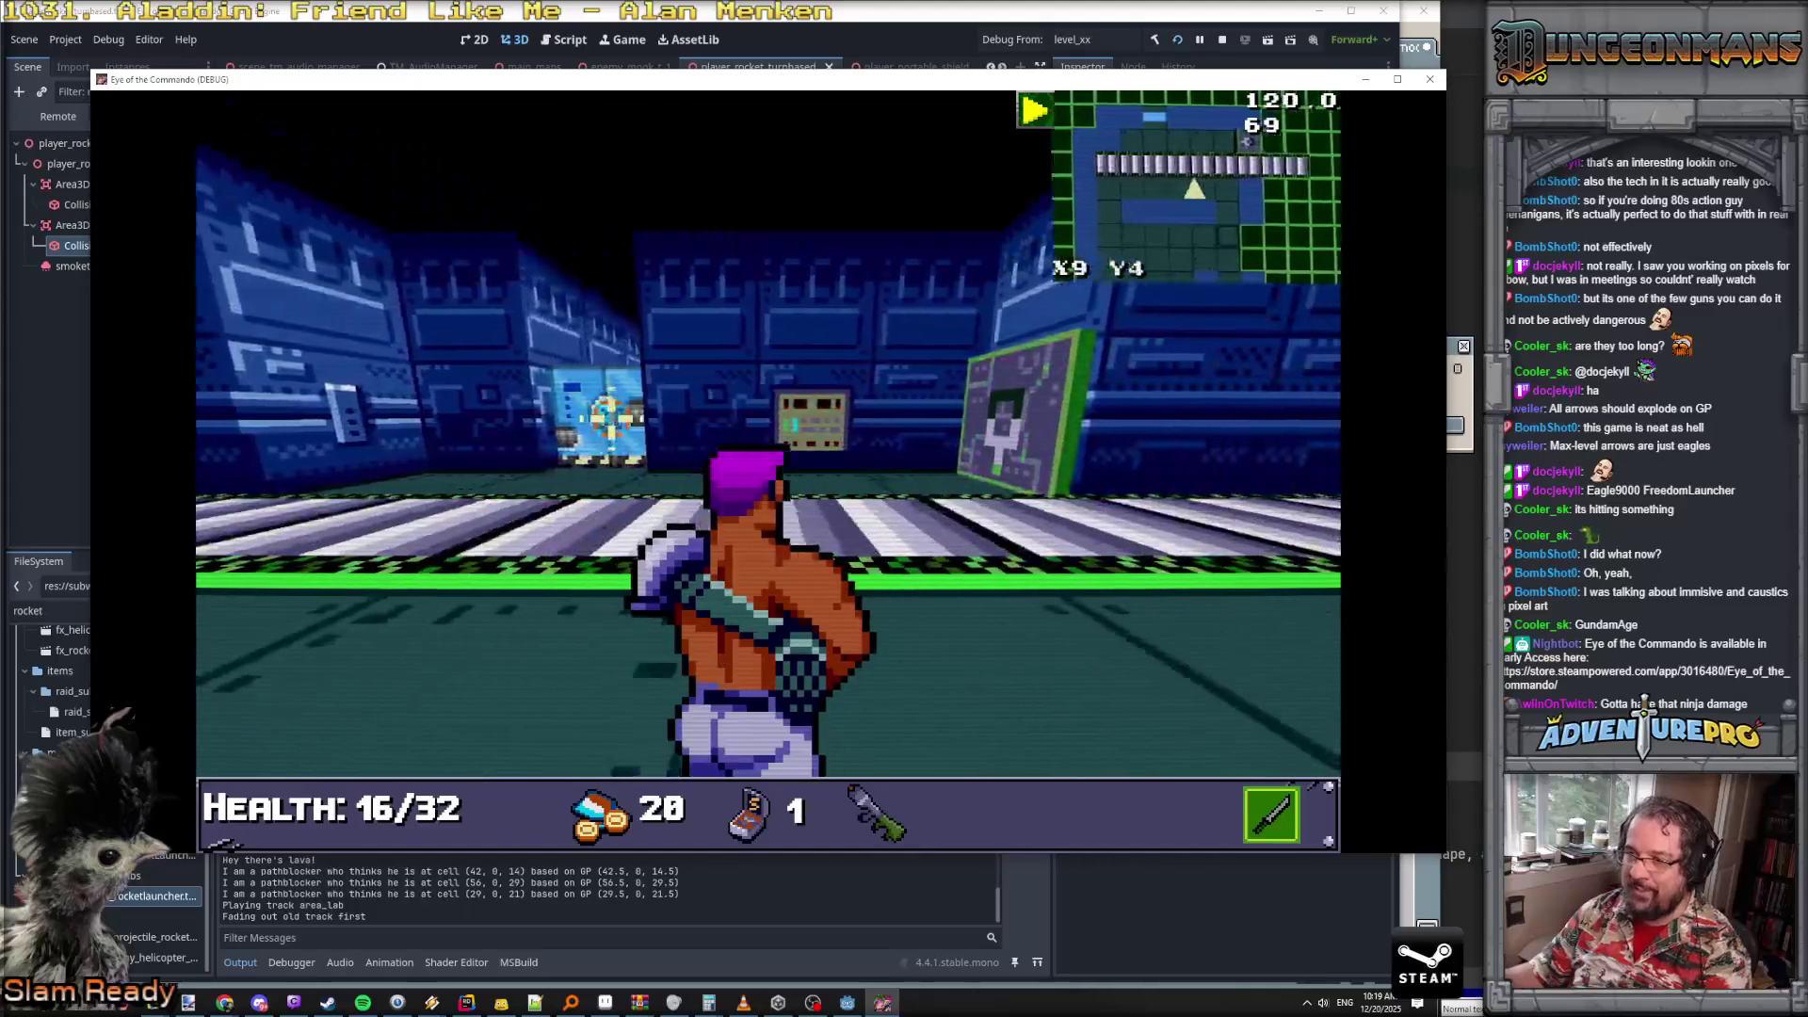
pyautogui.press('d')
pyautogui.press('d')
pyautogui.press('w')
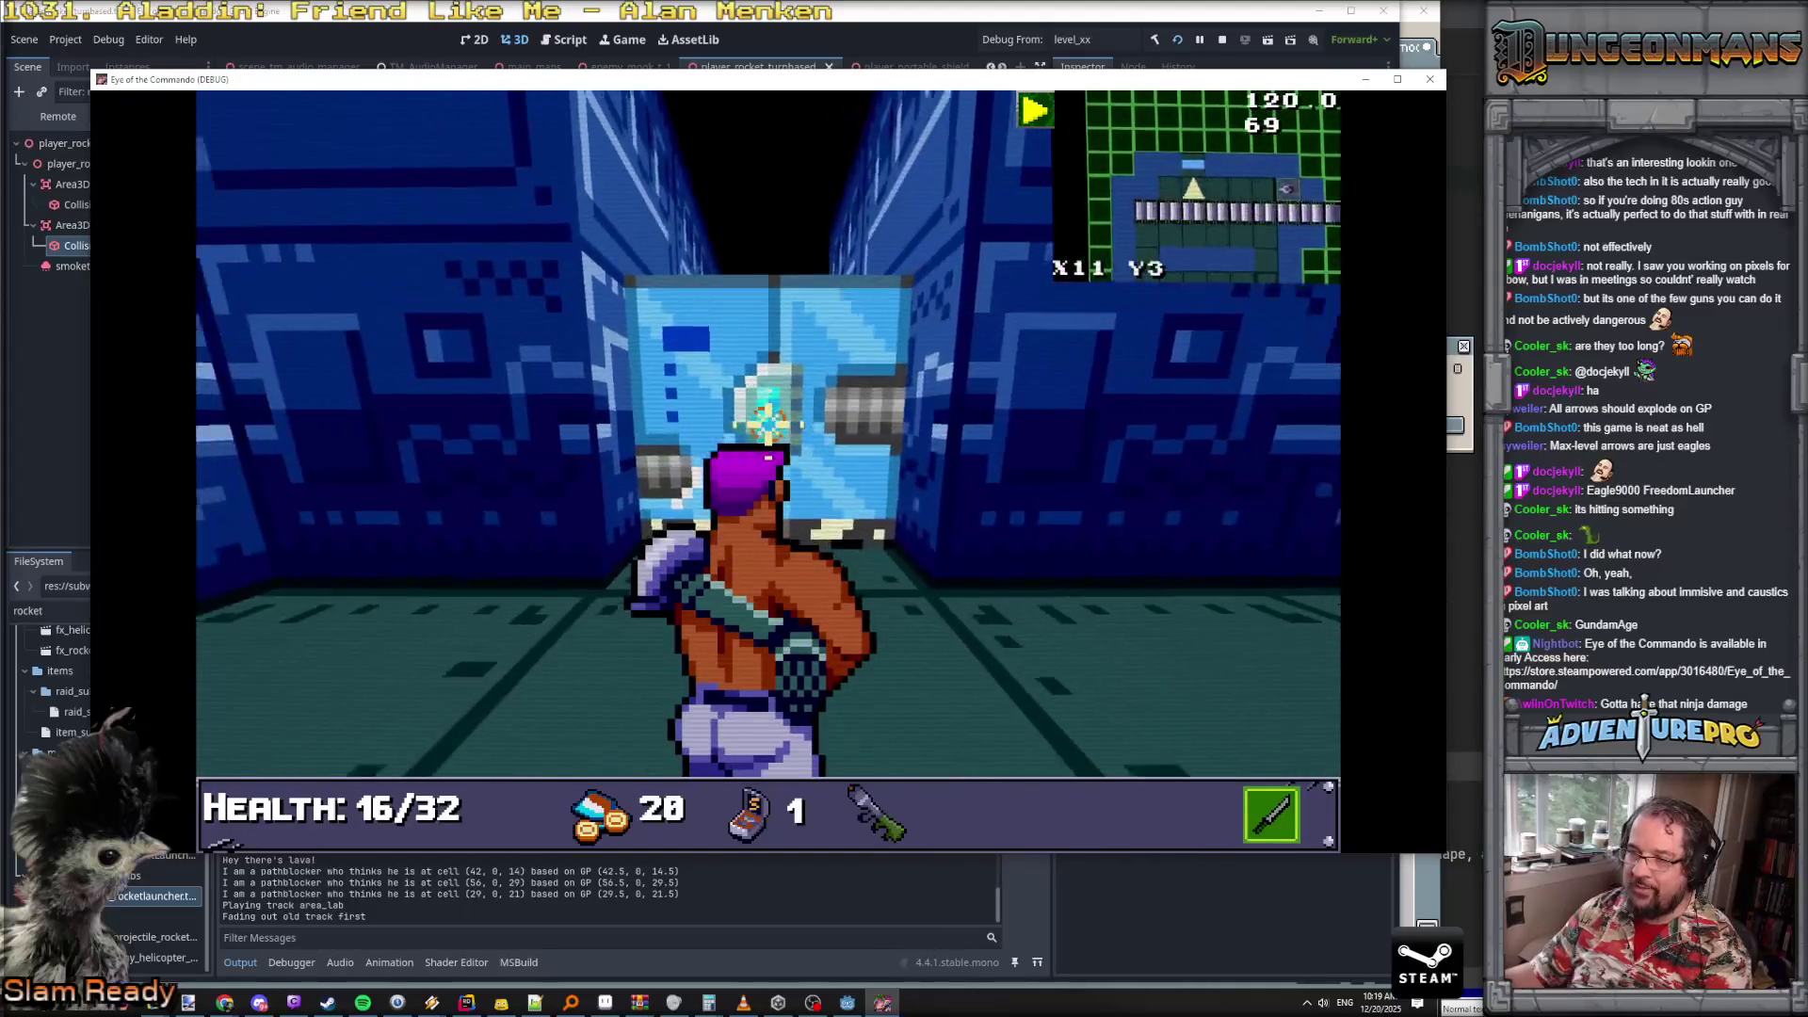
pyautogui.press('w')
pyautogui.press('w')
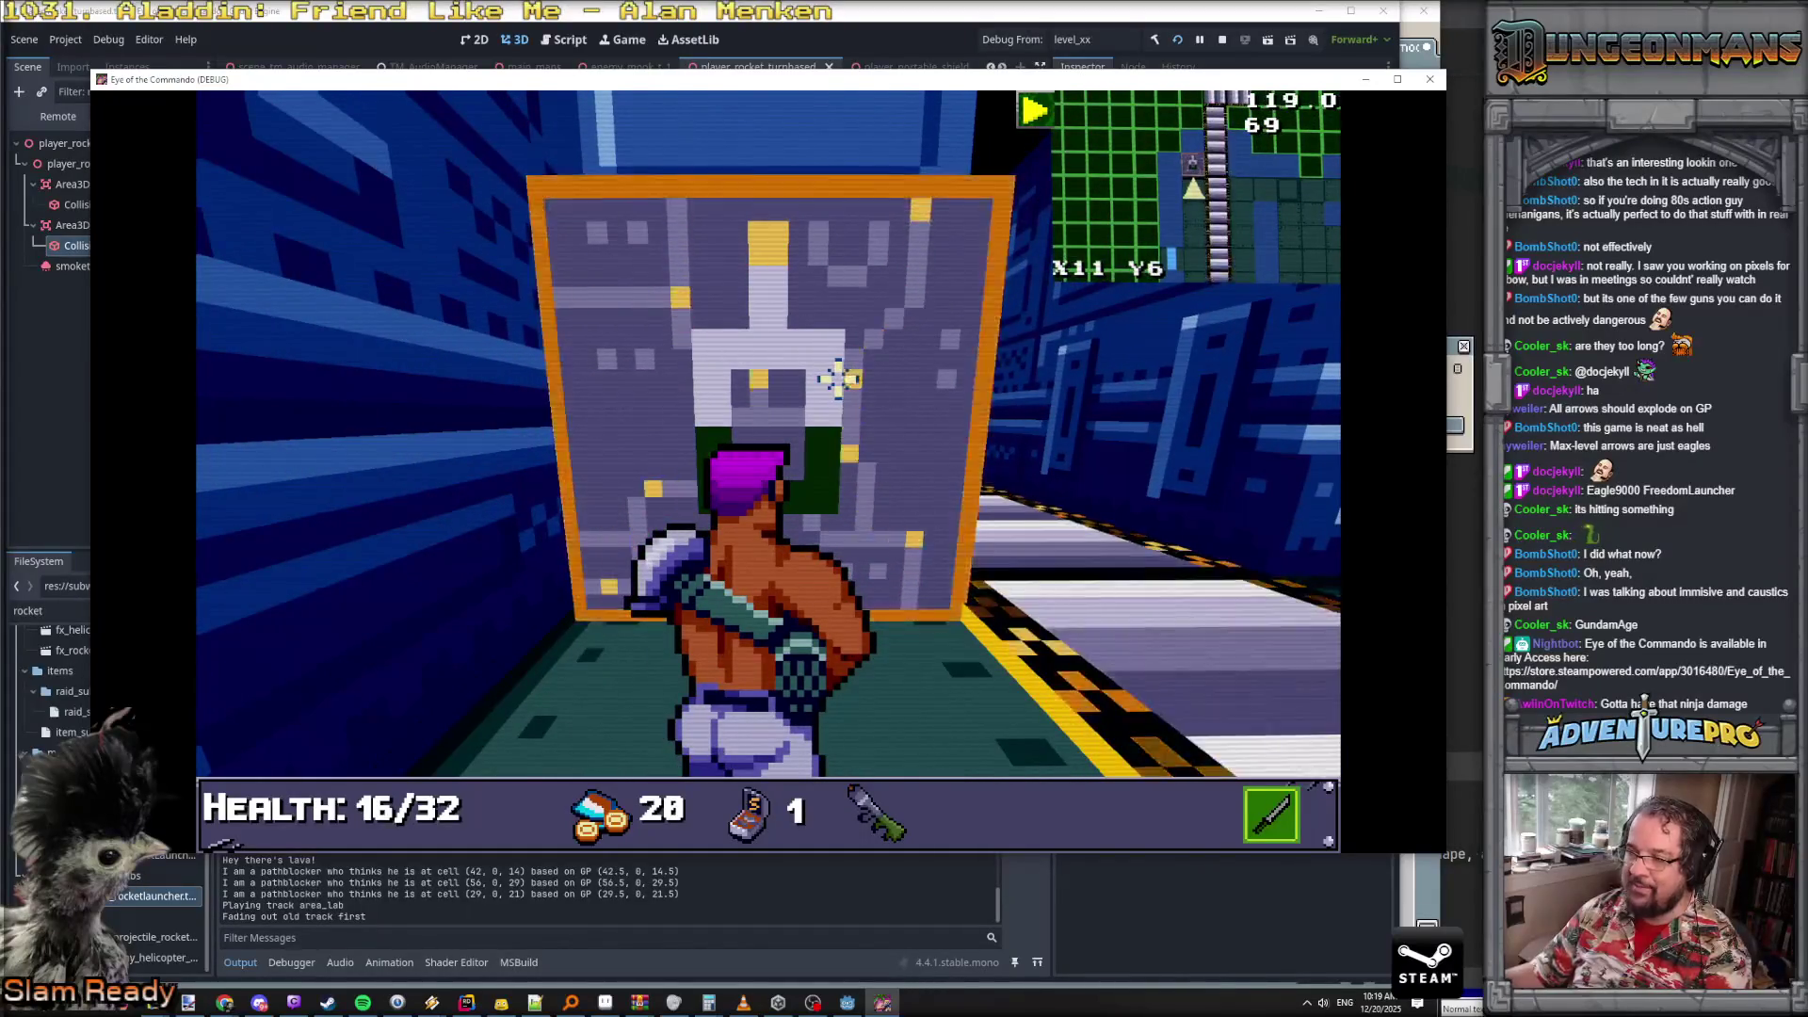
pyautogui.press('w')
pyautogui.press('w')
pyautogui.press('w')
pyautogui.press('q')
pyautogui.press('w')
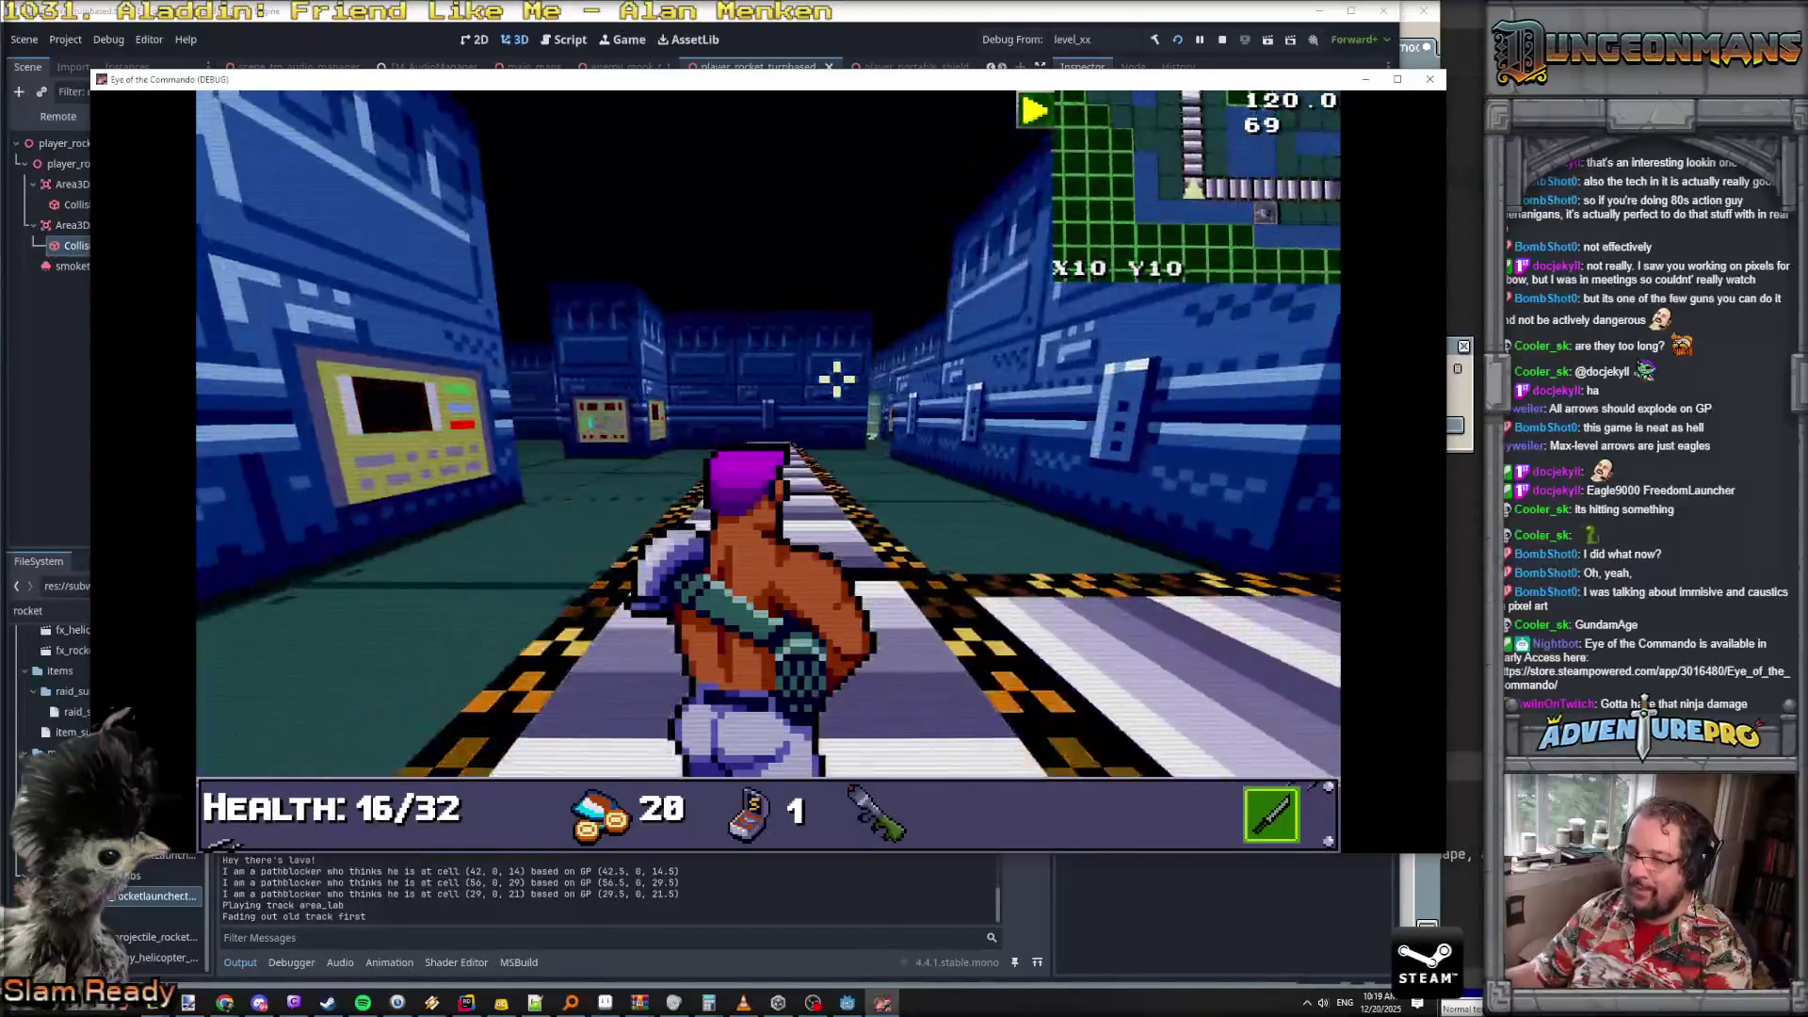
pyautogui.press('e')
pyautogui.press('w')
pyautogui.press('w')
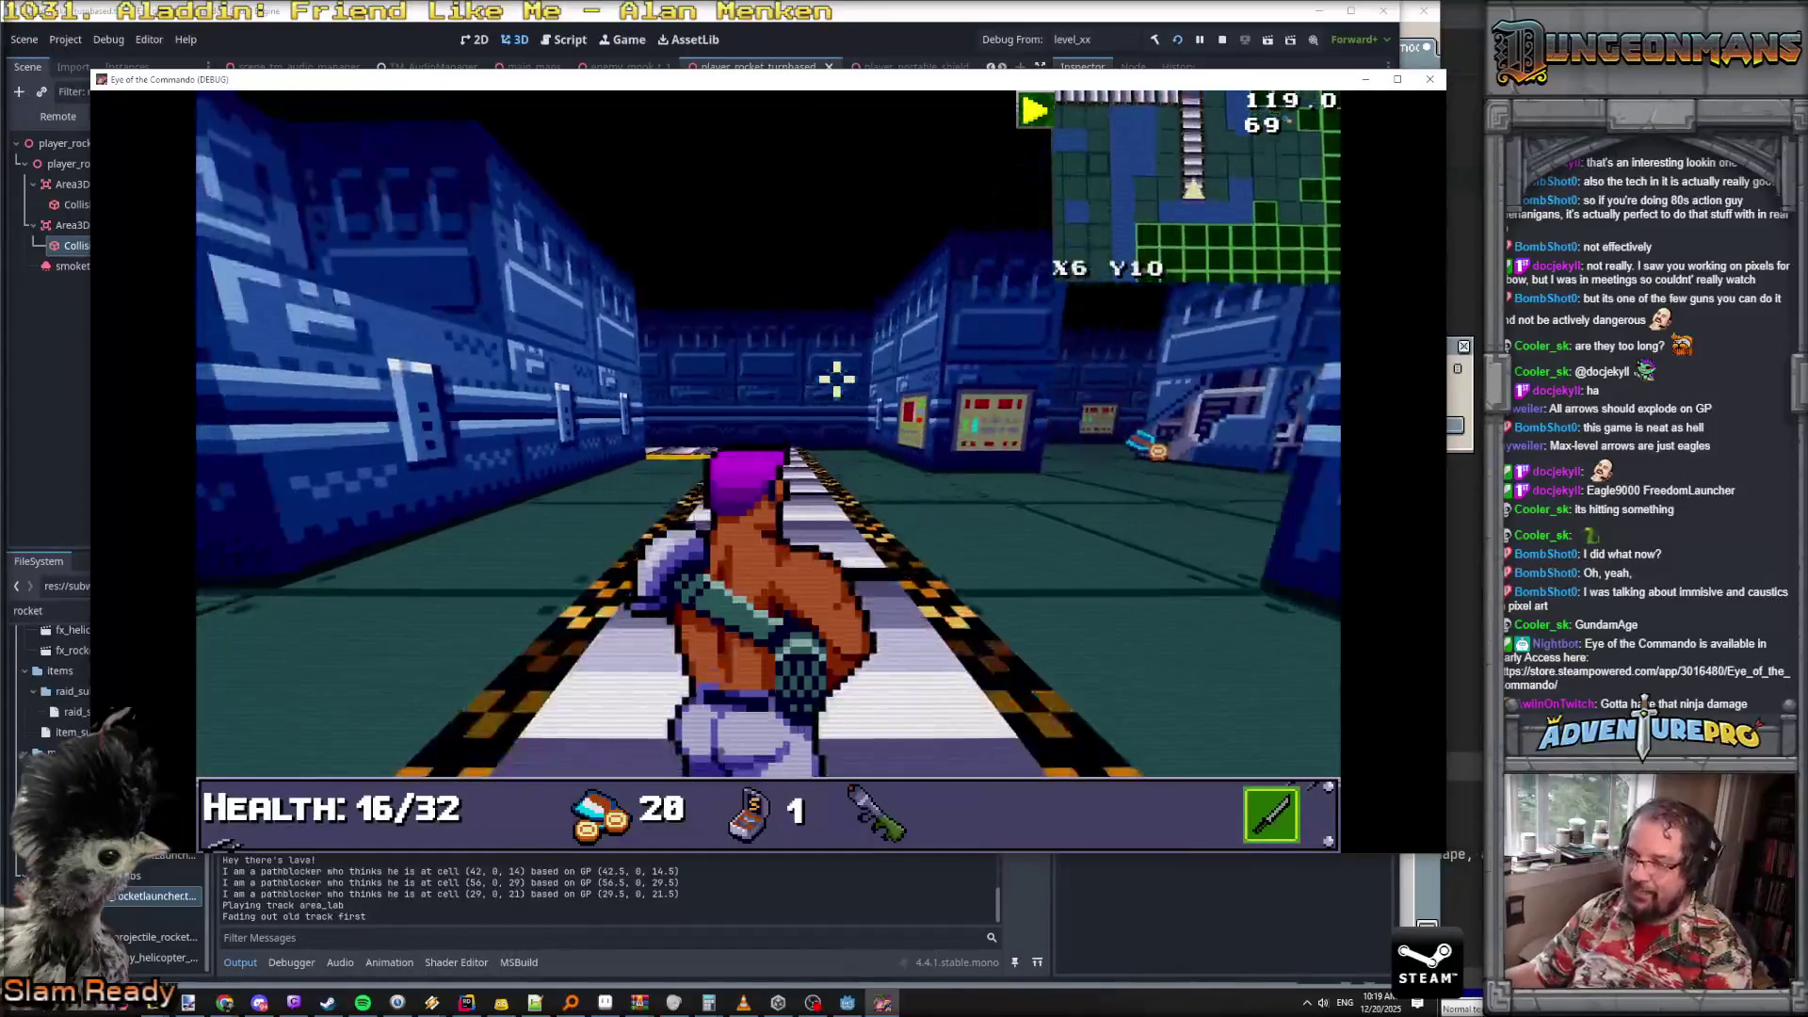
# - Move through the next corridor and pick up the ammo near the pillar
pyautogui.press('q')
pyautogui.press('w')
pyautogui.press('e')
pyautogui.press('w')
pyautogui.press('w')
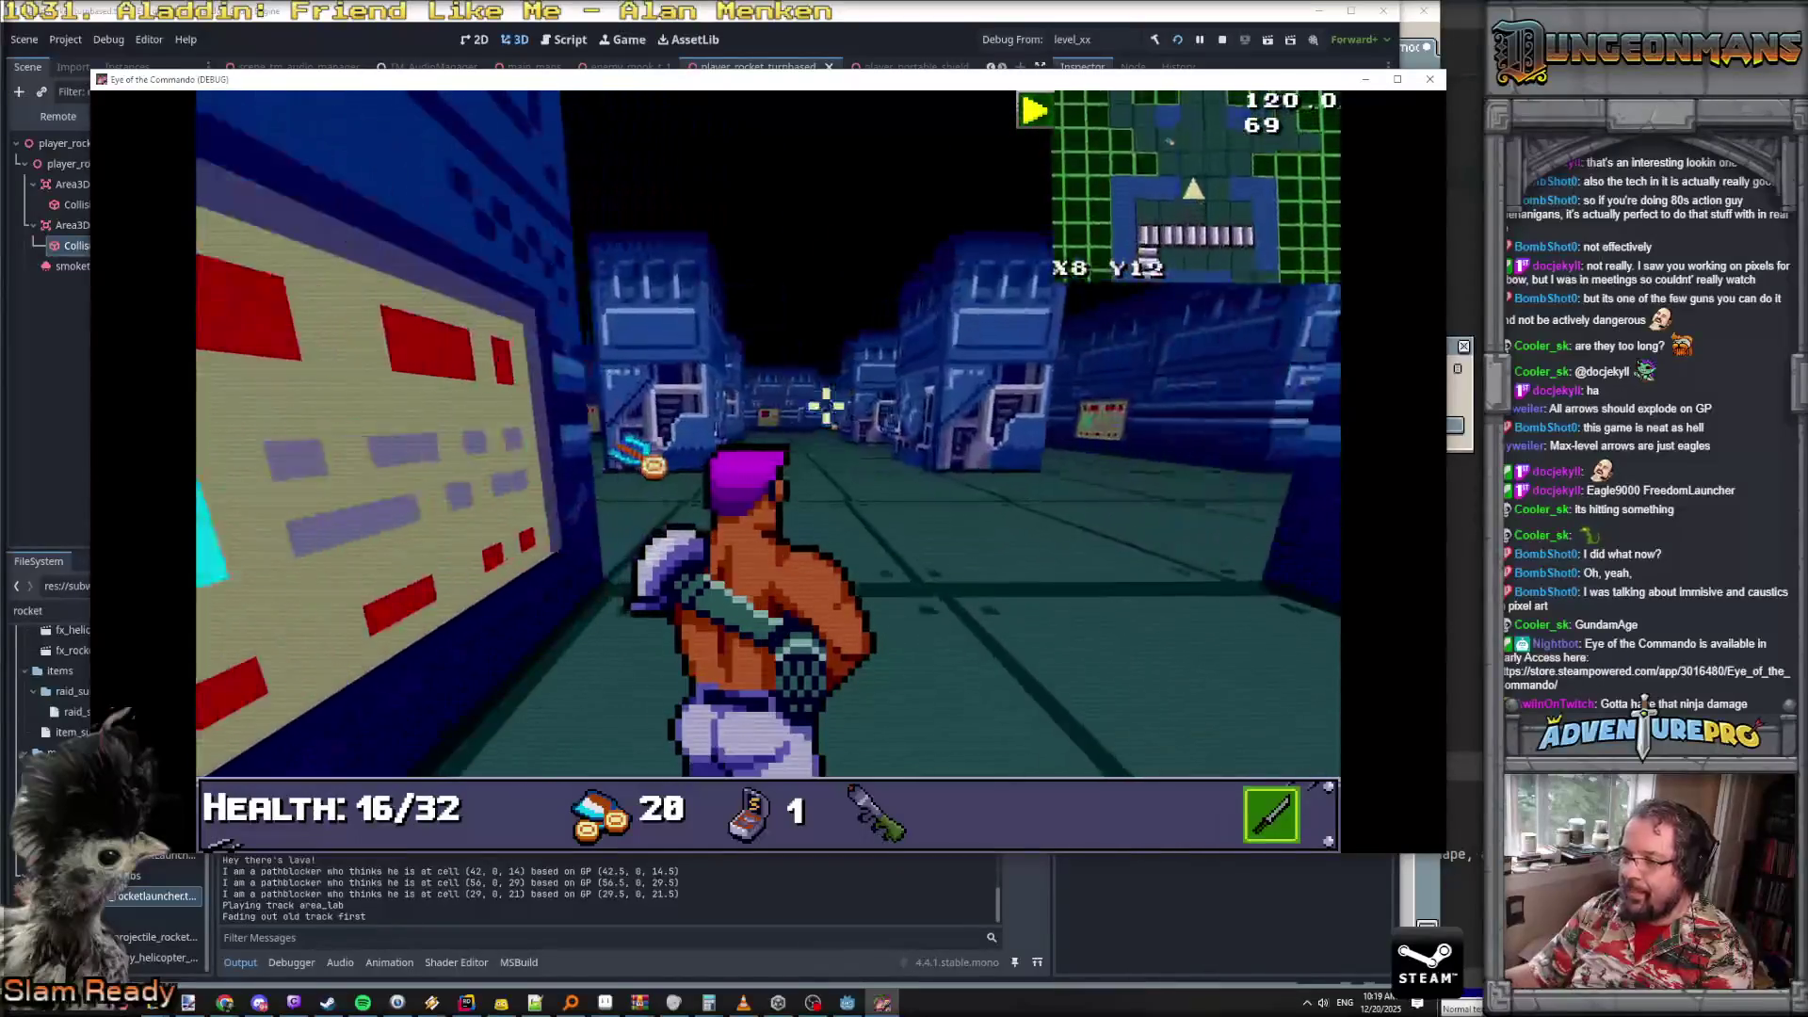
pyautogui.press('w')
pyautogui.press('e')
pyautogui.press('w')
pyautogui.press('q')
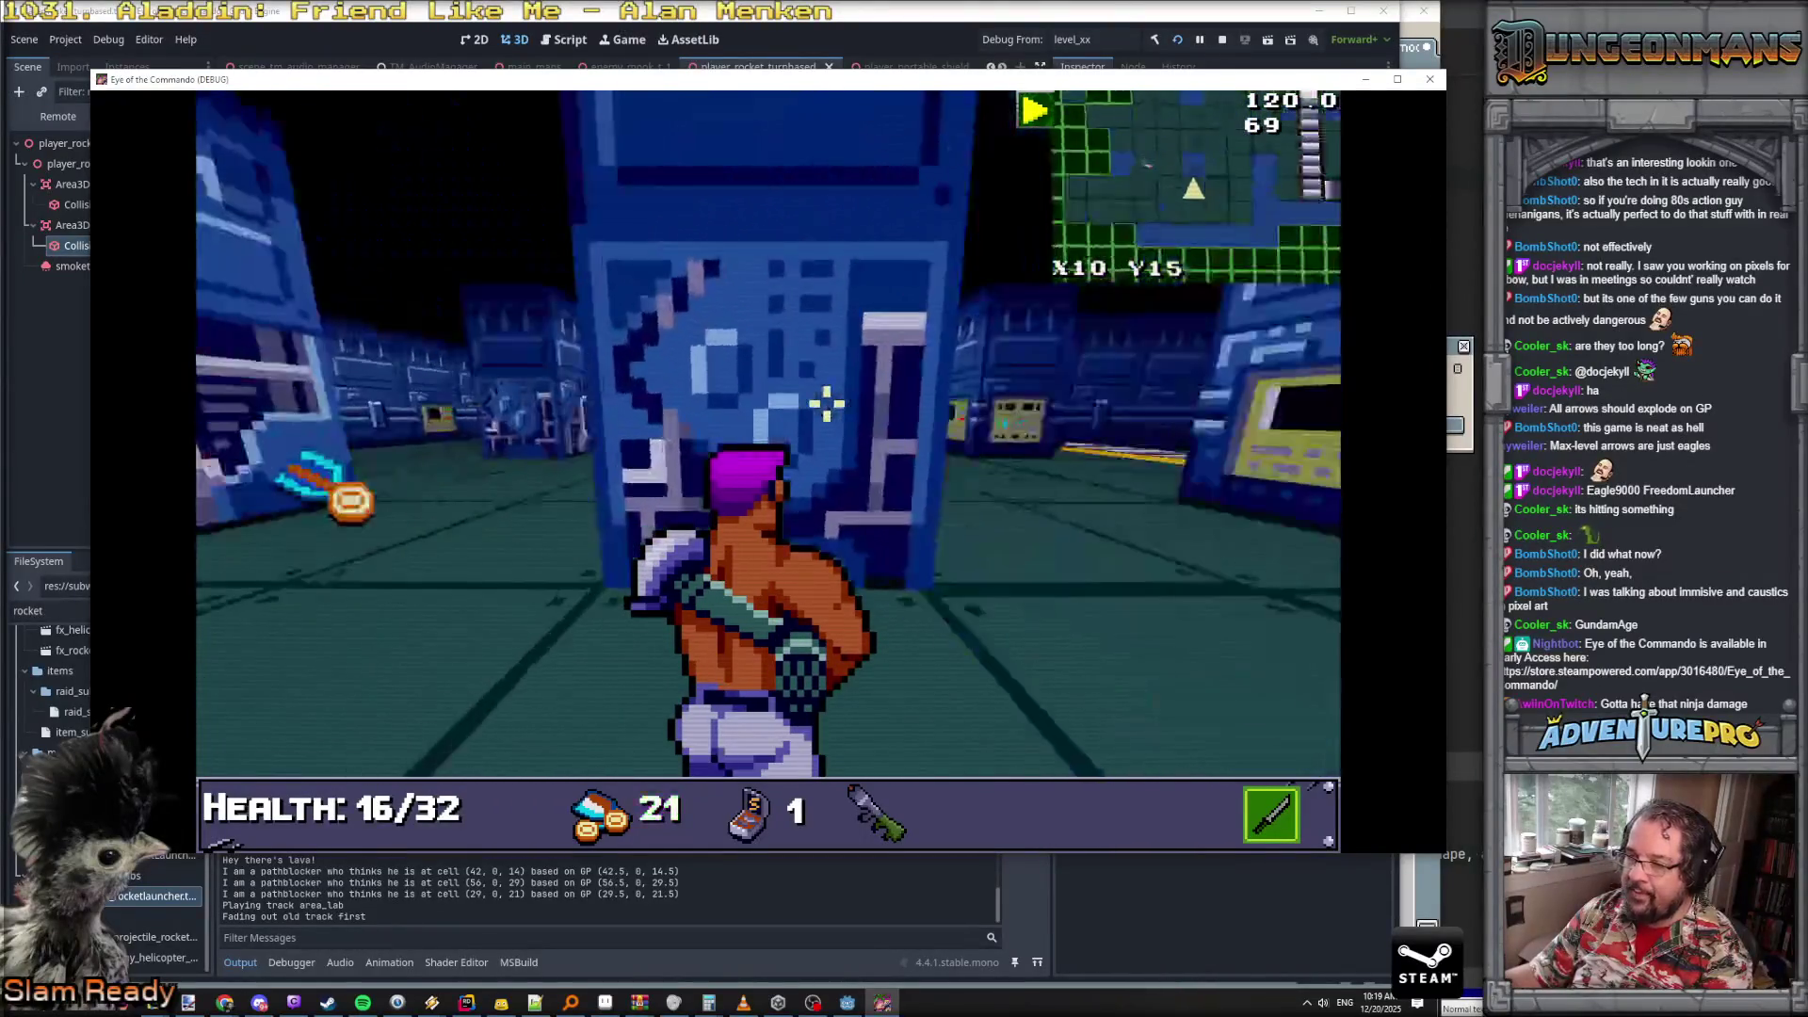
# - Advance toward the ninja grabbing more ammo, then reopen the debug console
pyautogui.press('e')
pyautogui.press('w')
pyautogui.press('w')
pyautogui.press('a')
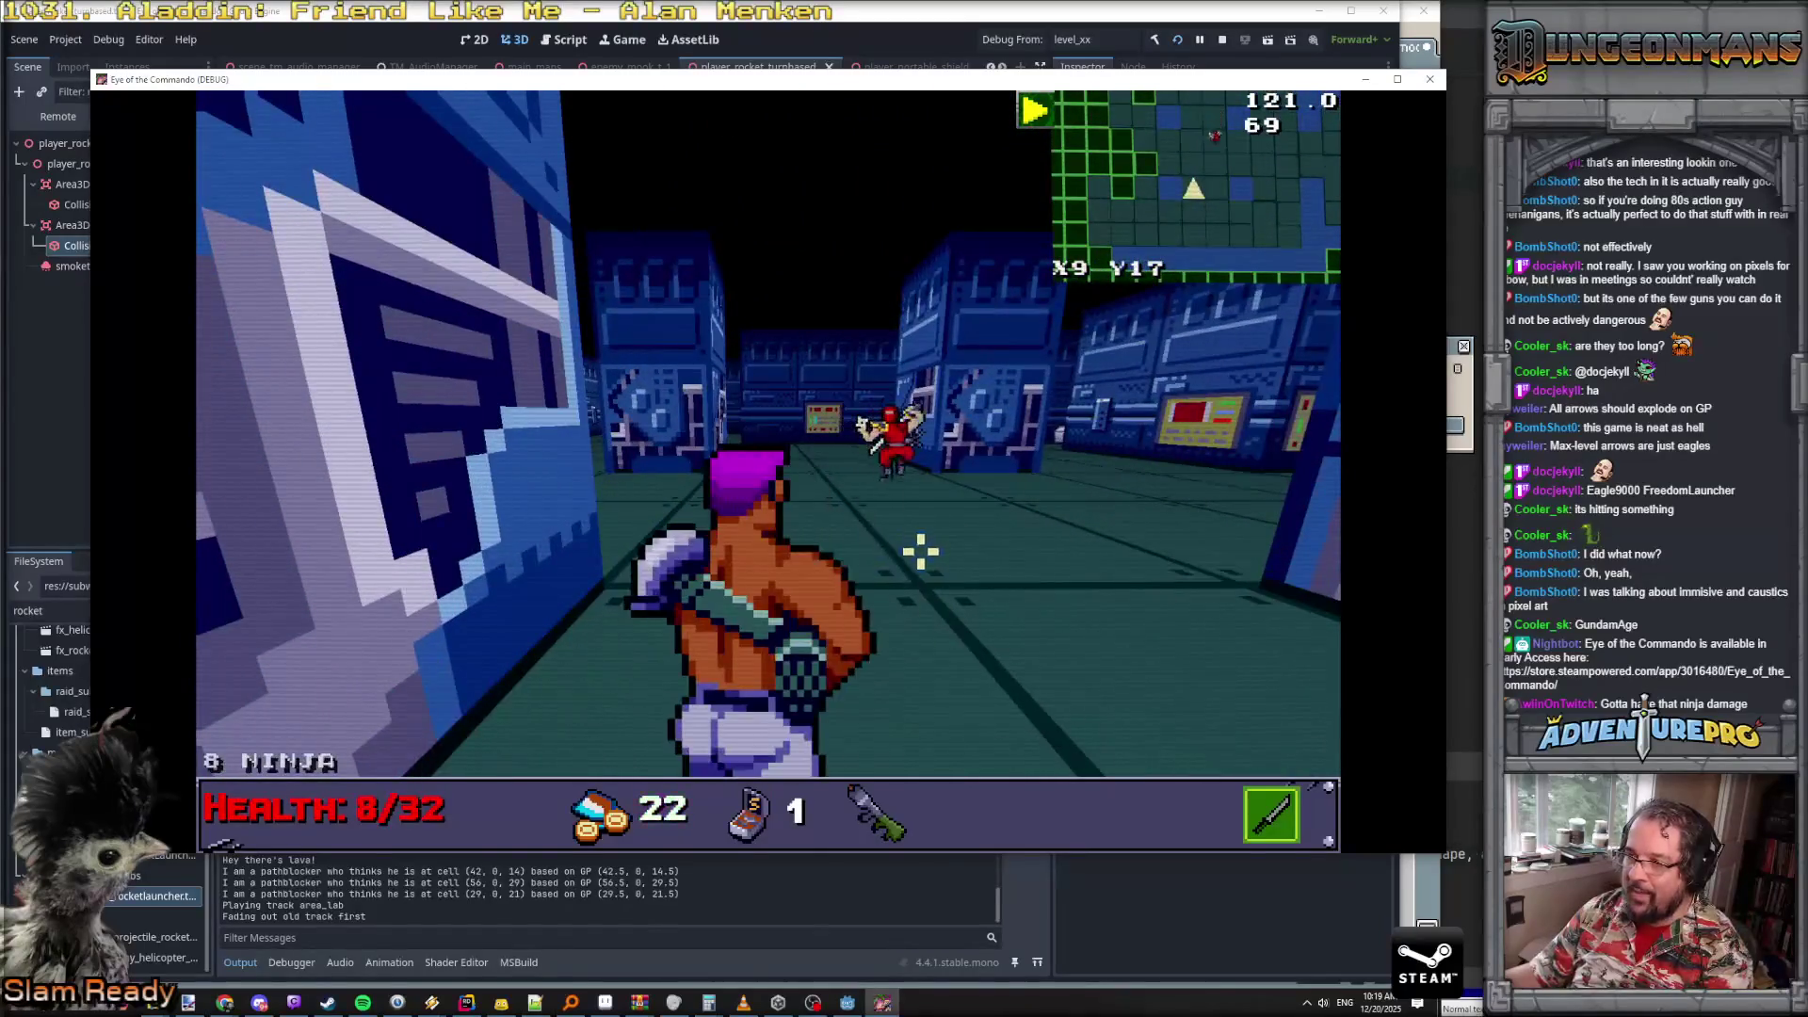
pyautogui.press('e')
pyautogui.press('w')
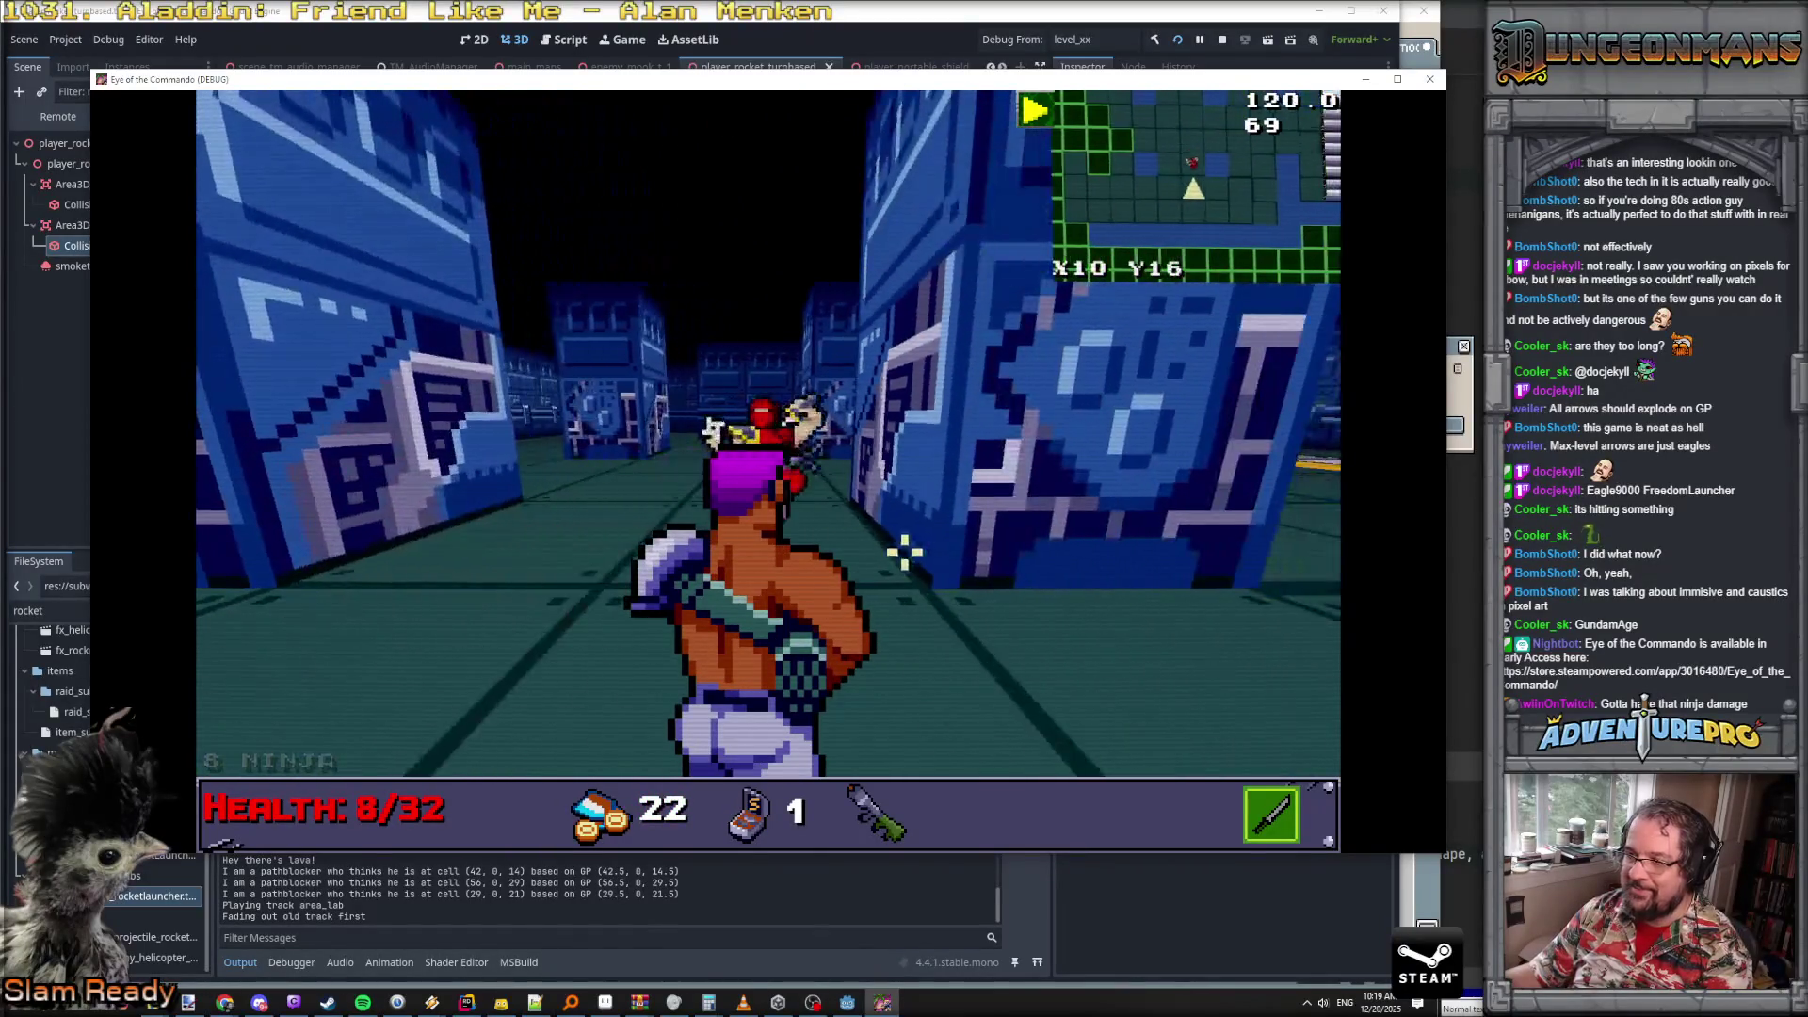
pyautogui.press('`')
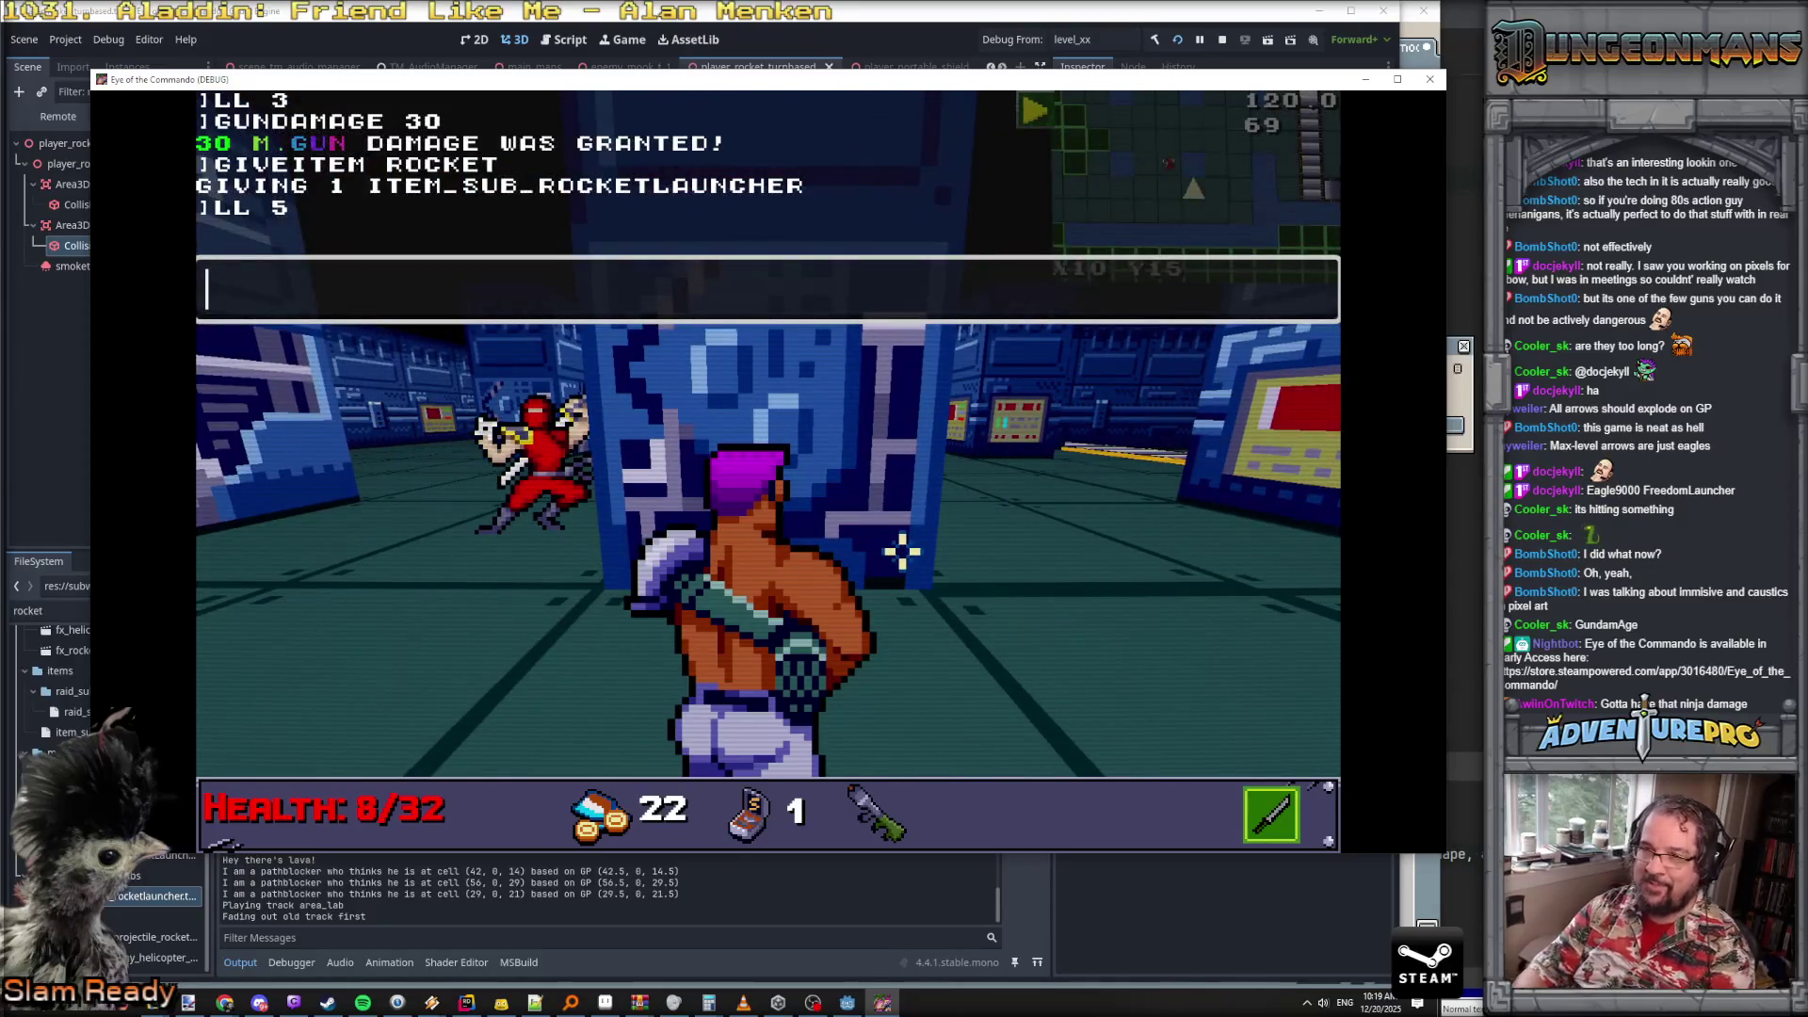
# - Enable the UNDYING cheat from the in-game console
pyautogui.write('UNDYING')
pyautogui.press('Return')
pyautogui.press('`')
# - Shoot and kill the ninja ahead of the commando
pyautogui.press('w')
pyautogui.press('w')
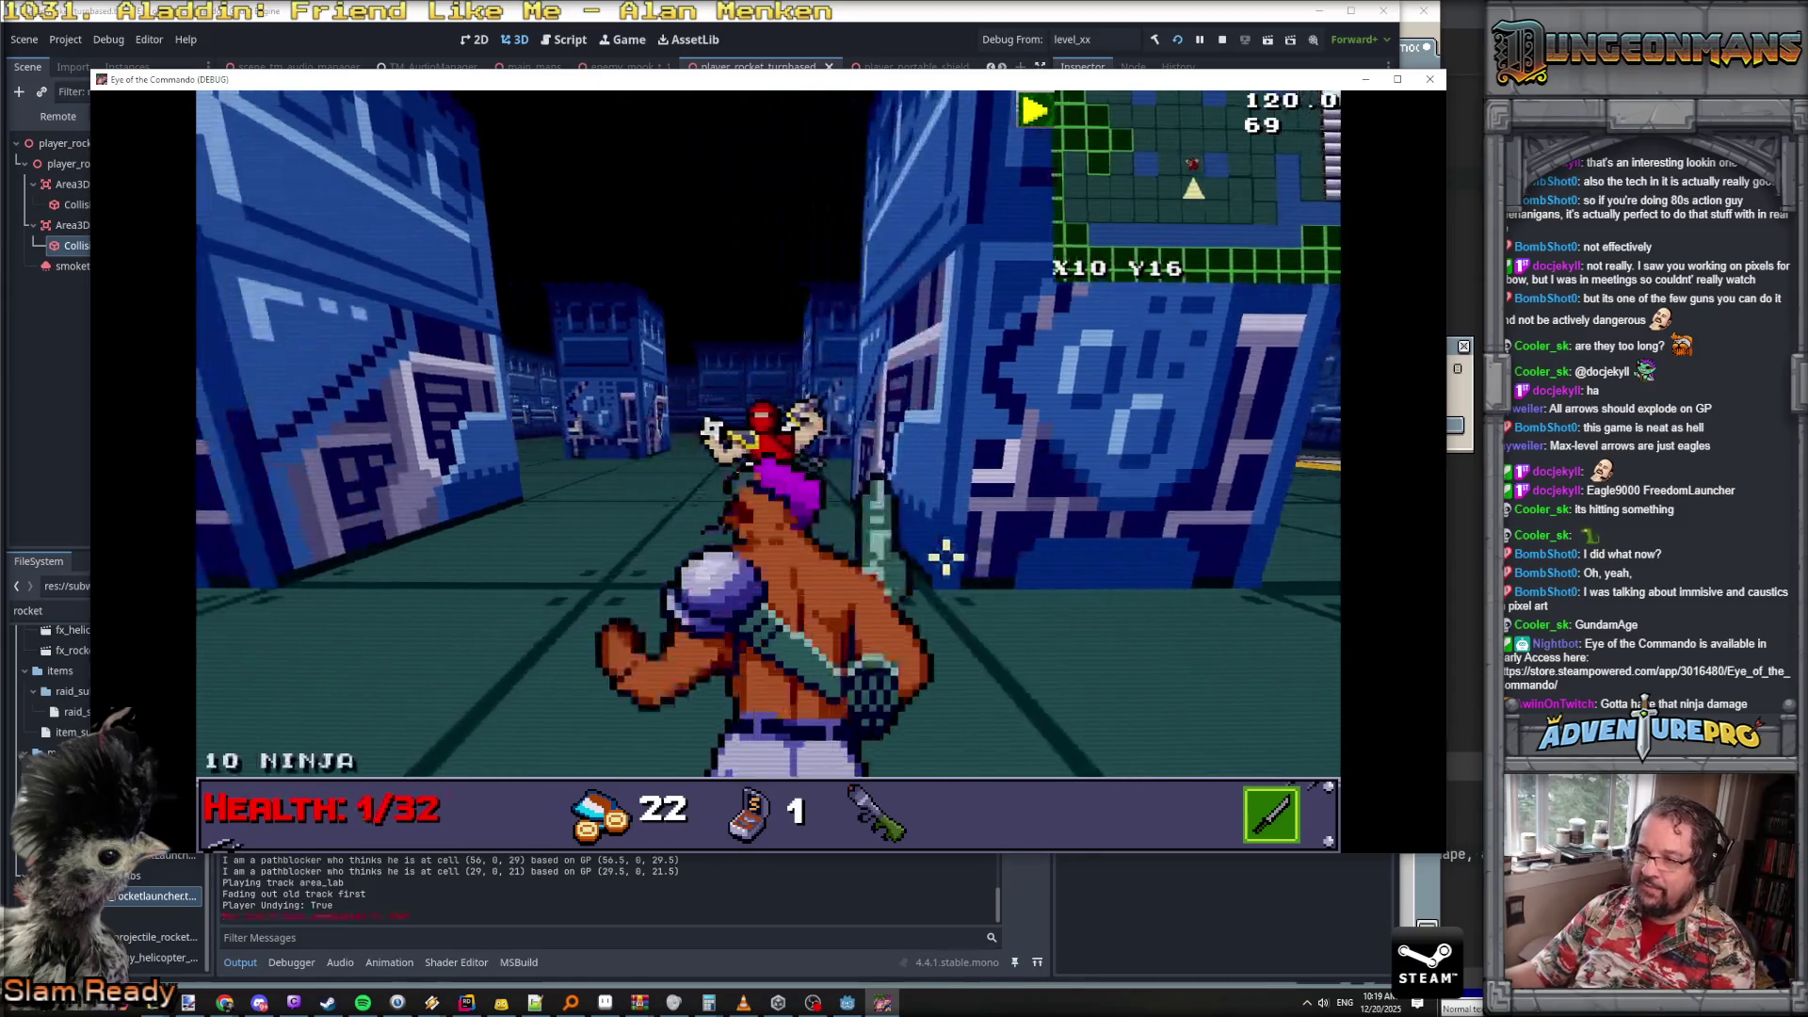
pyautogui.press('space')
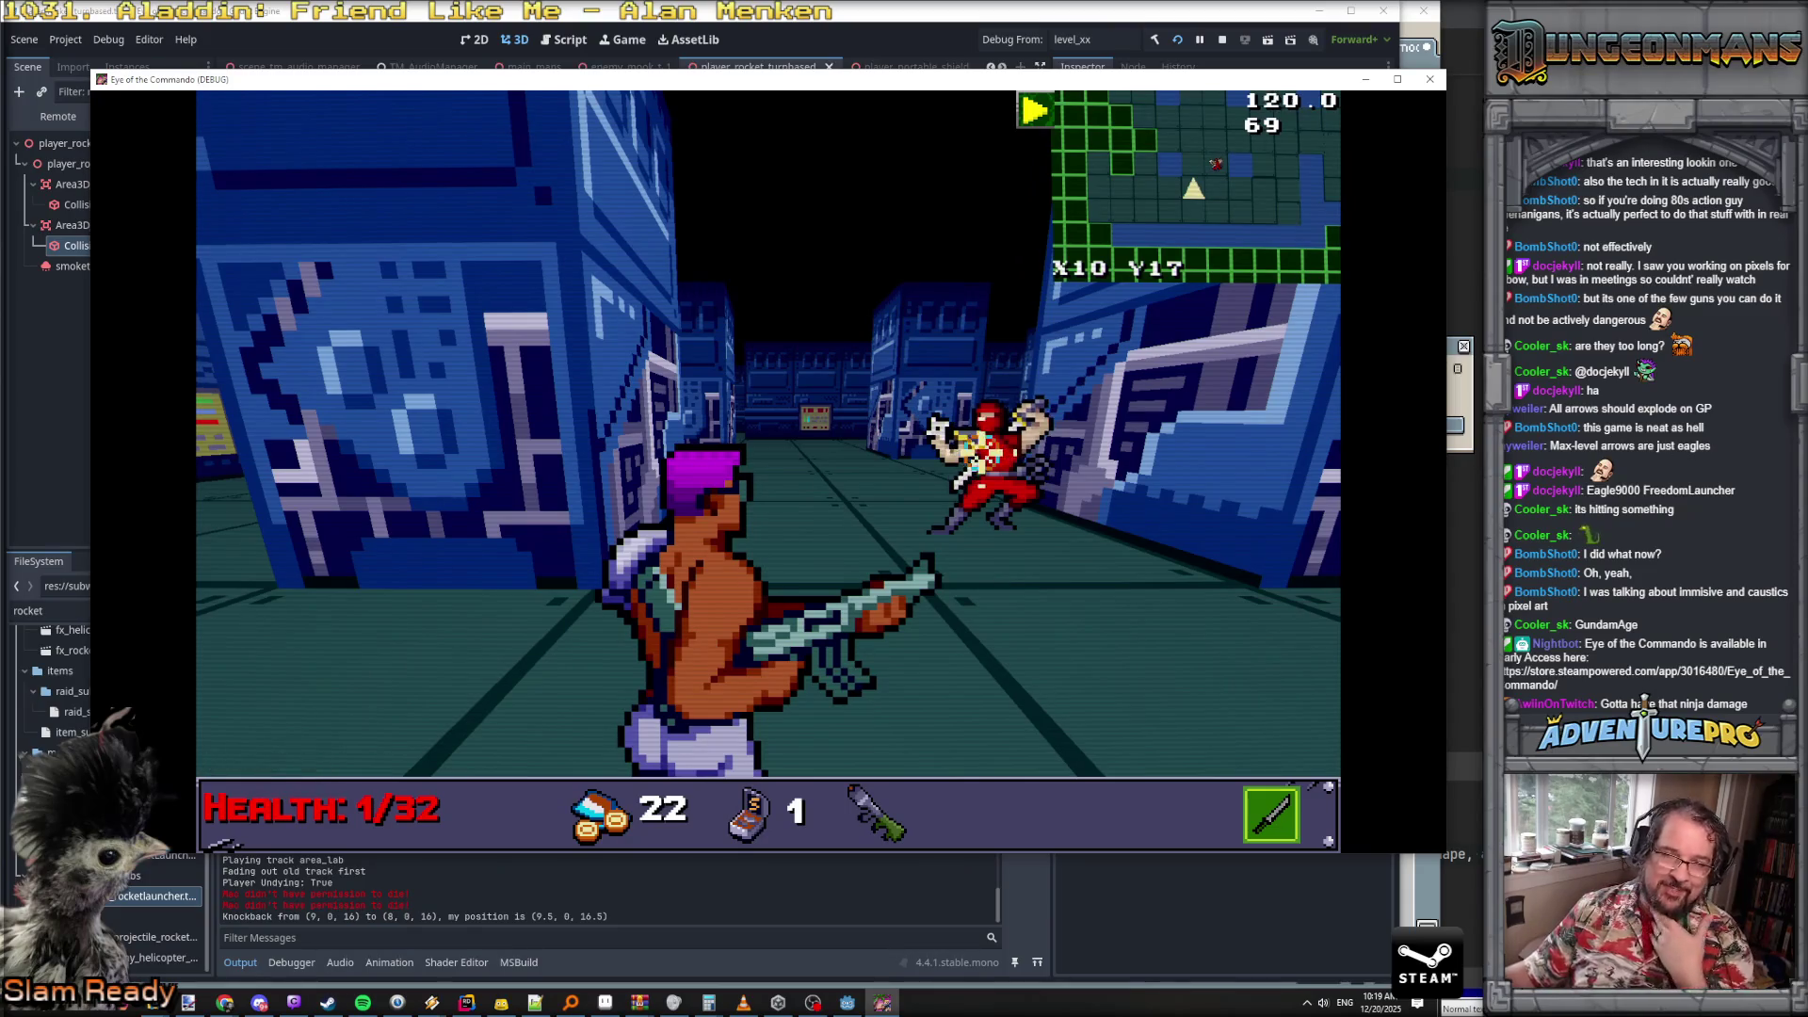
pyautogui.press('space')
pyautogui.press('w')
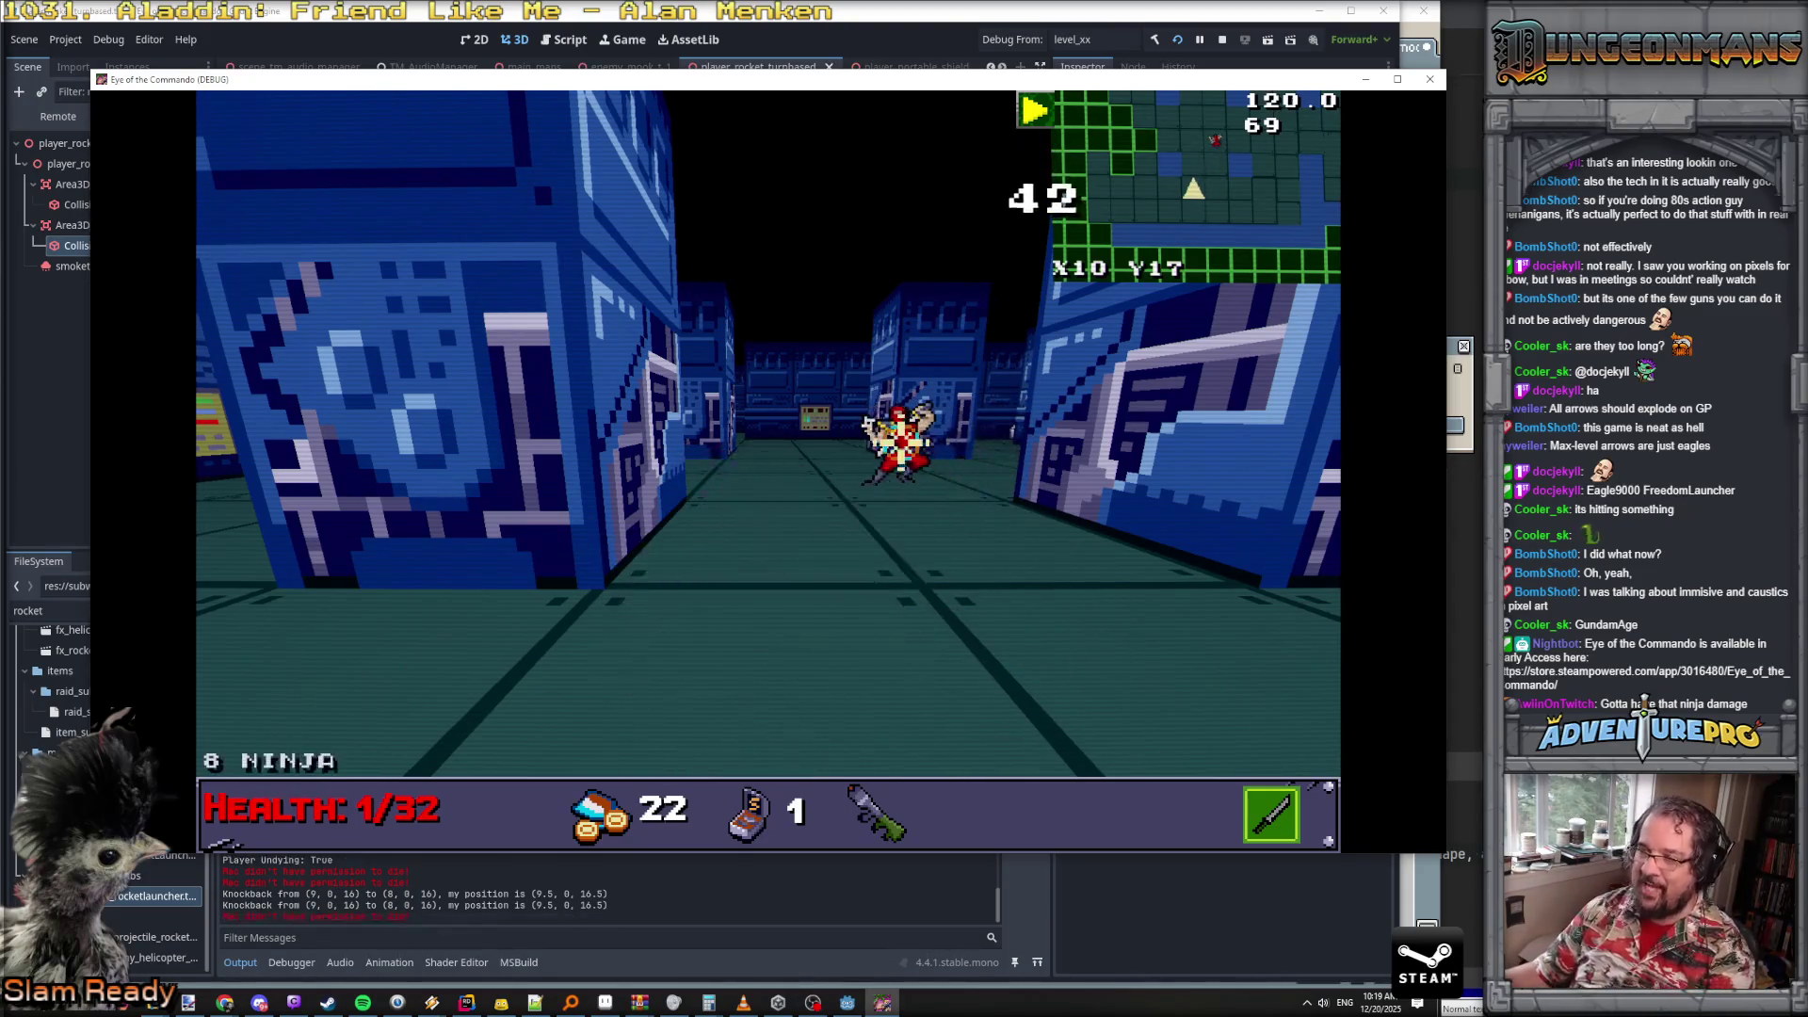
pyautogui.press('d')
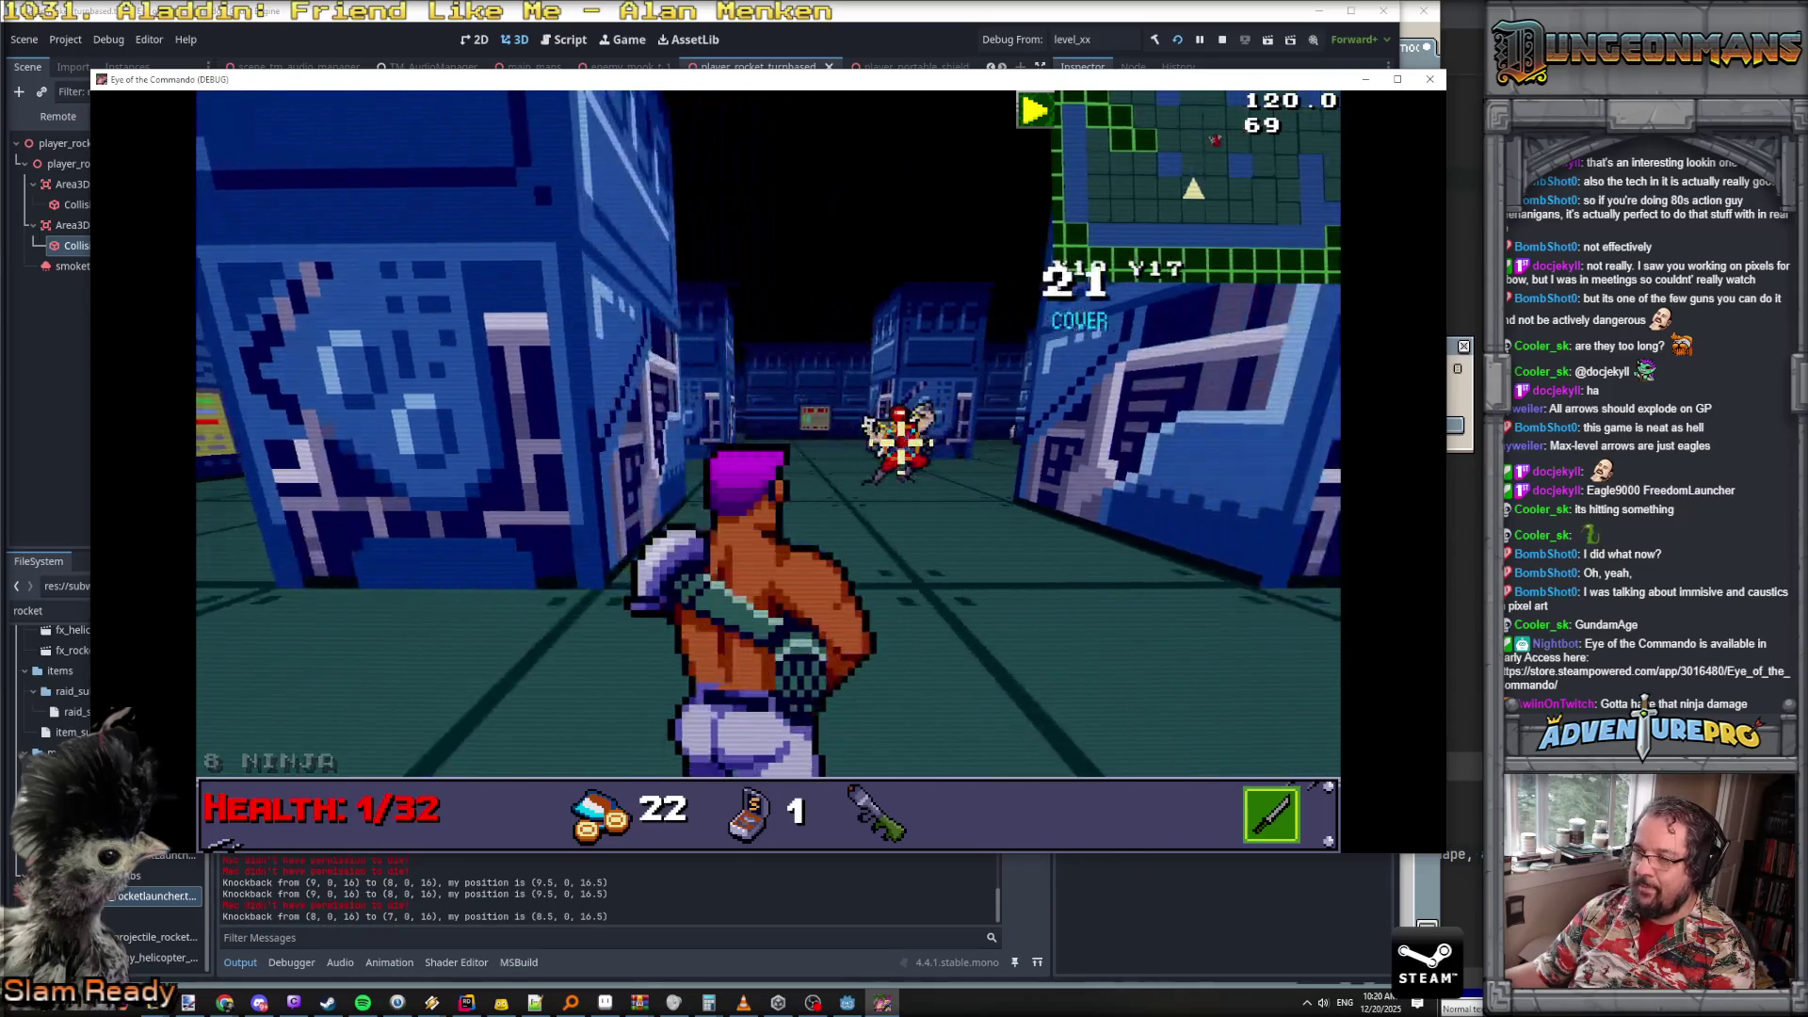
pyautogui.press('space')
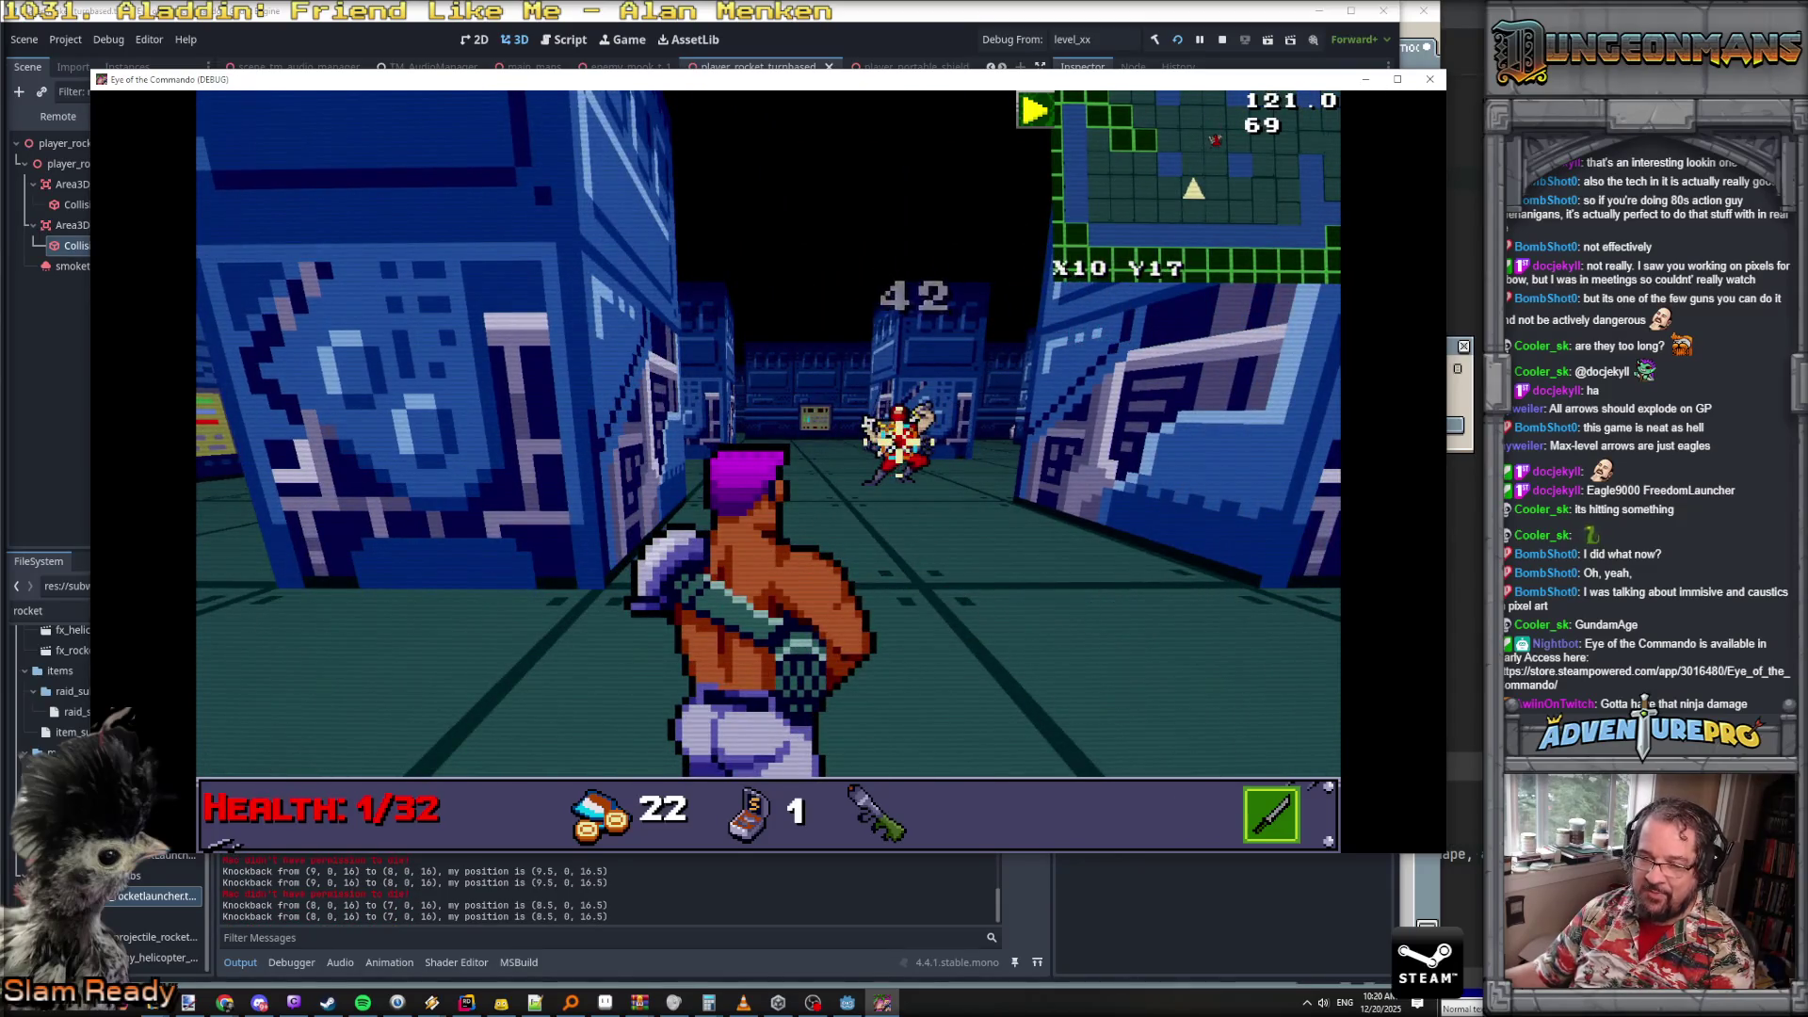
pyautogui.press('a')
pyautogui.press('a')
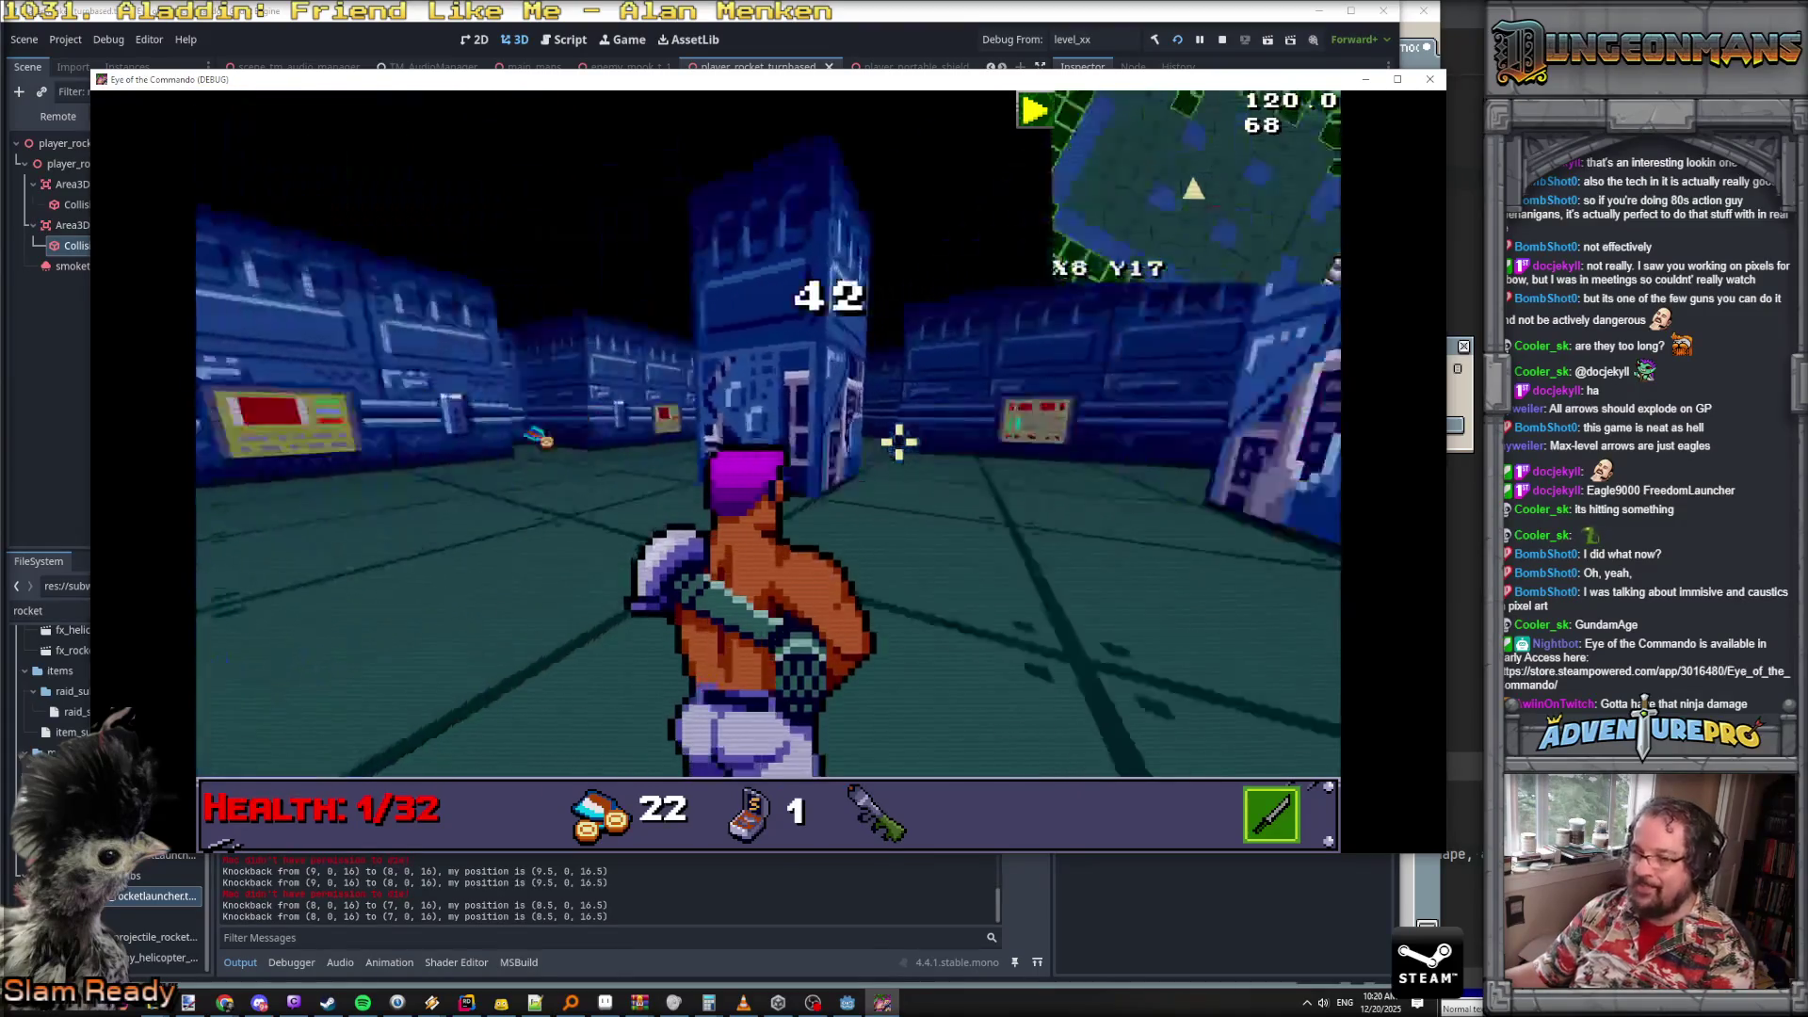
pyautogui.press('s')
# - Advance to the cyan gate corridor, picking up ammo on the way
pyautogui.press('w')
pyautogui.press('w')
pyautogui.press('w')
pyautogui.press('e')
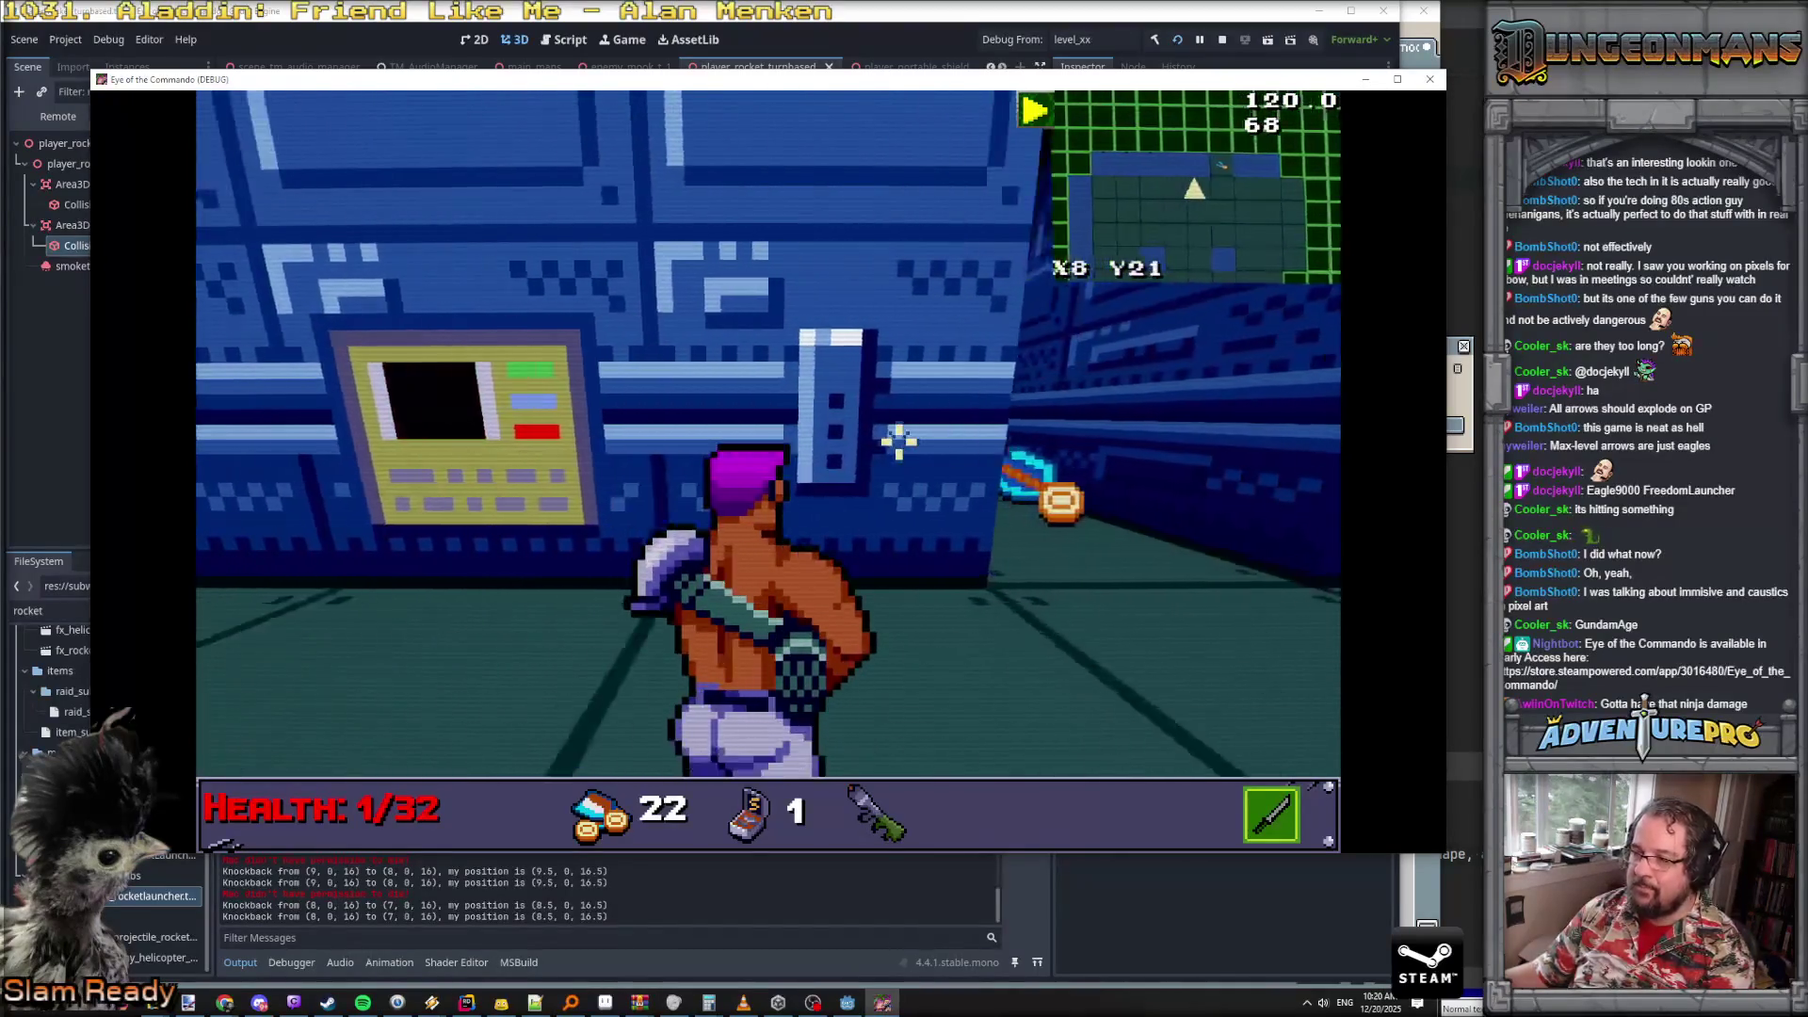
pyautogui.press('w')
pyautogui.press('w')
pyautogui.press('q')
pyautogui.press('w')
pyautogui.press('w')
pyautogui.press('q')
pyautogui.press('w')
pyautogui.press('w')
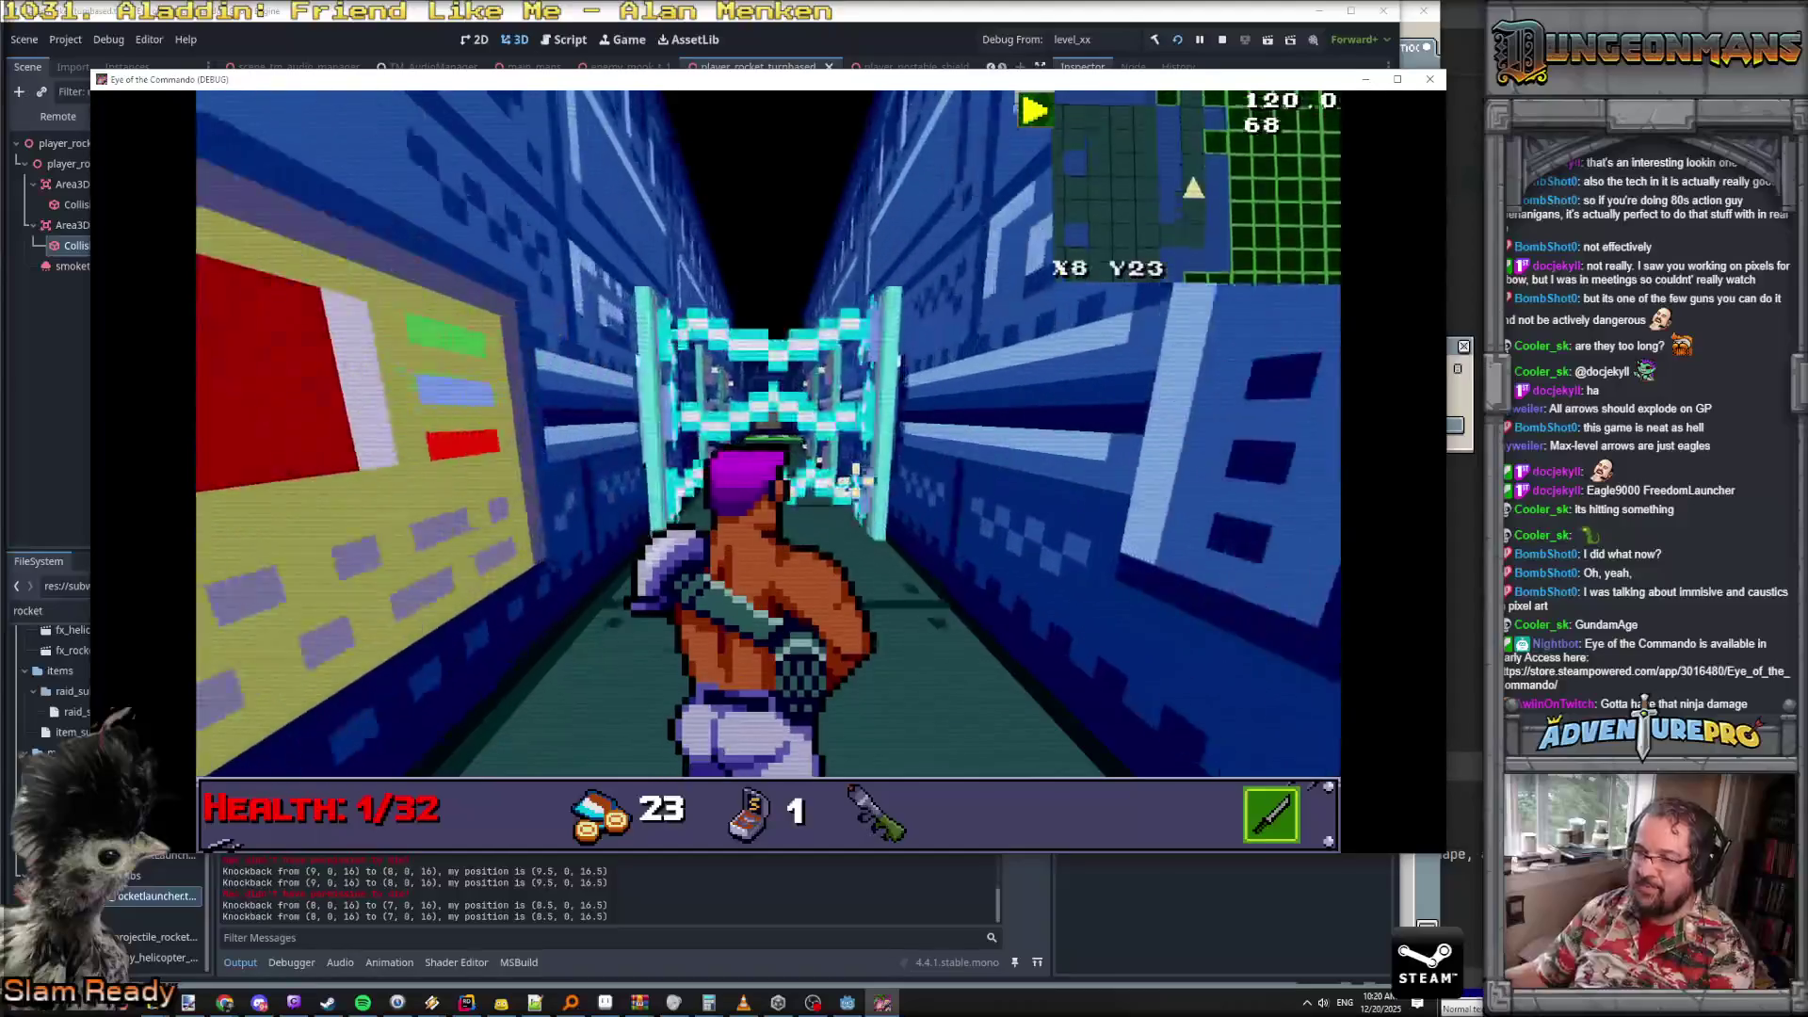
pyautogui.press('w')
pyautogui.press('w')
pyautogui.press('w')
pyautogui.press('w')
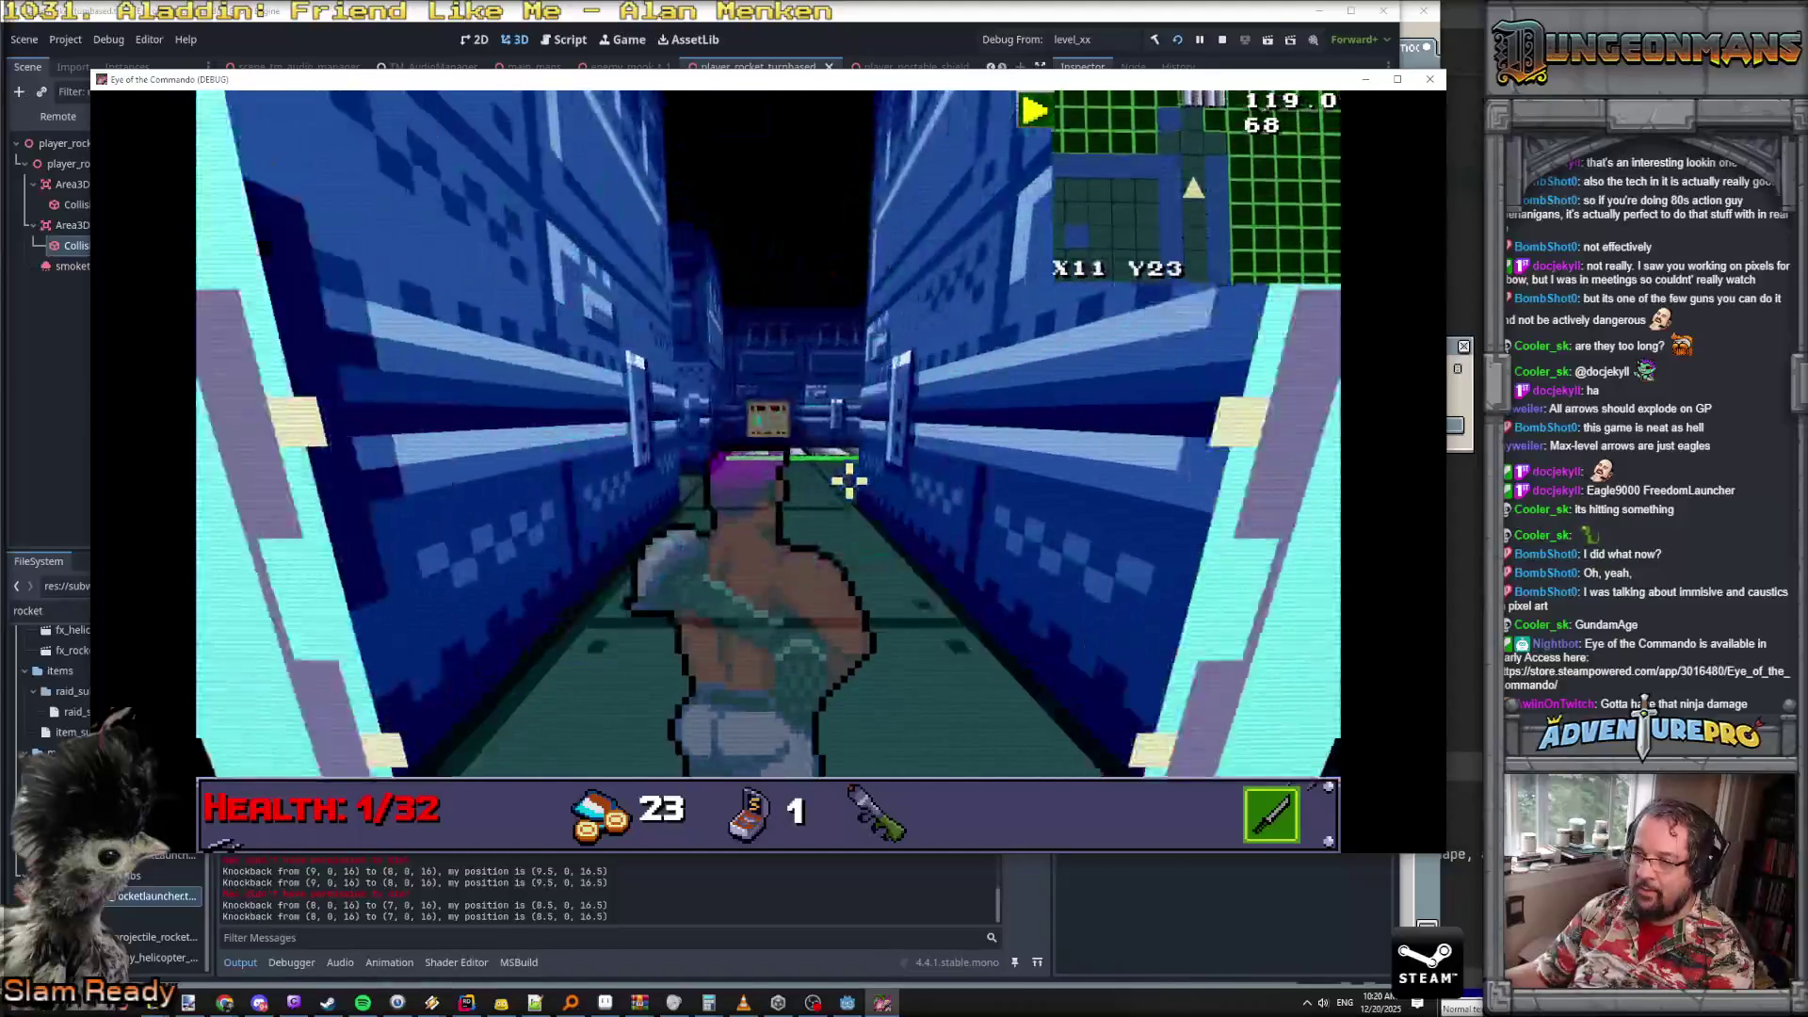
pyautogui.press('w')
pyautogui.press('e')
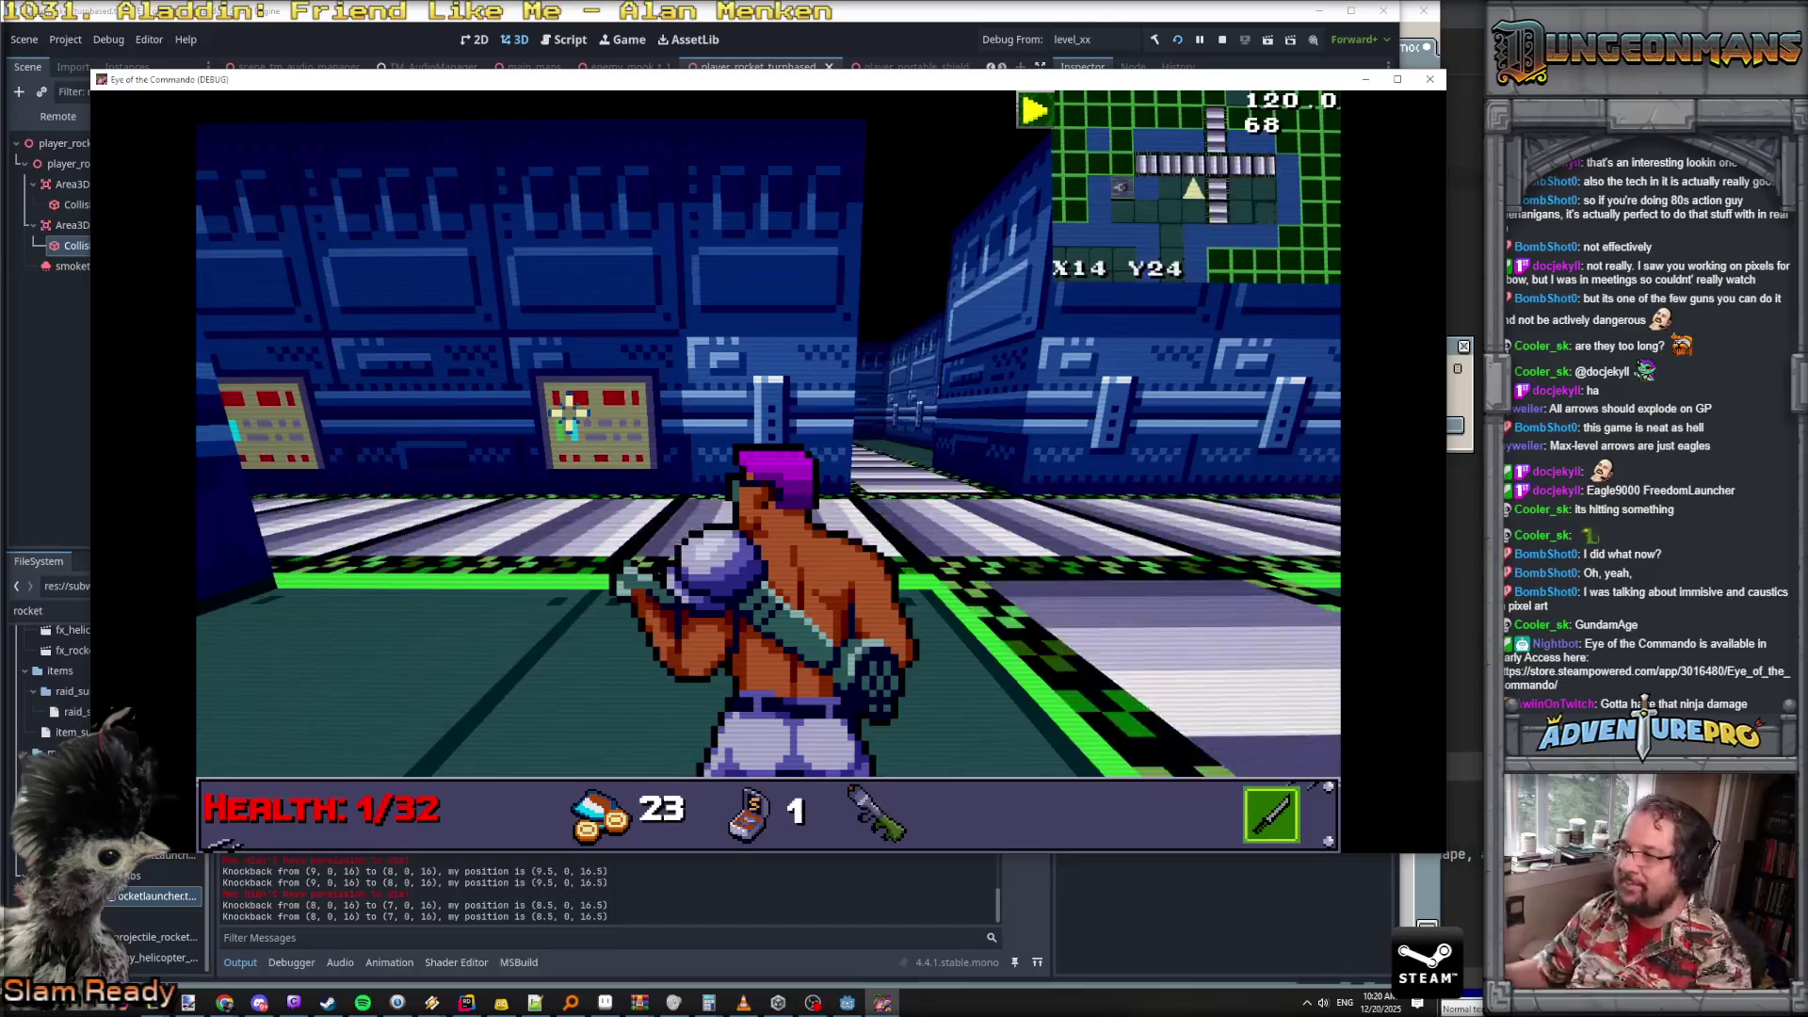
# - Walk down the narrow blue corridor and out into the open area
pyautogui.press('a')
pyautogui.press('w')
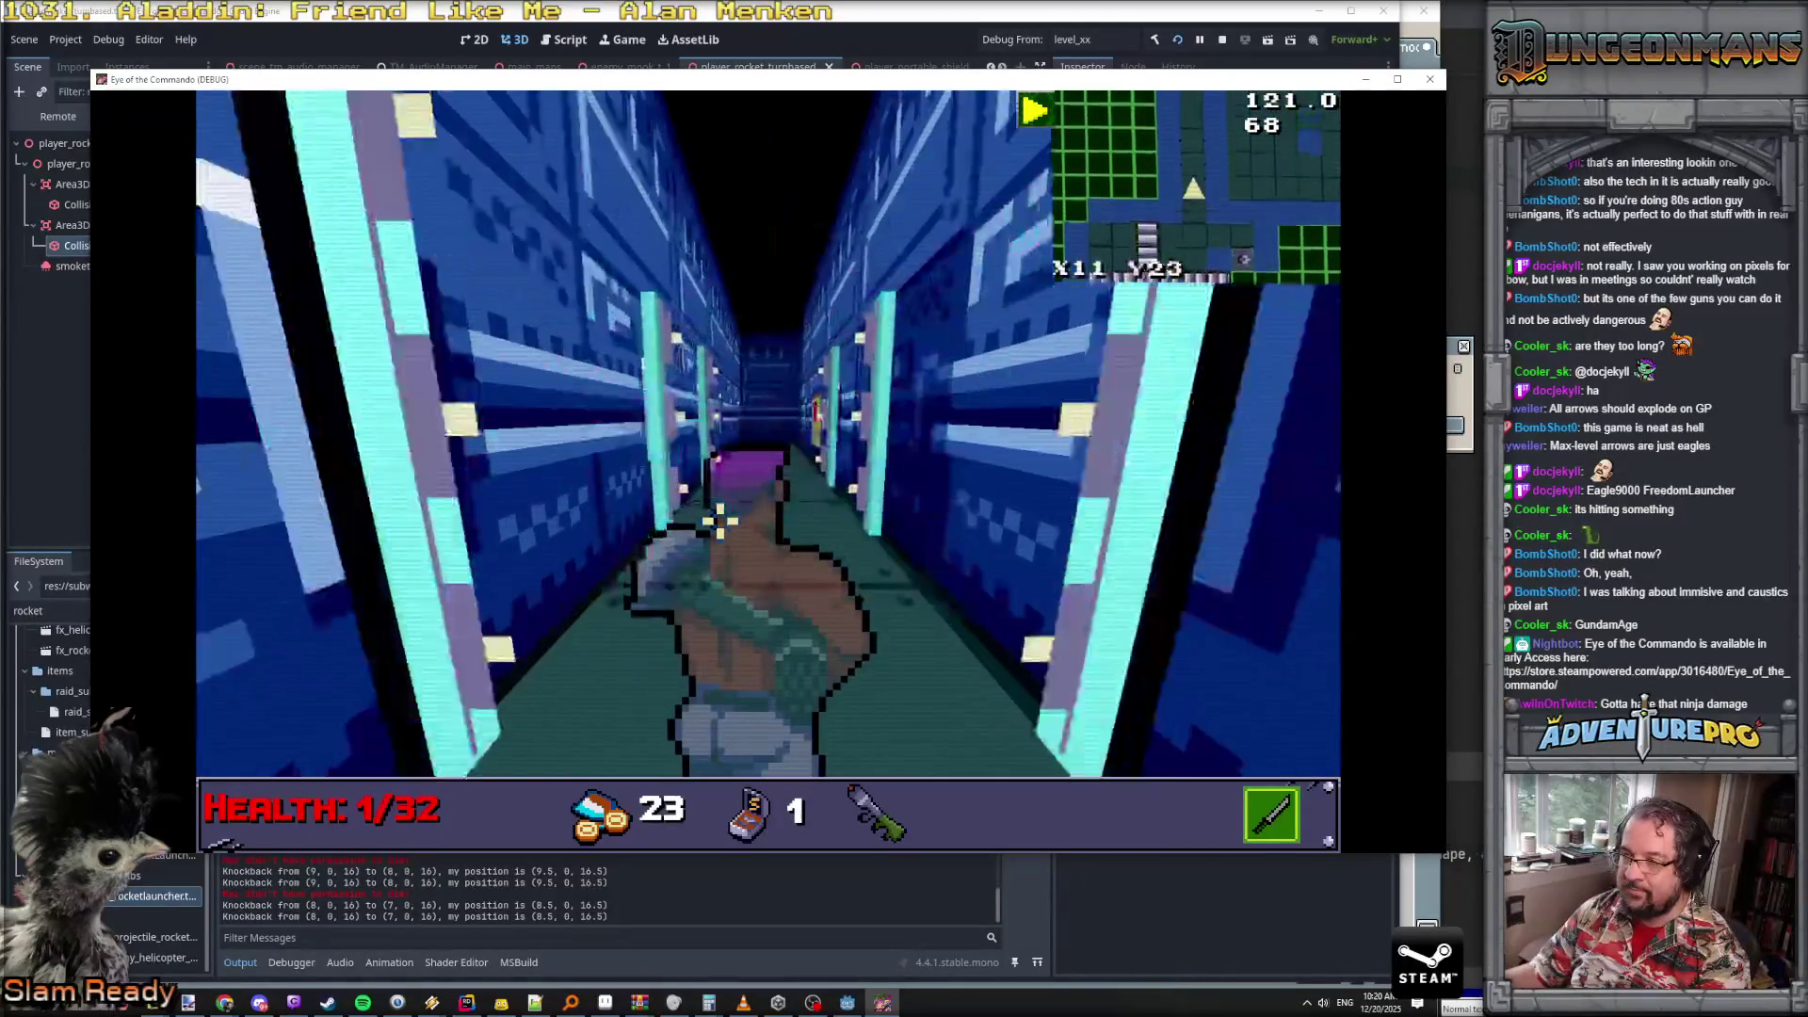
pyautogui.press('w')
pyautogui.press('w')
pyautogui.press('w')
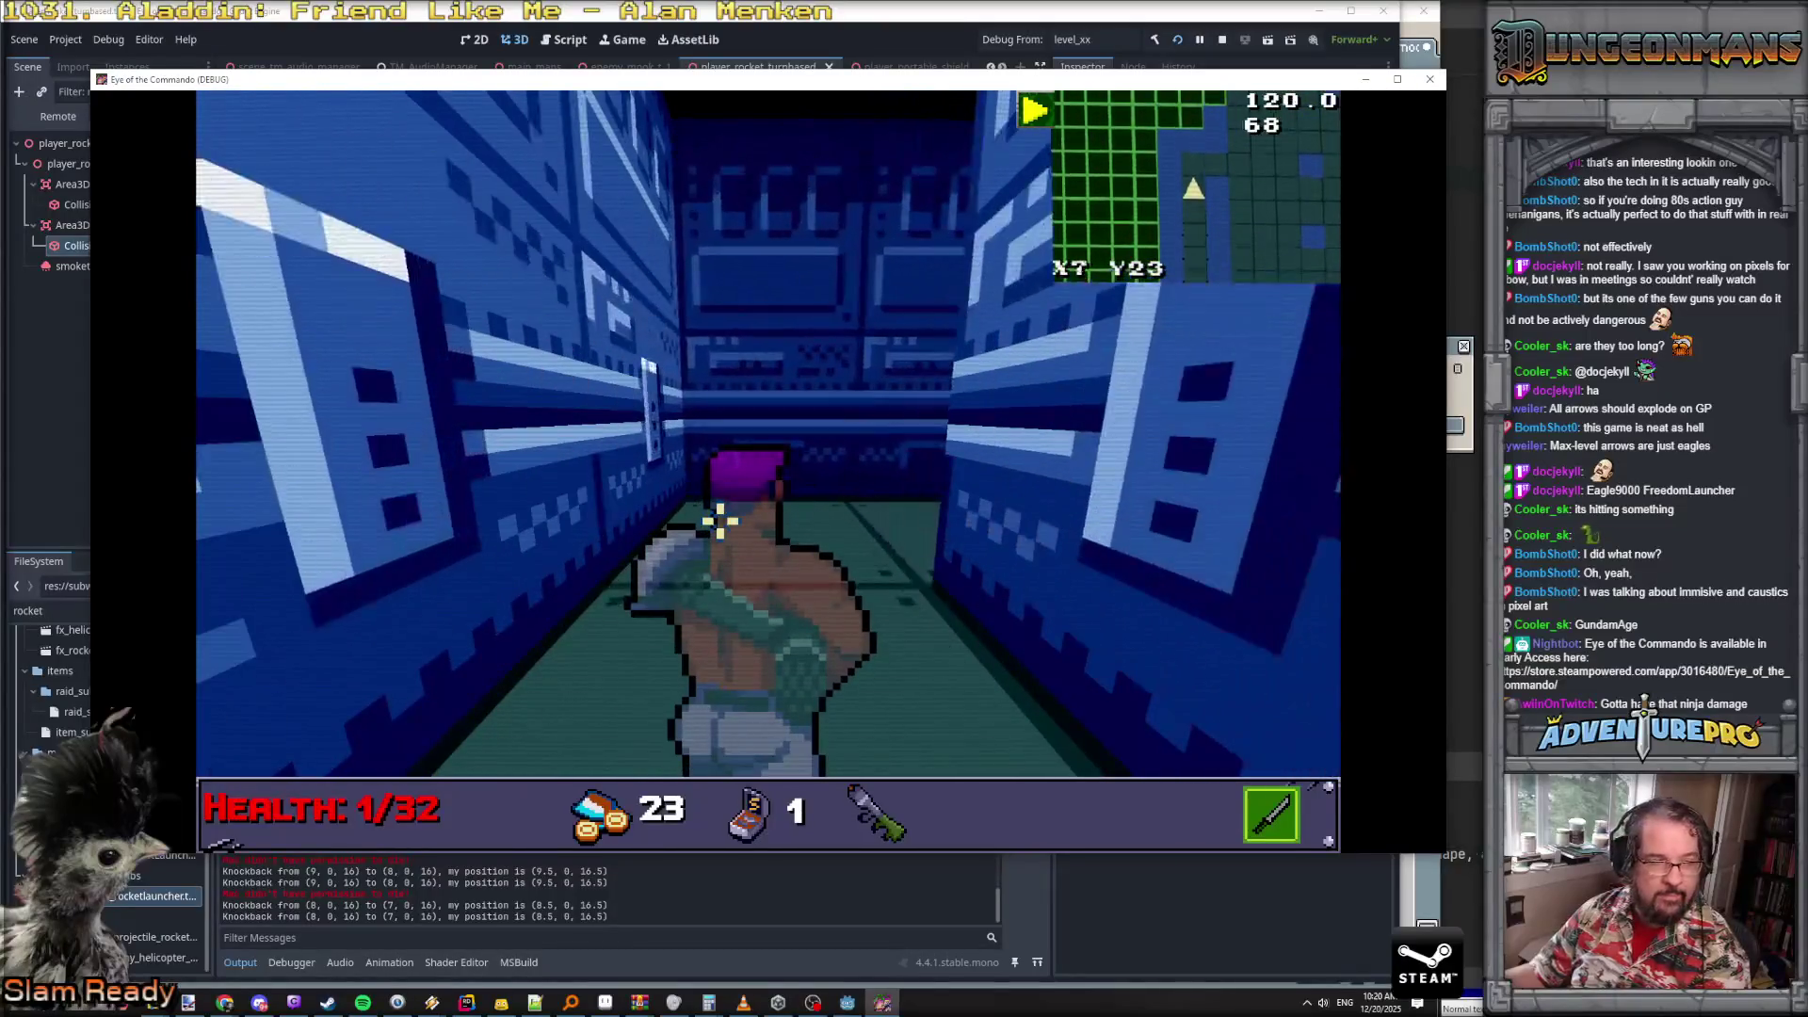
pyautogui.press('a')
pyautogui.press('a')
pyautogui.press('w')
pyautogui.press('w')
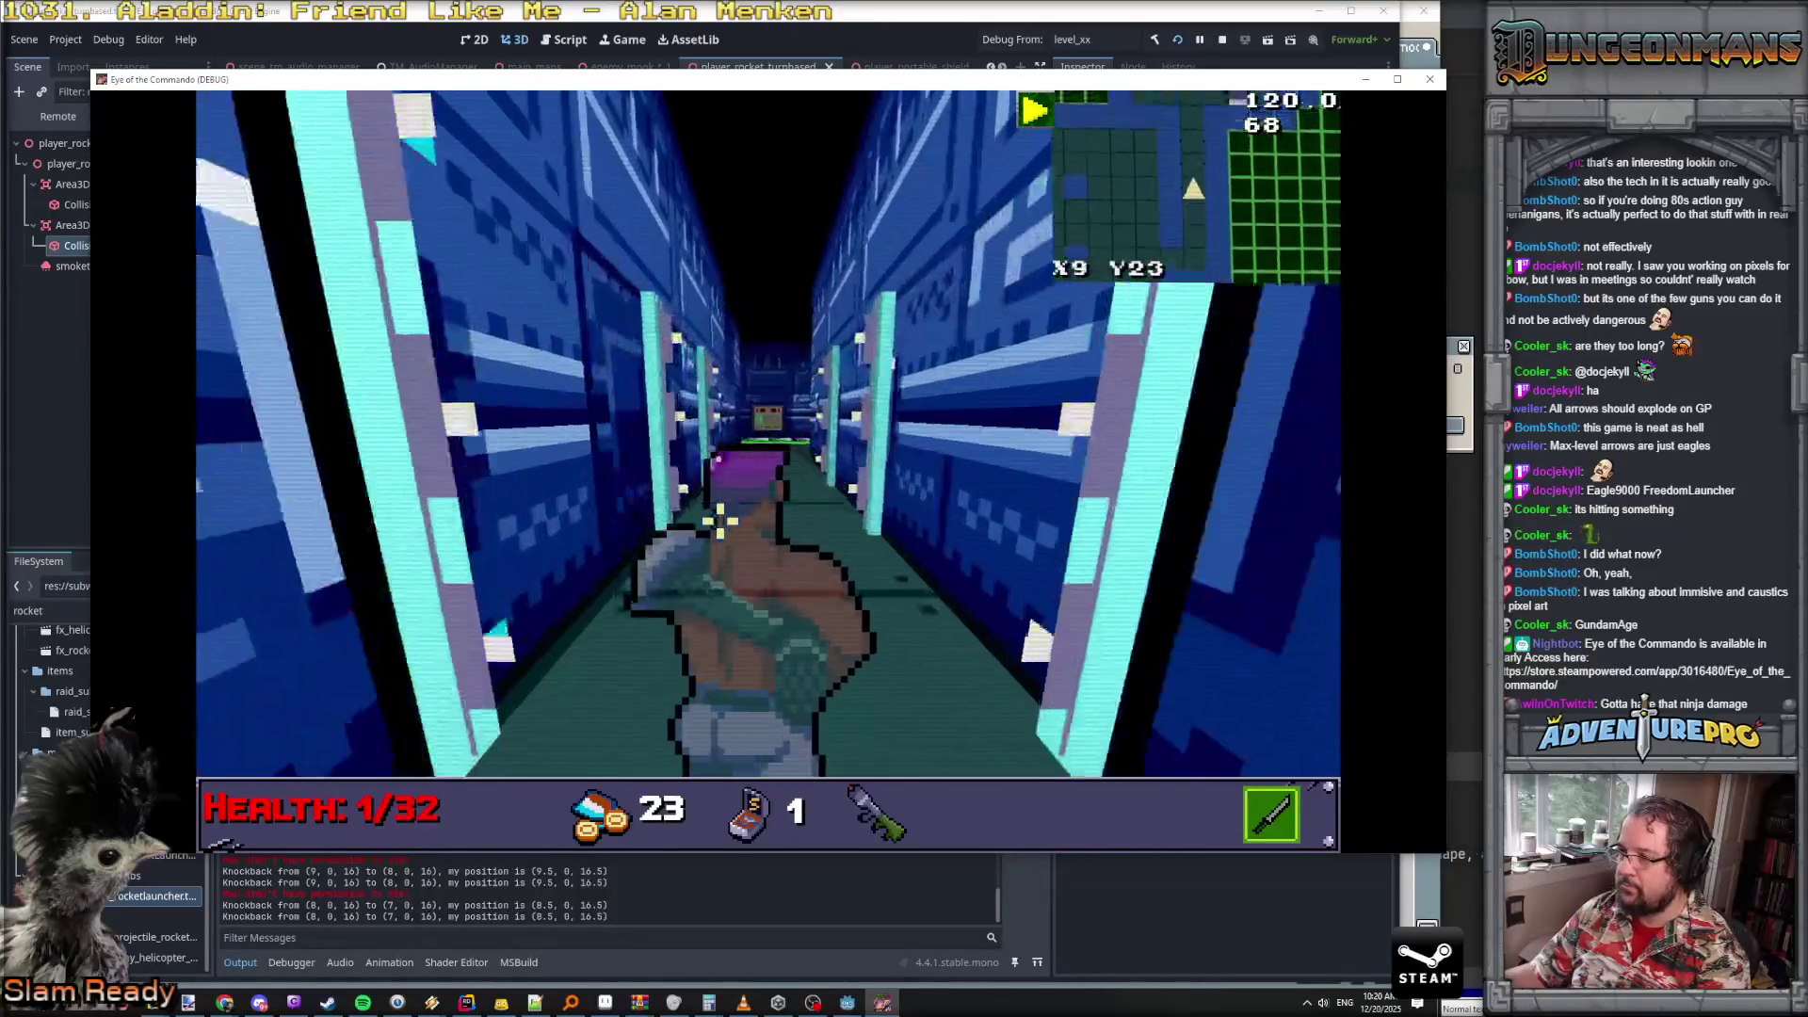
pyautogui.press('w')
pyautogui.press('w')
pyautogui.press('w')
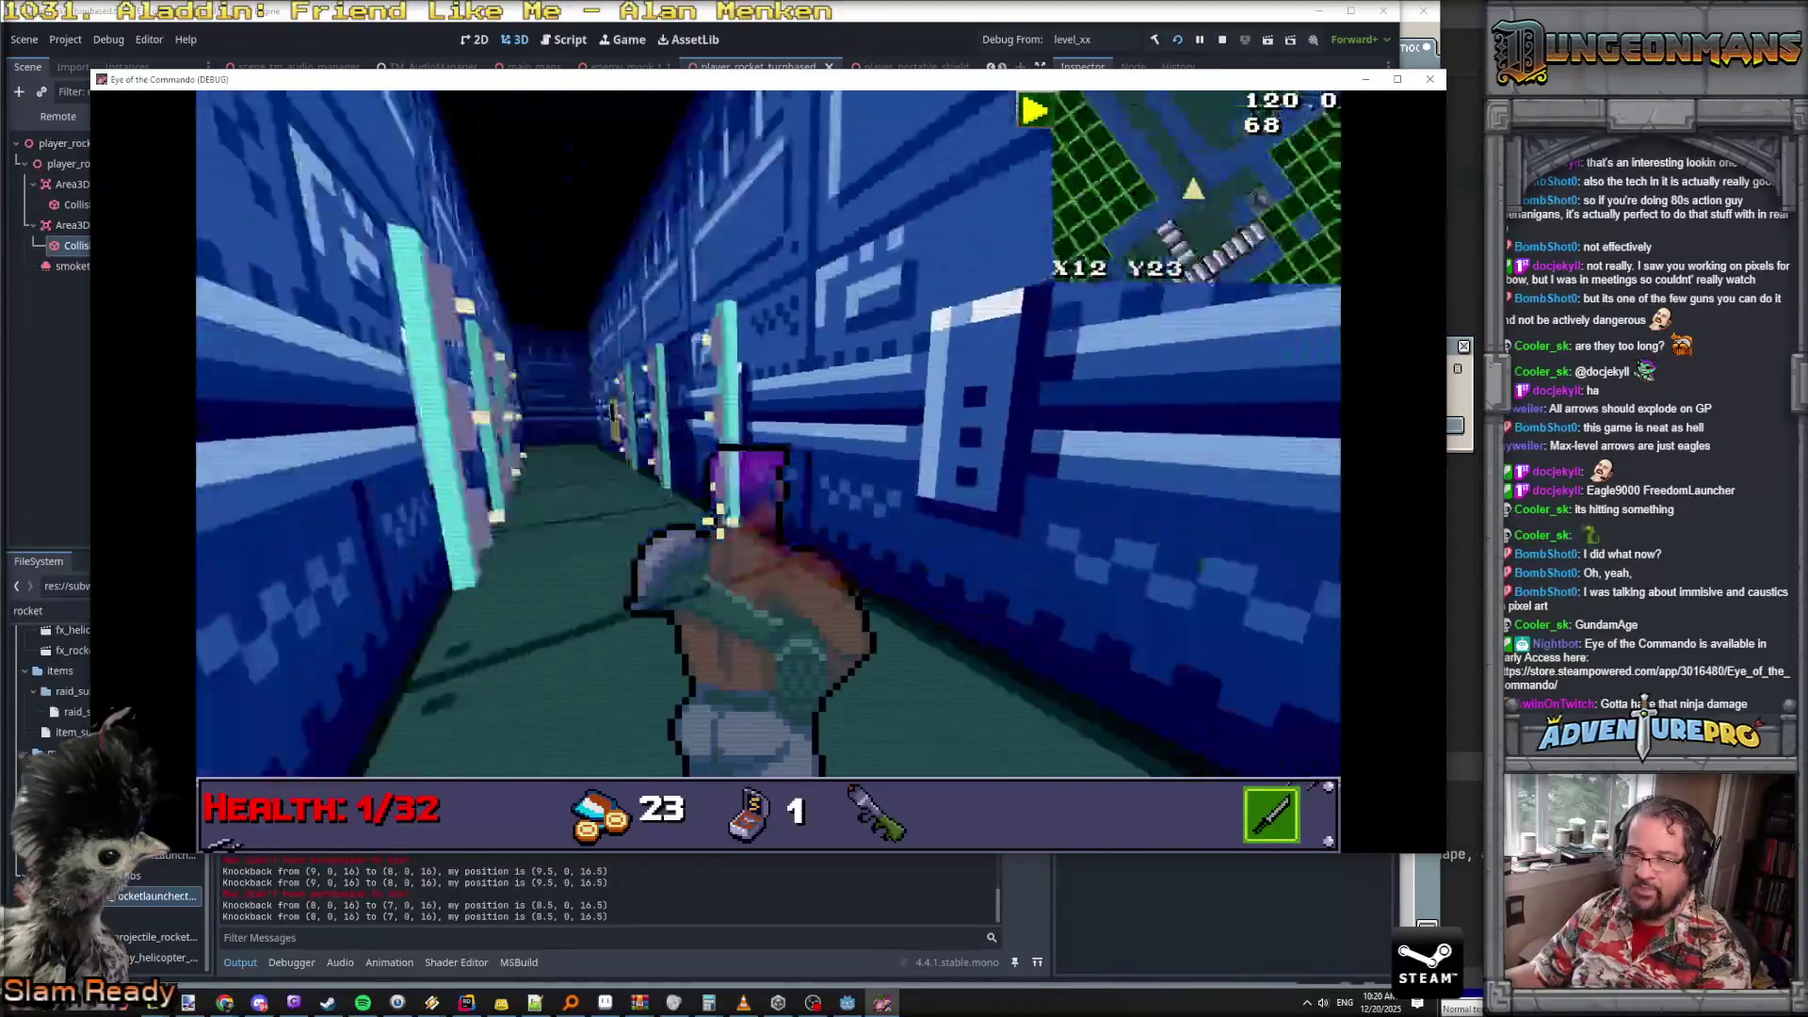
pyautogui.press('s')
pyautogui.press('s')
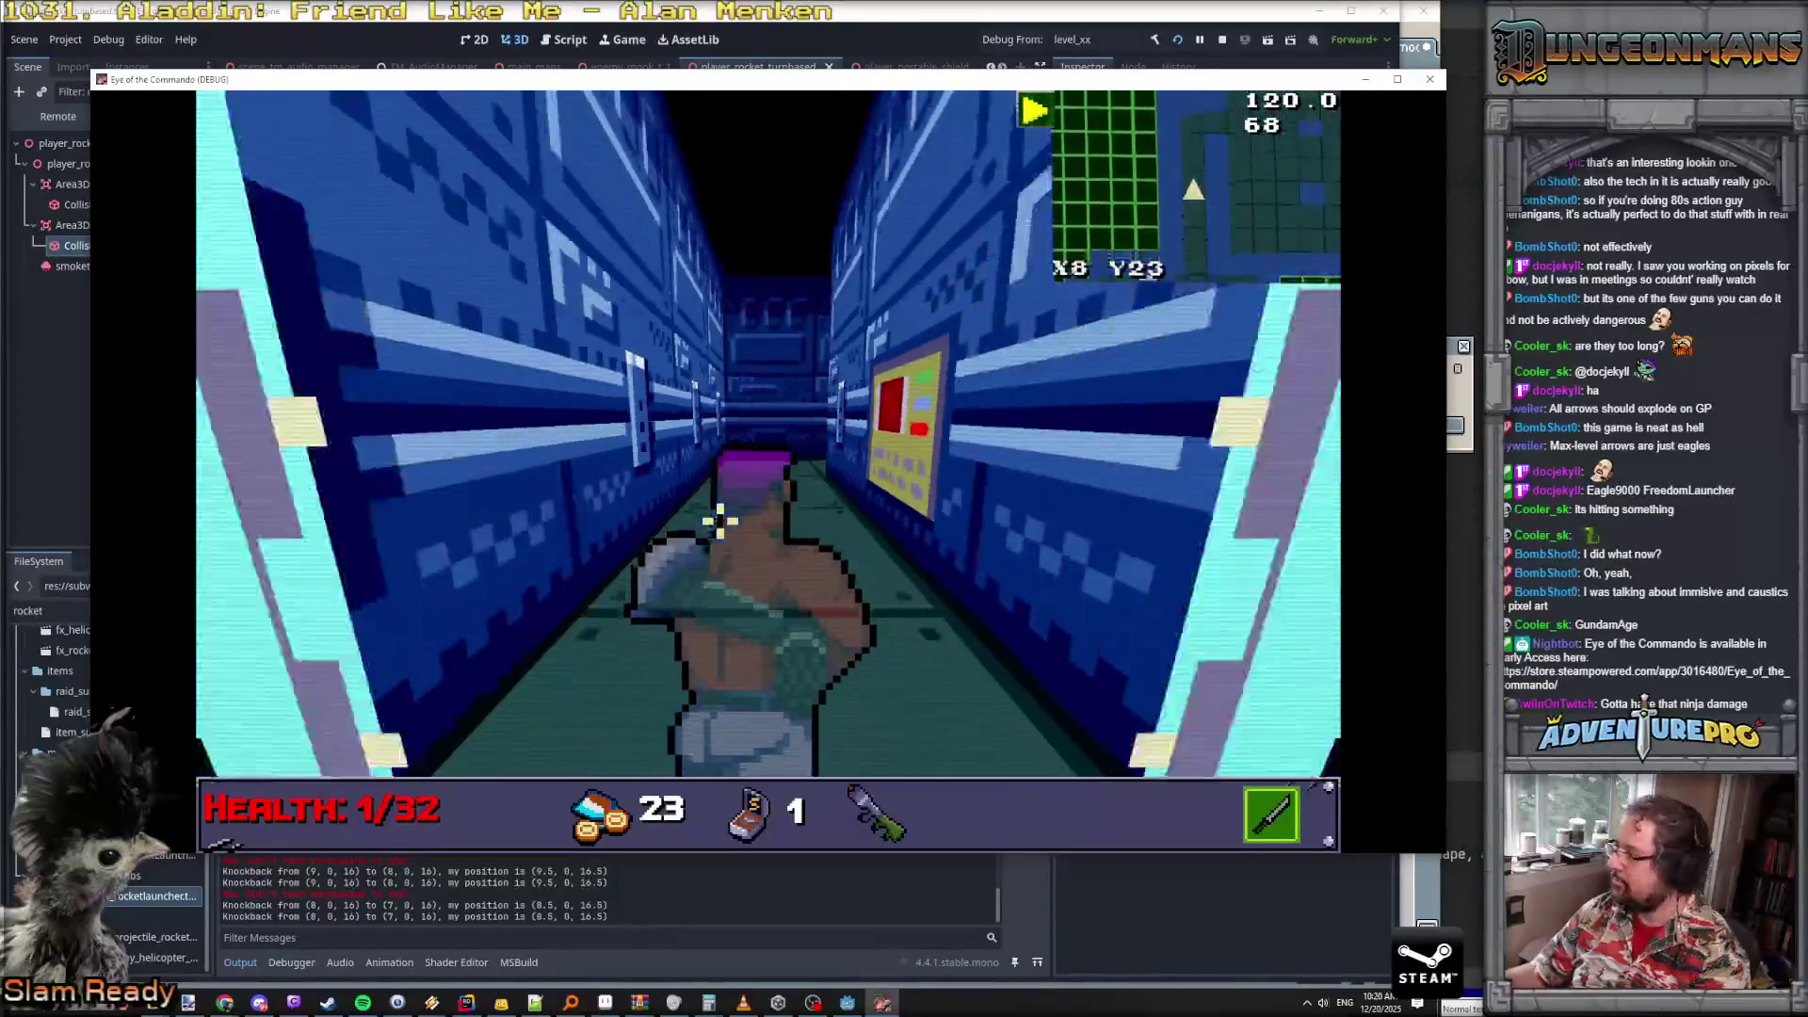
pyautogui.press('w')
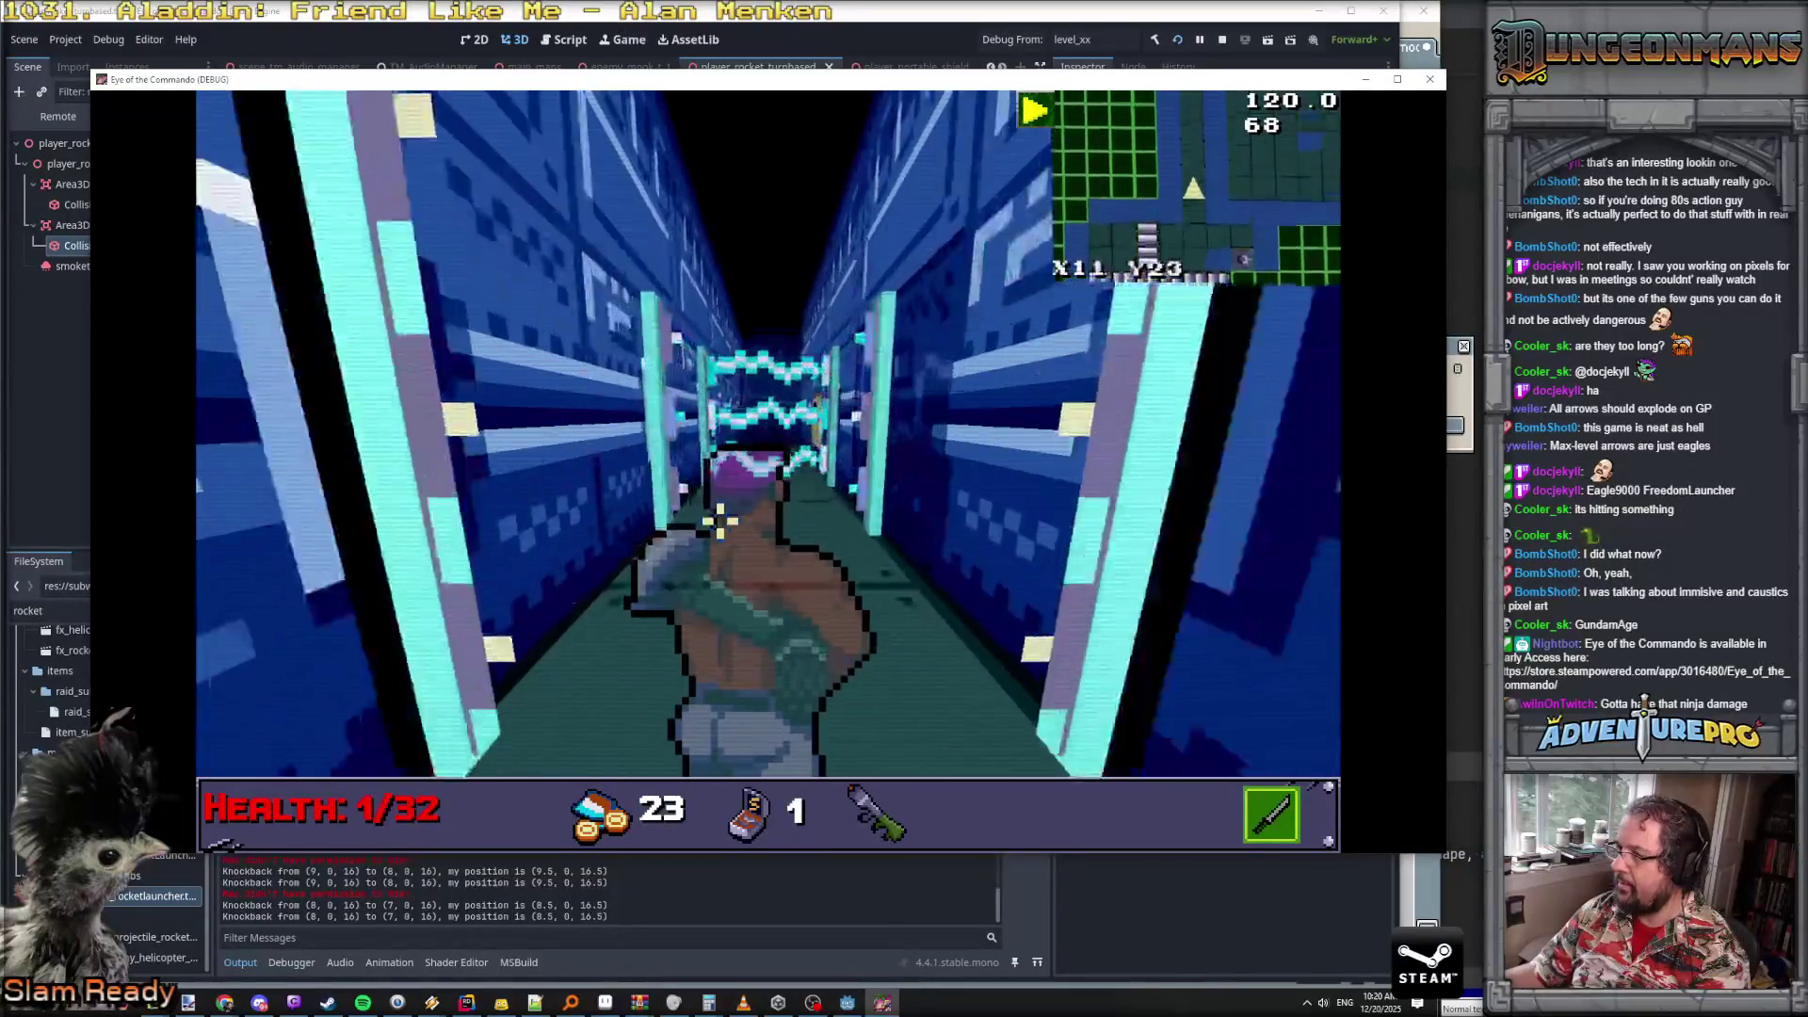
pyautogui.press('s')
pyautogui.press('s')
pyautogui.press('s')
pyautogui.press('s')
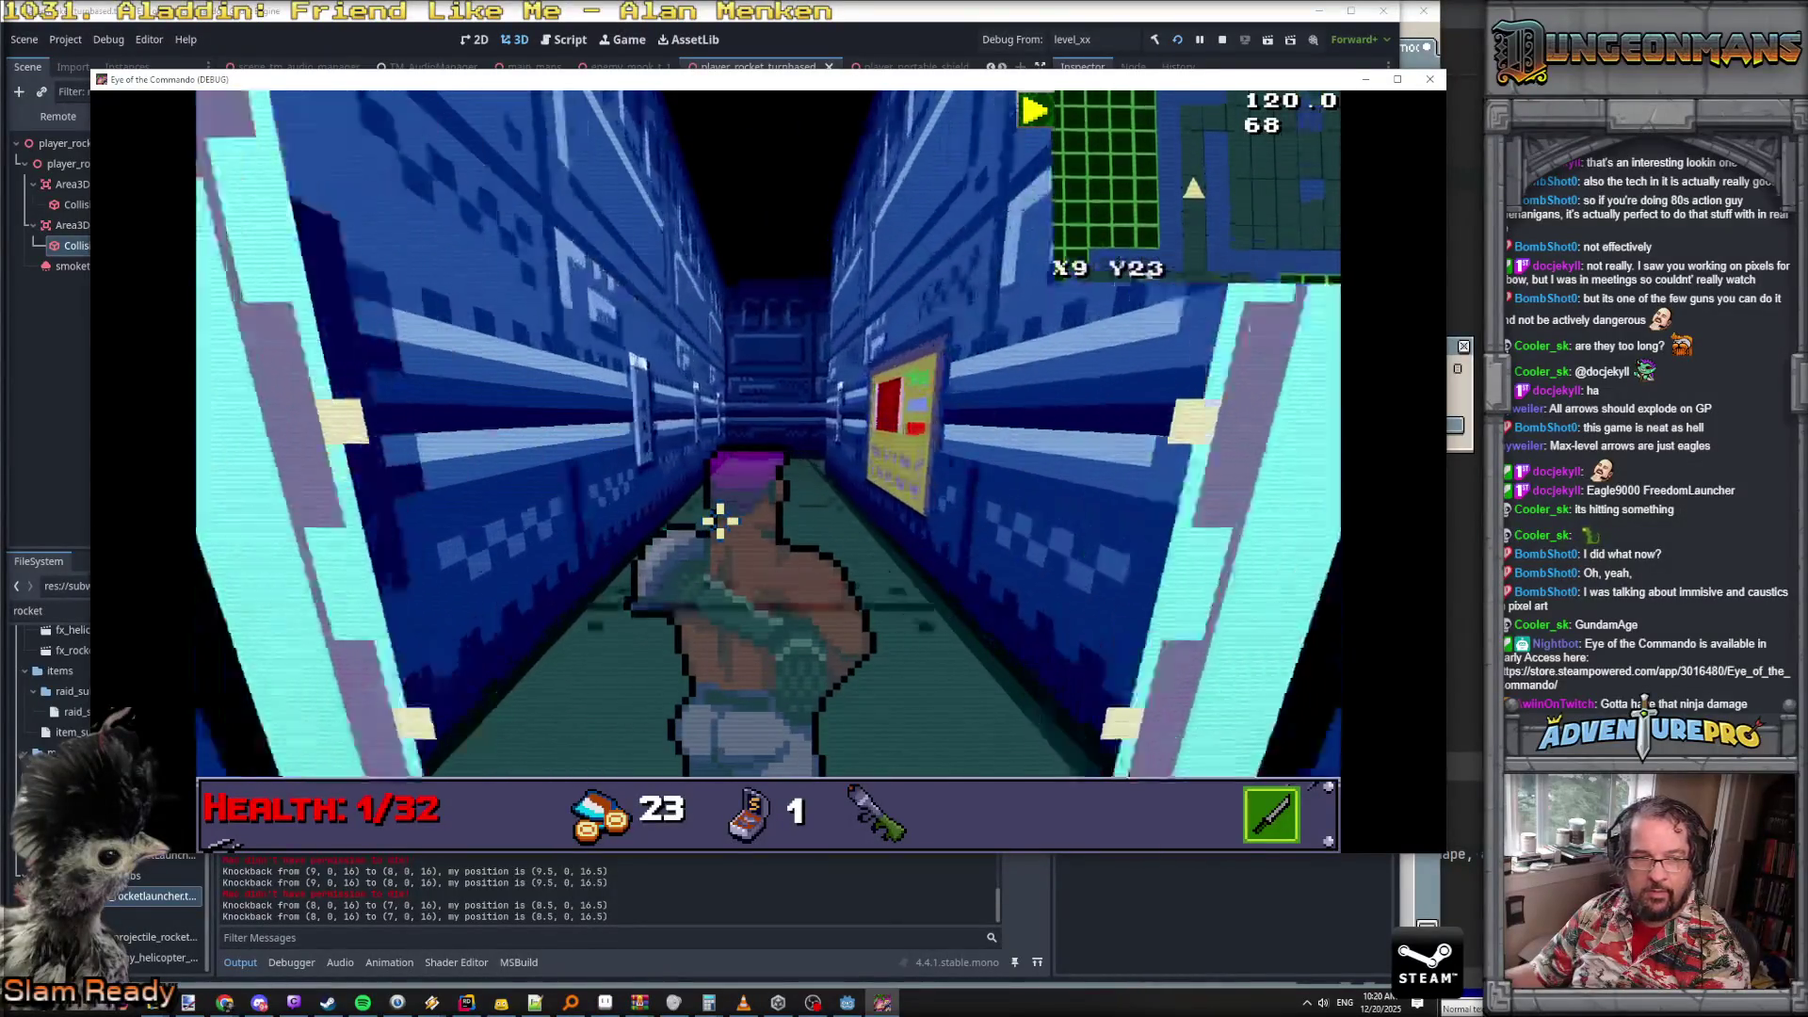
pyautogui.press('w')
pyautogui.press('w')
pyautogui.press('w')
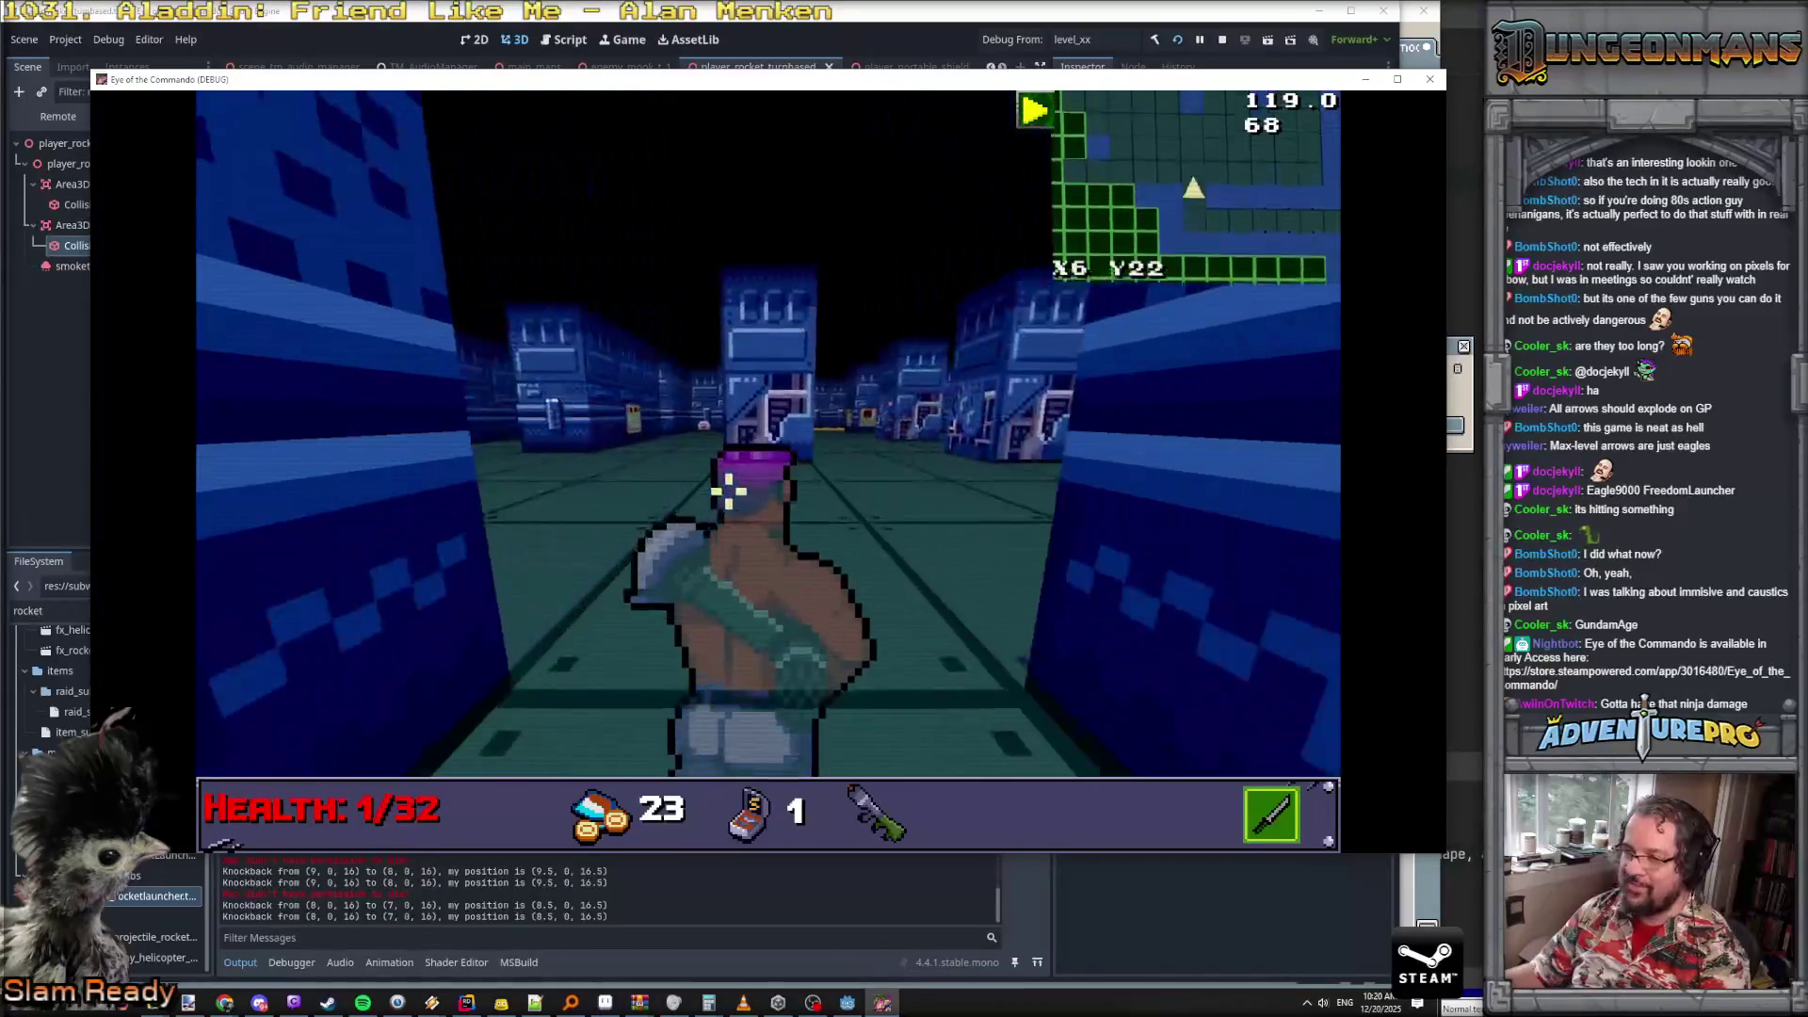
# - Strafe right two tiles, let the commando idle, and close the debug window
pyautogui.press('d')
pyautogui.press('d')
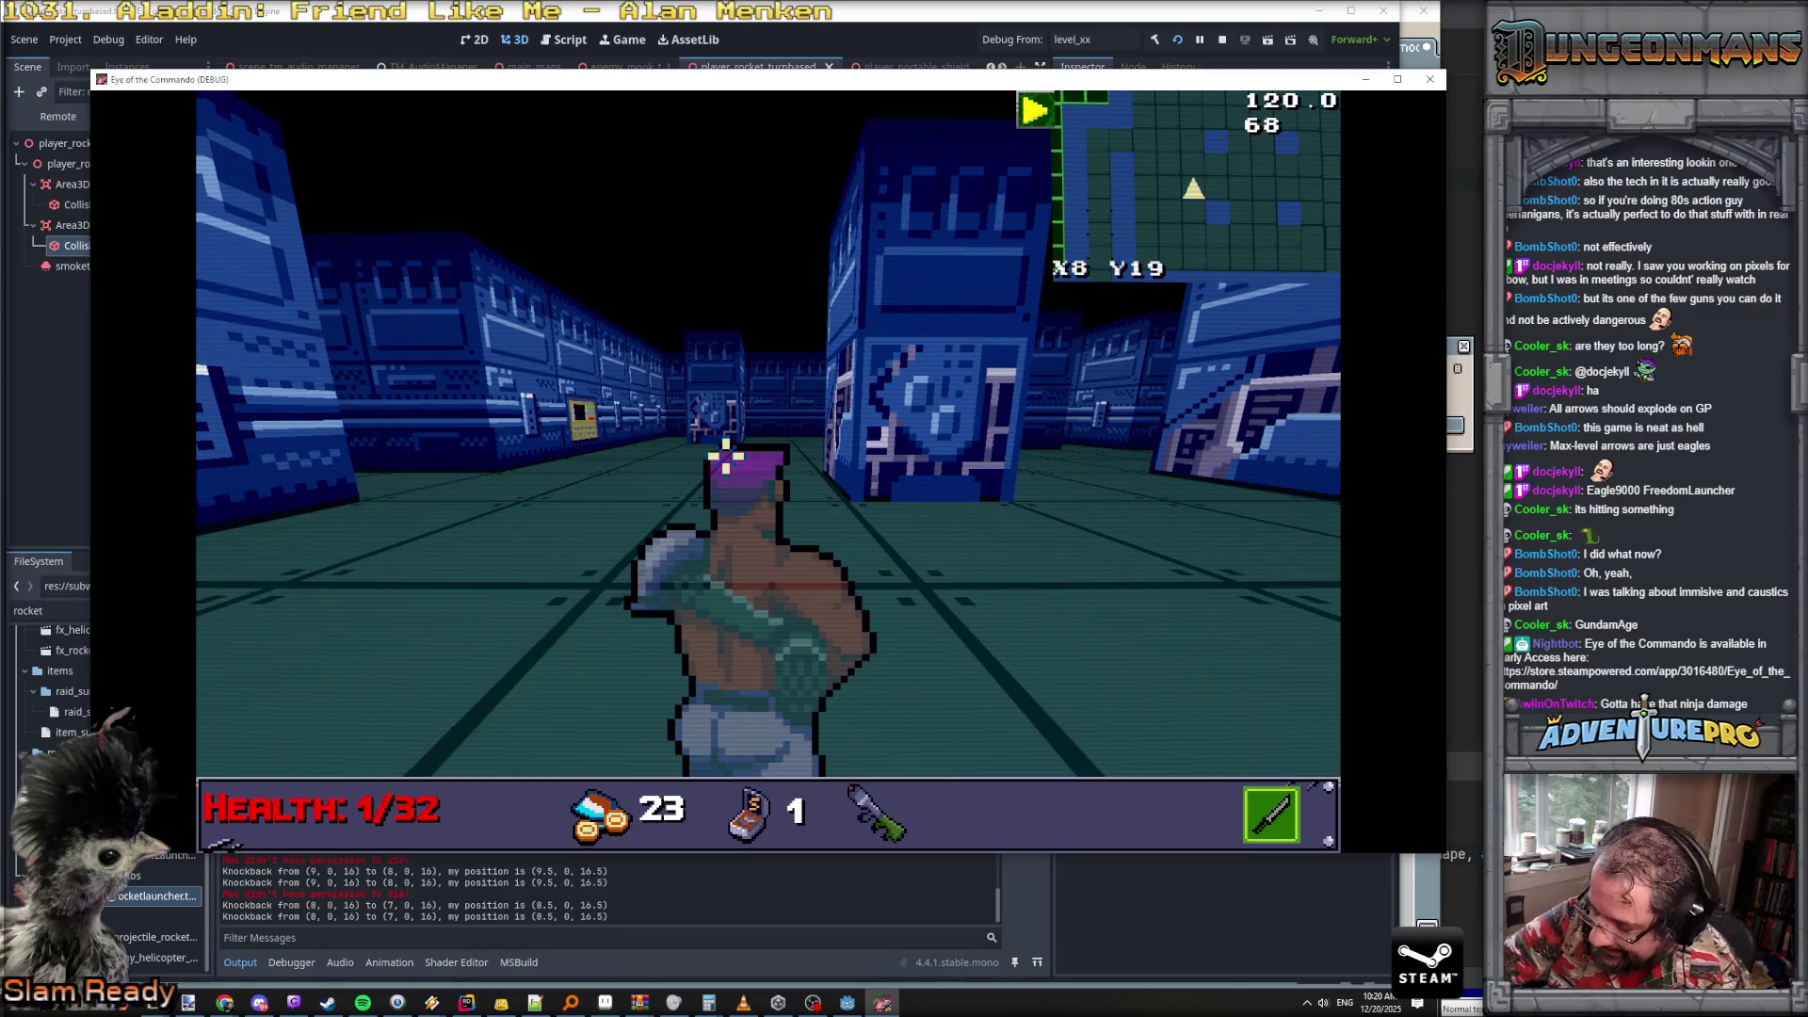
pyautogui.press('Escape')
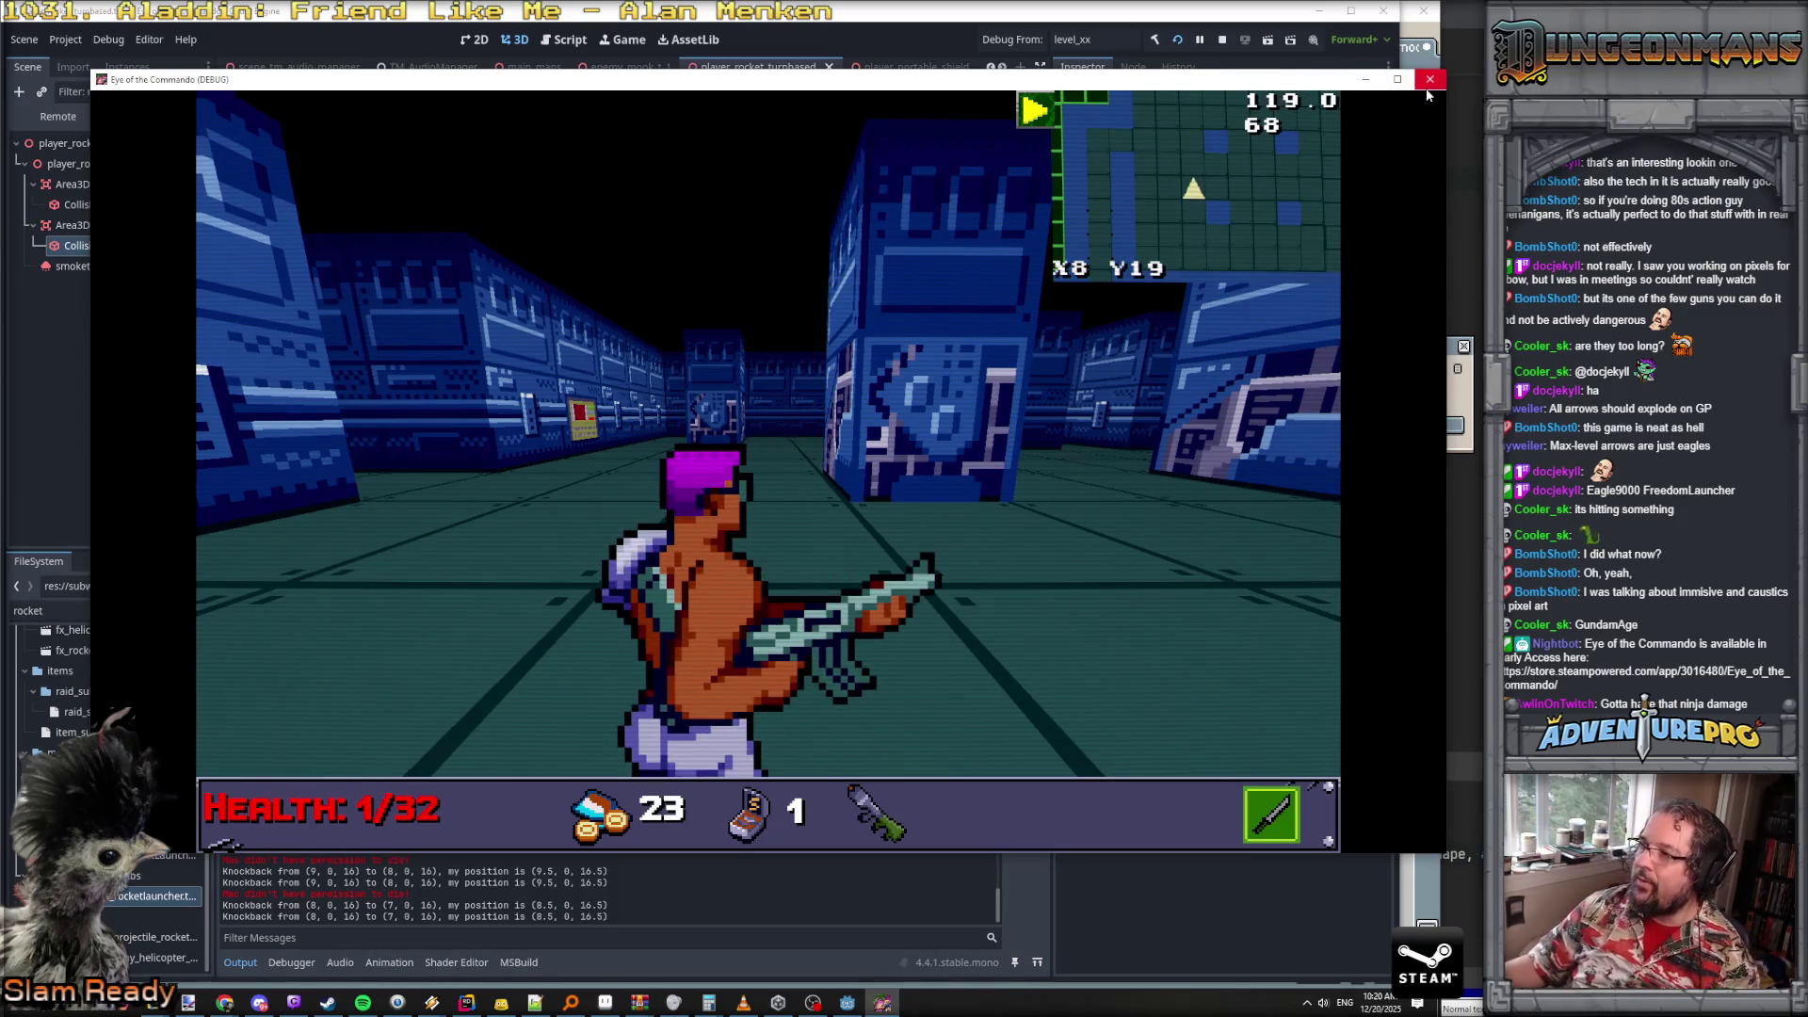
pyautogui.click(1432, 85)
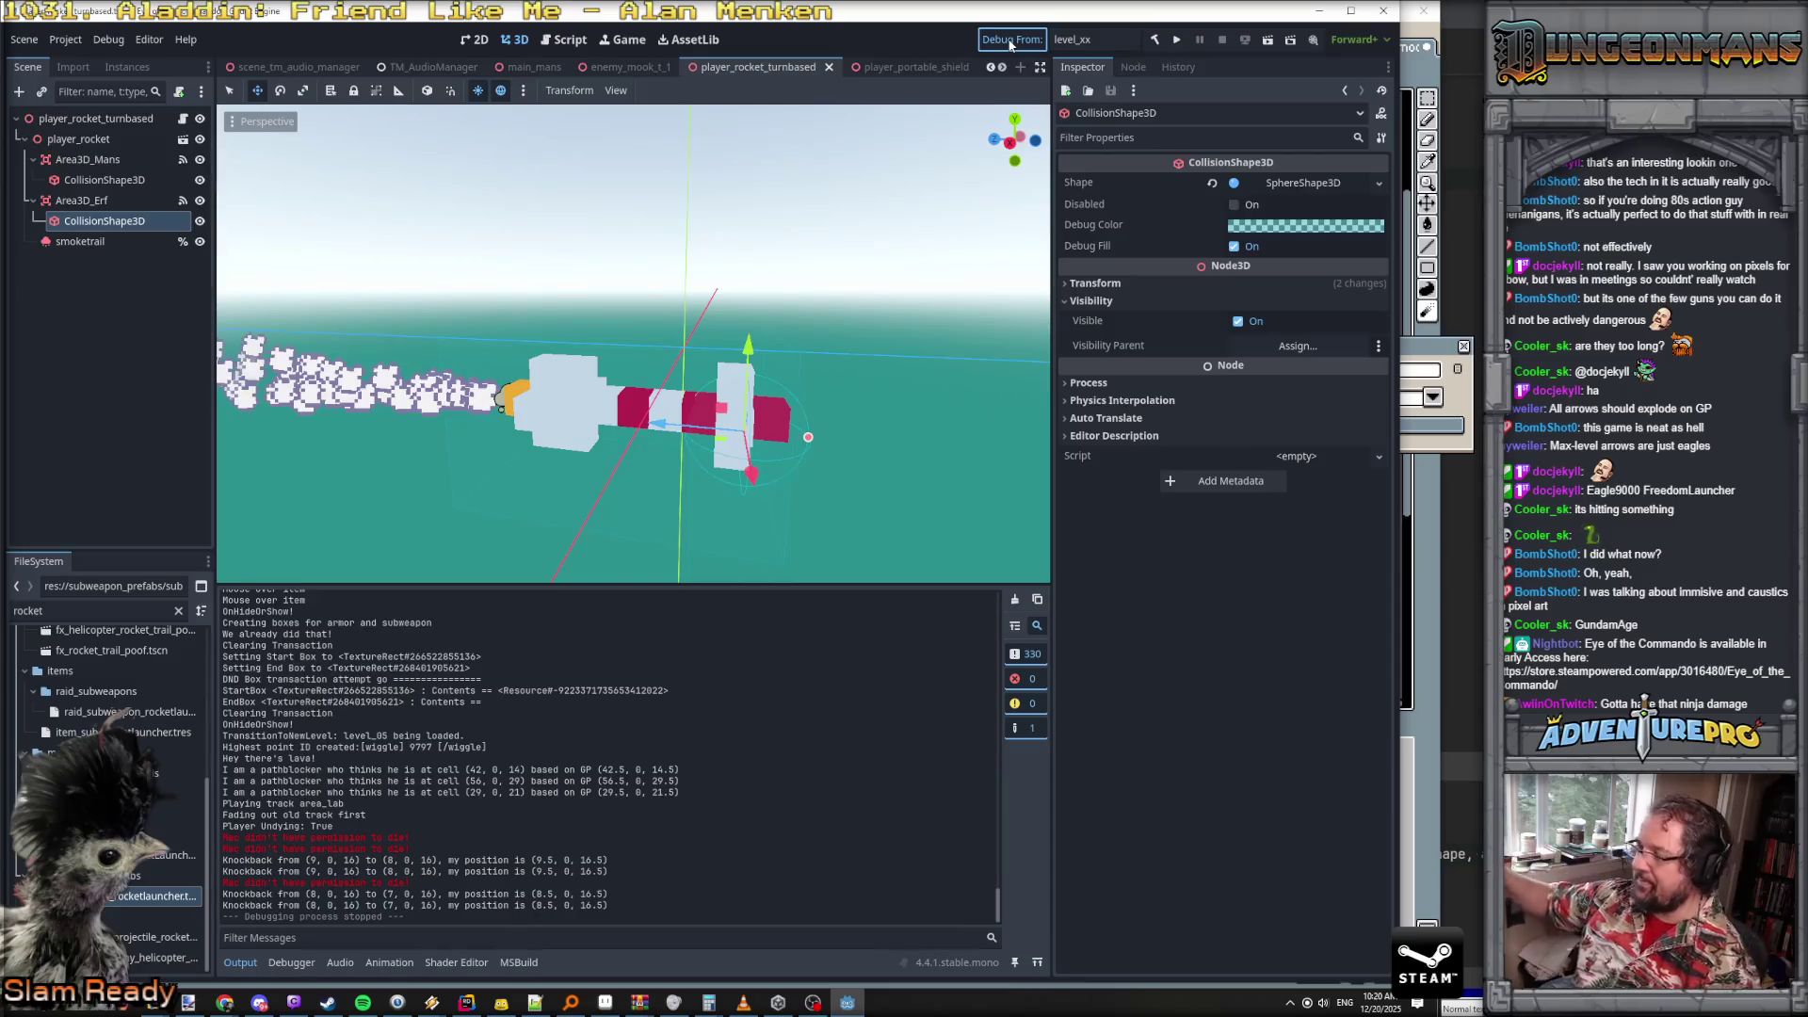
# - Save the scene with Ctrl+S and relaunch the game in the forest level
pyautogui.hotkey('ctrl', 's')
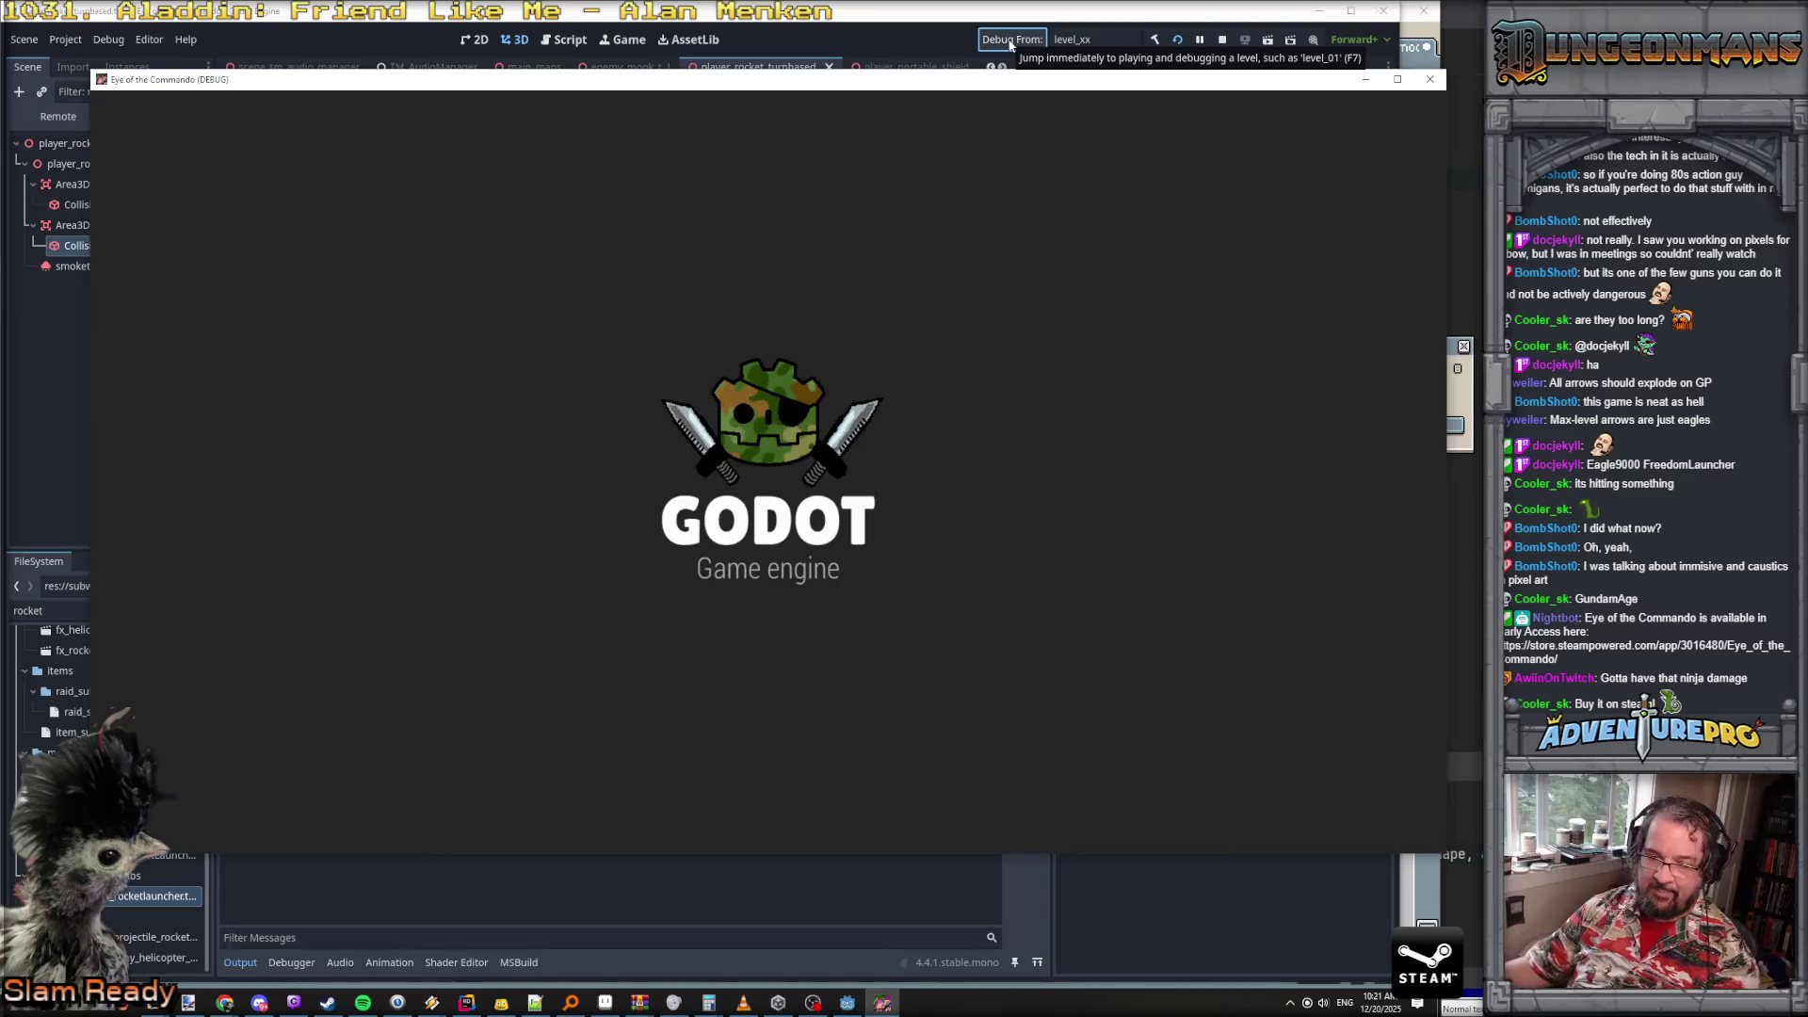
# - Step forward in the forest, run the REVEALALL cheat and view the full level map
pyautogui.press('w')
pyautogui.press('w')
pyautogui.press('d')
pyautogui.press('d')
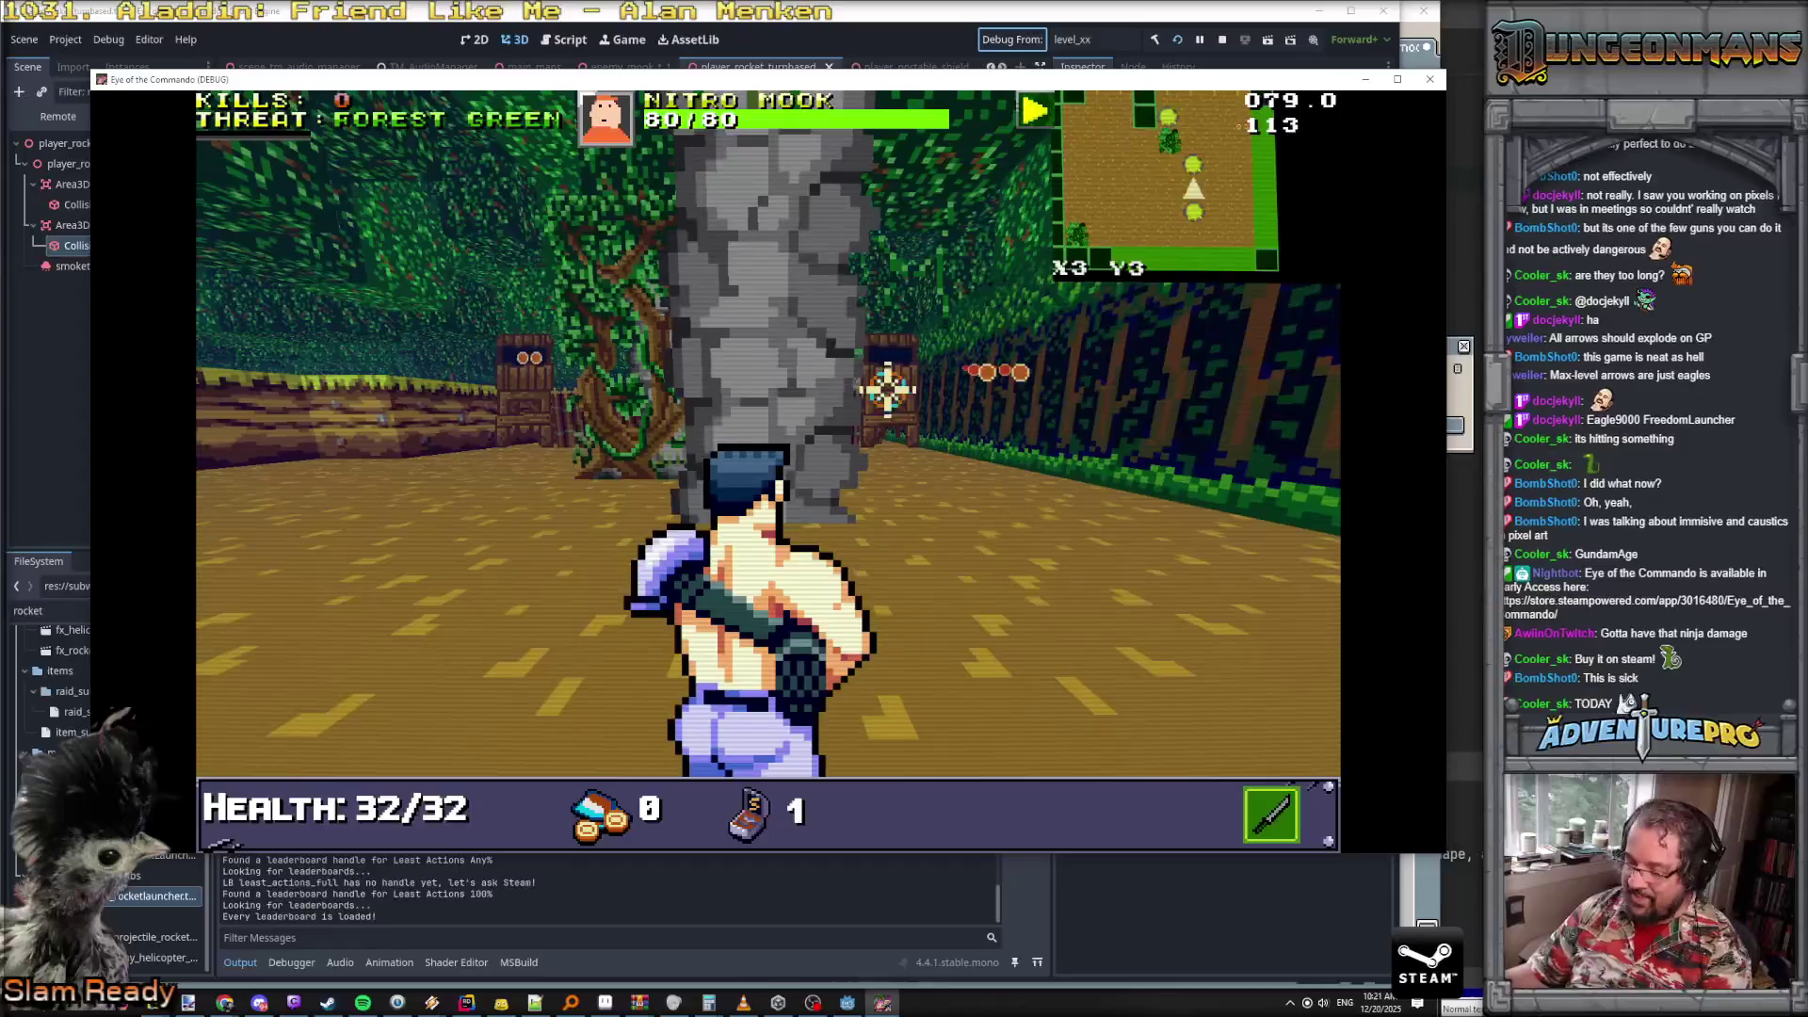
pyautogui.press('`')
pyautogui.write('REVEALA')
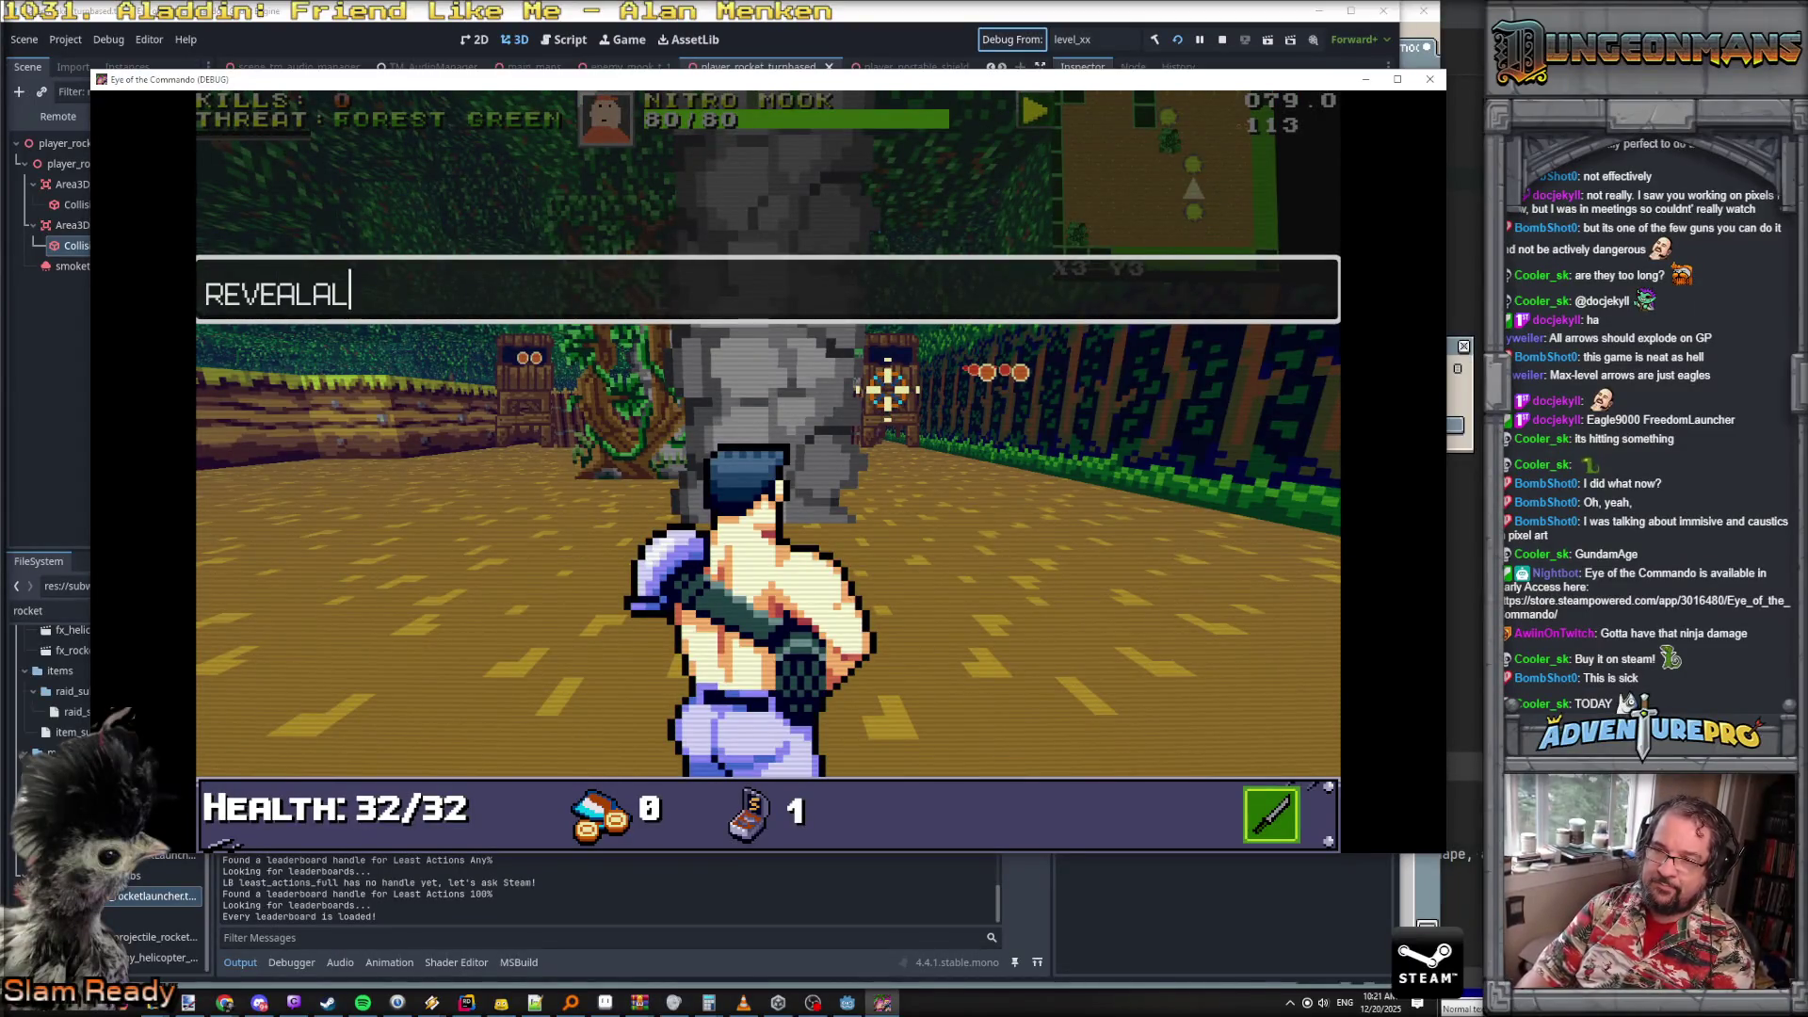
pyautogui.write('L')
pyautogui.press('Return')
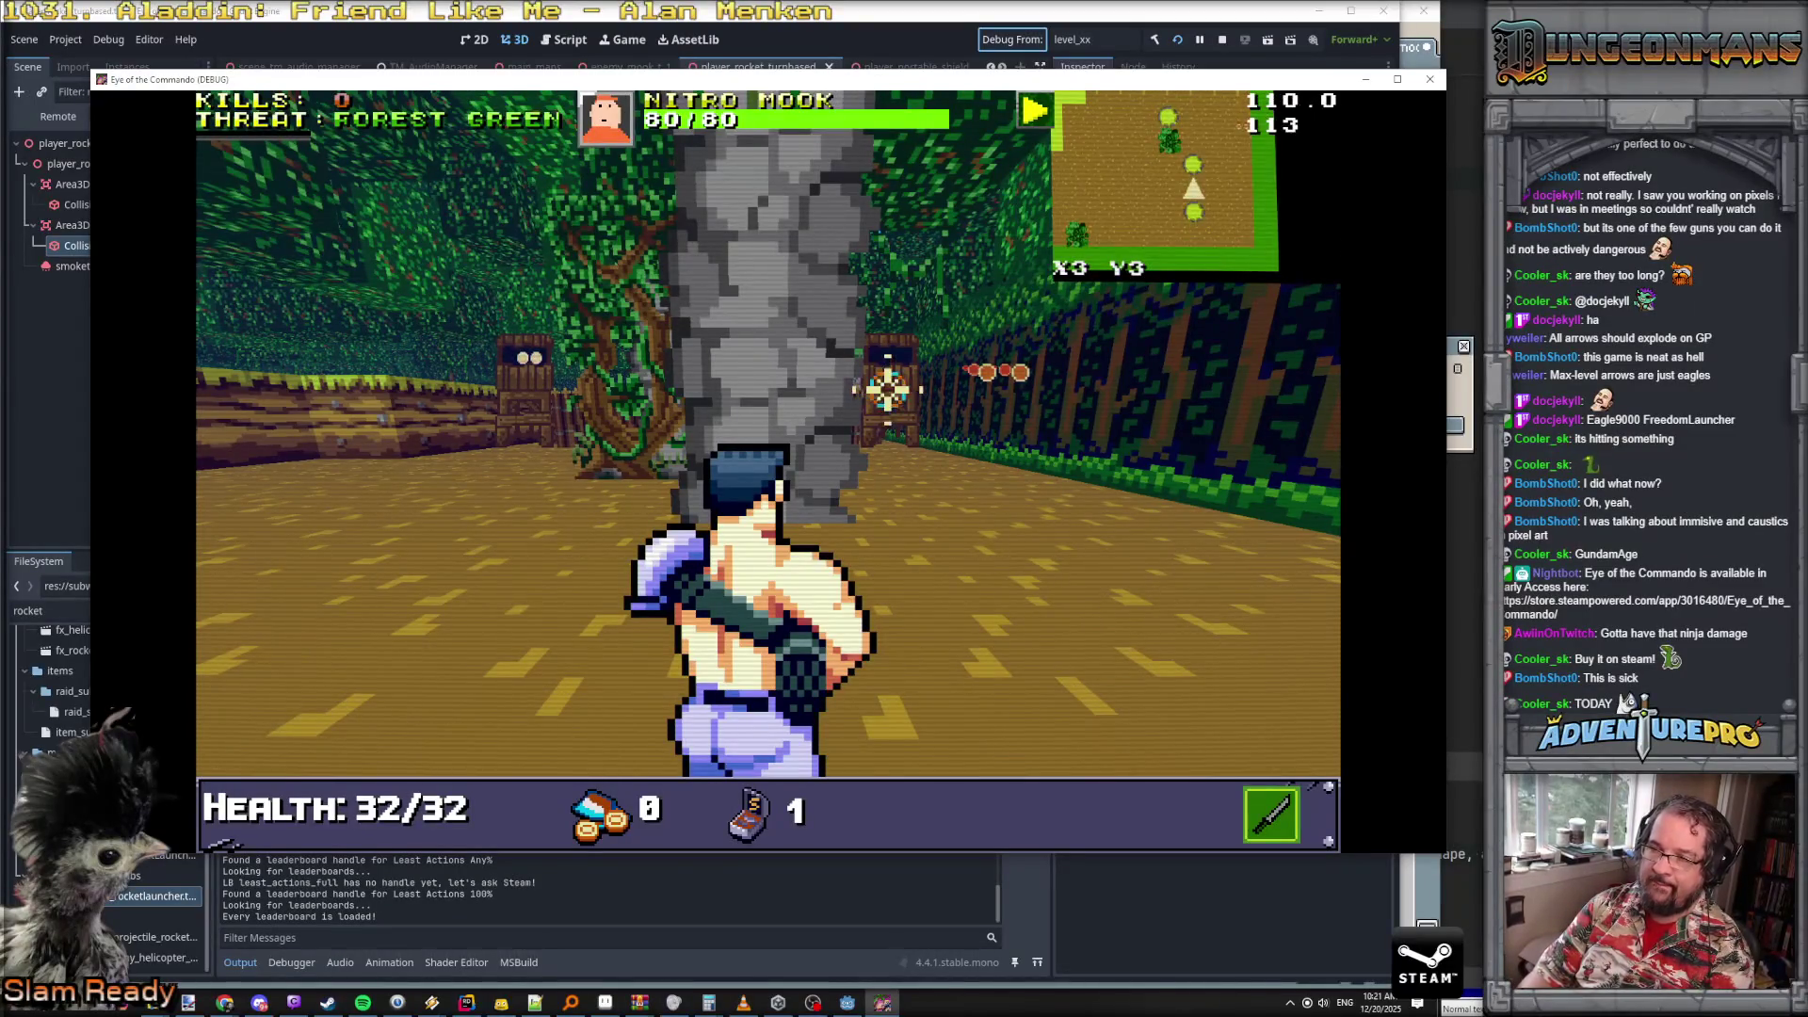
pyautogui.press('m')
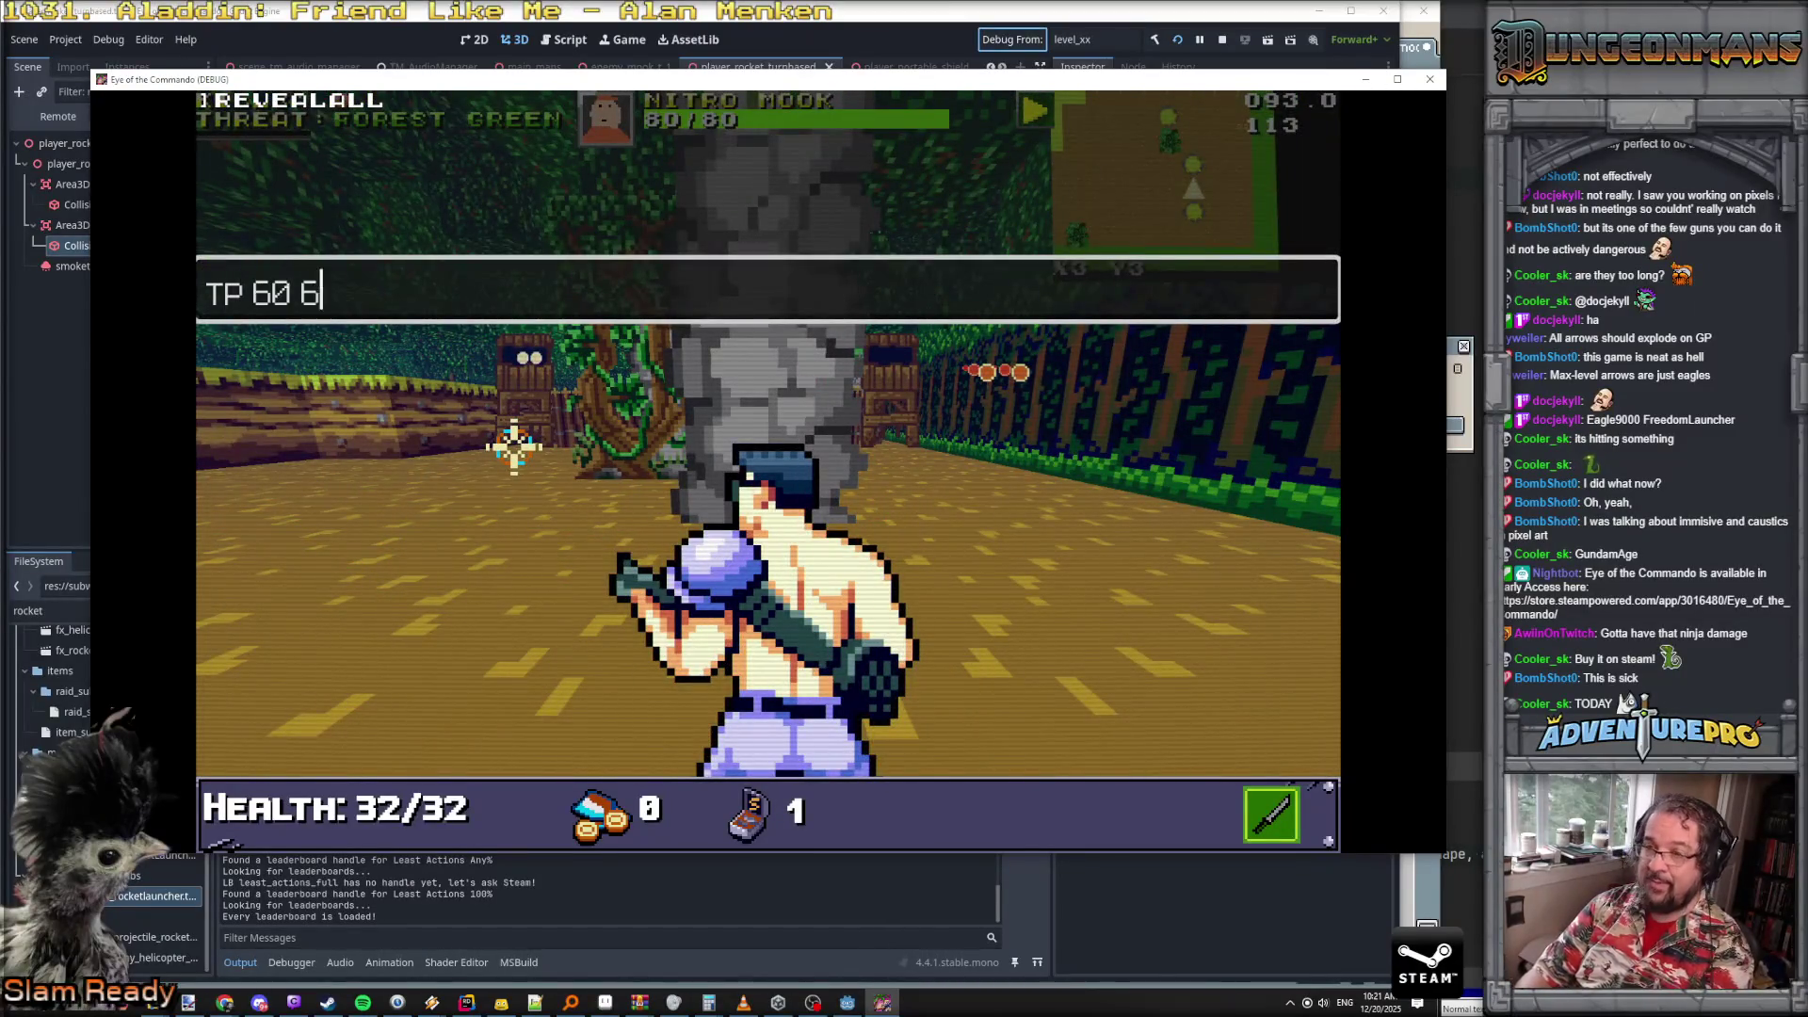
# - Teleport the commando to X60 Y60 with the TP 60 60 command
pyautogui.write('0')
pyautogui.press('Return')
pyautogui.press('Escape')
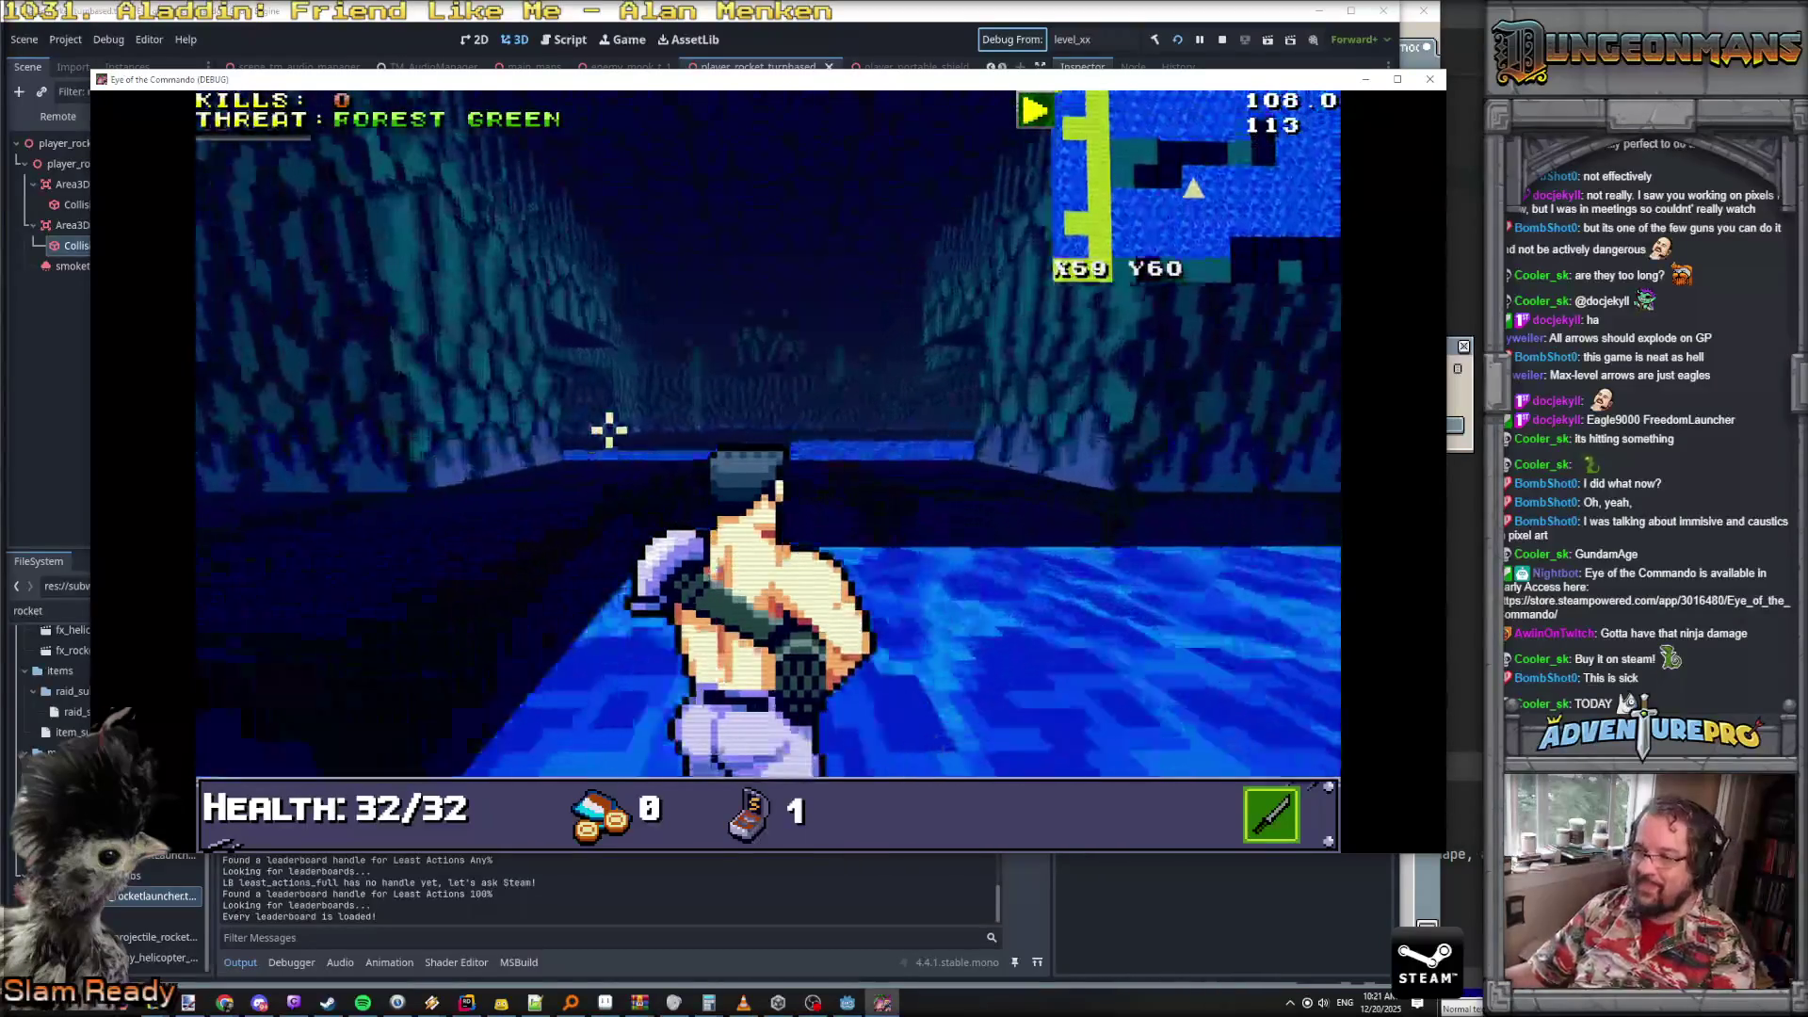
# - Wade through the water and shoot down the first Nitro Mook
pyautogui.press('w')
pyautogui.press('w')
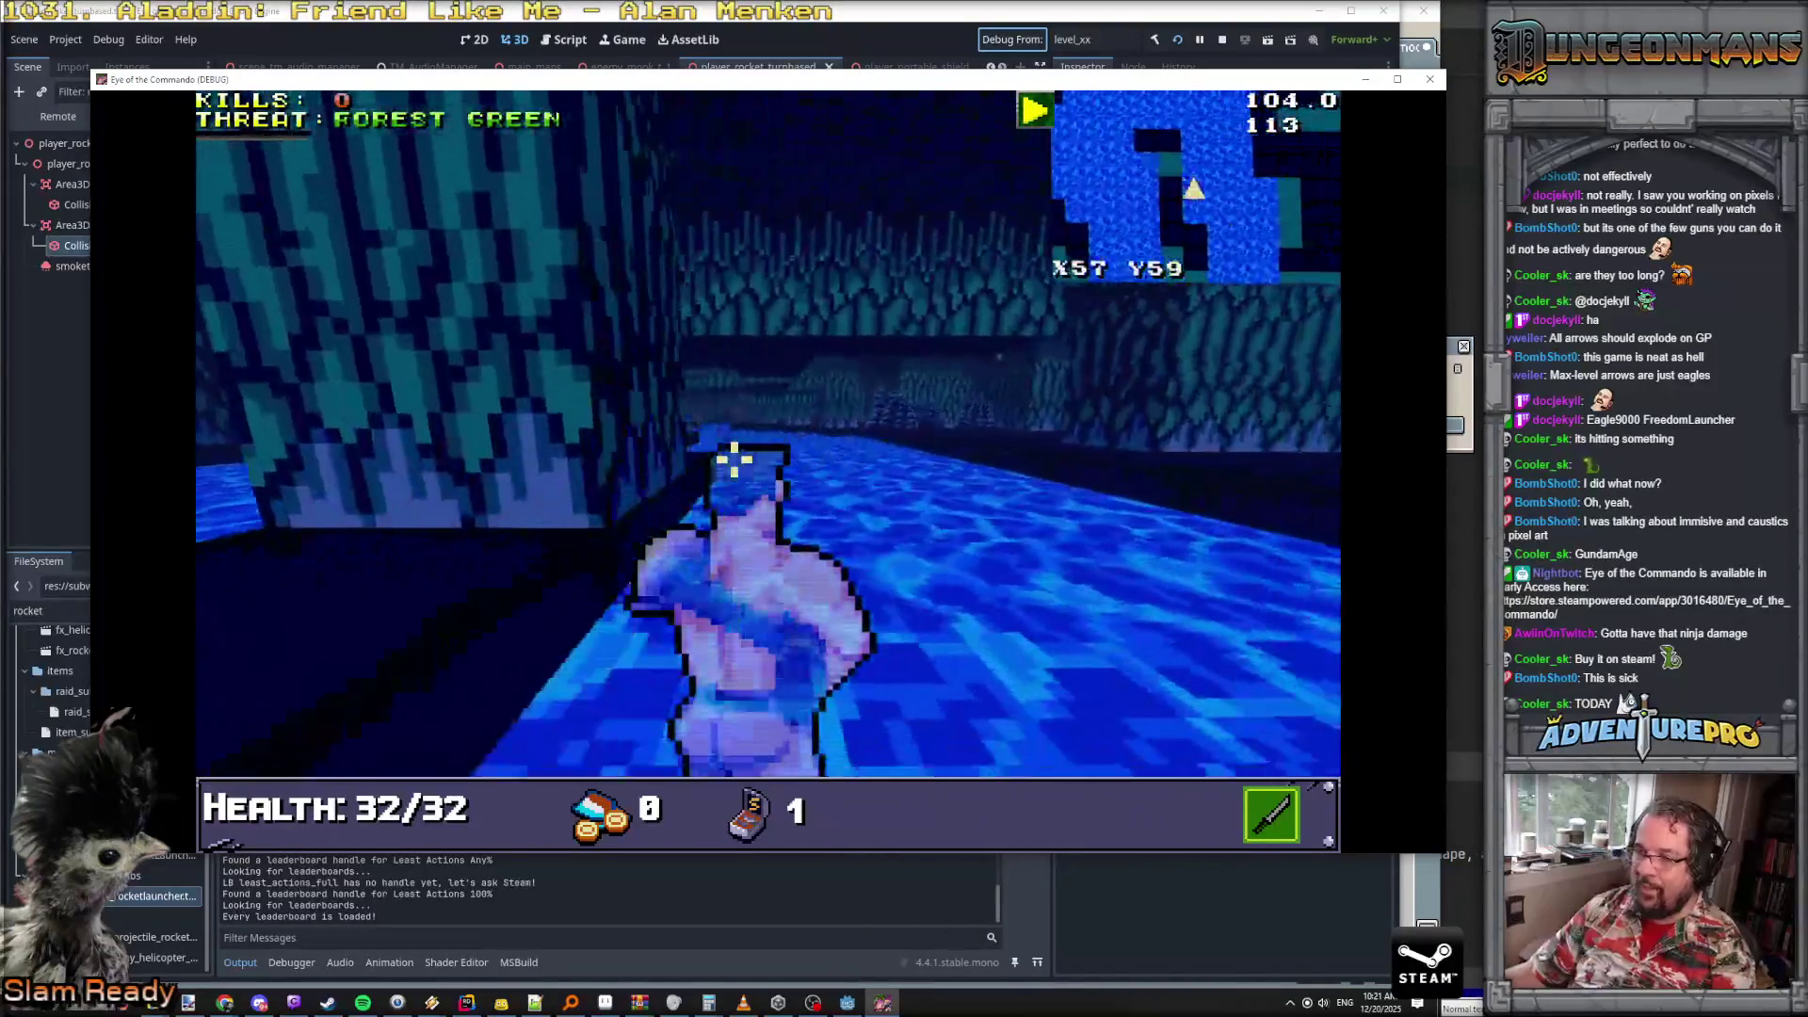
pyautogui.press('w')
pyautogui.press('w')
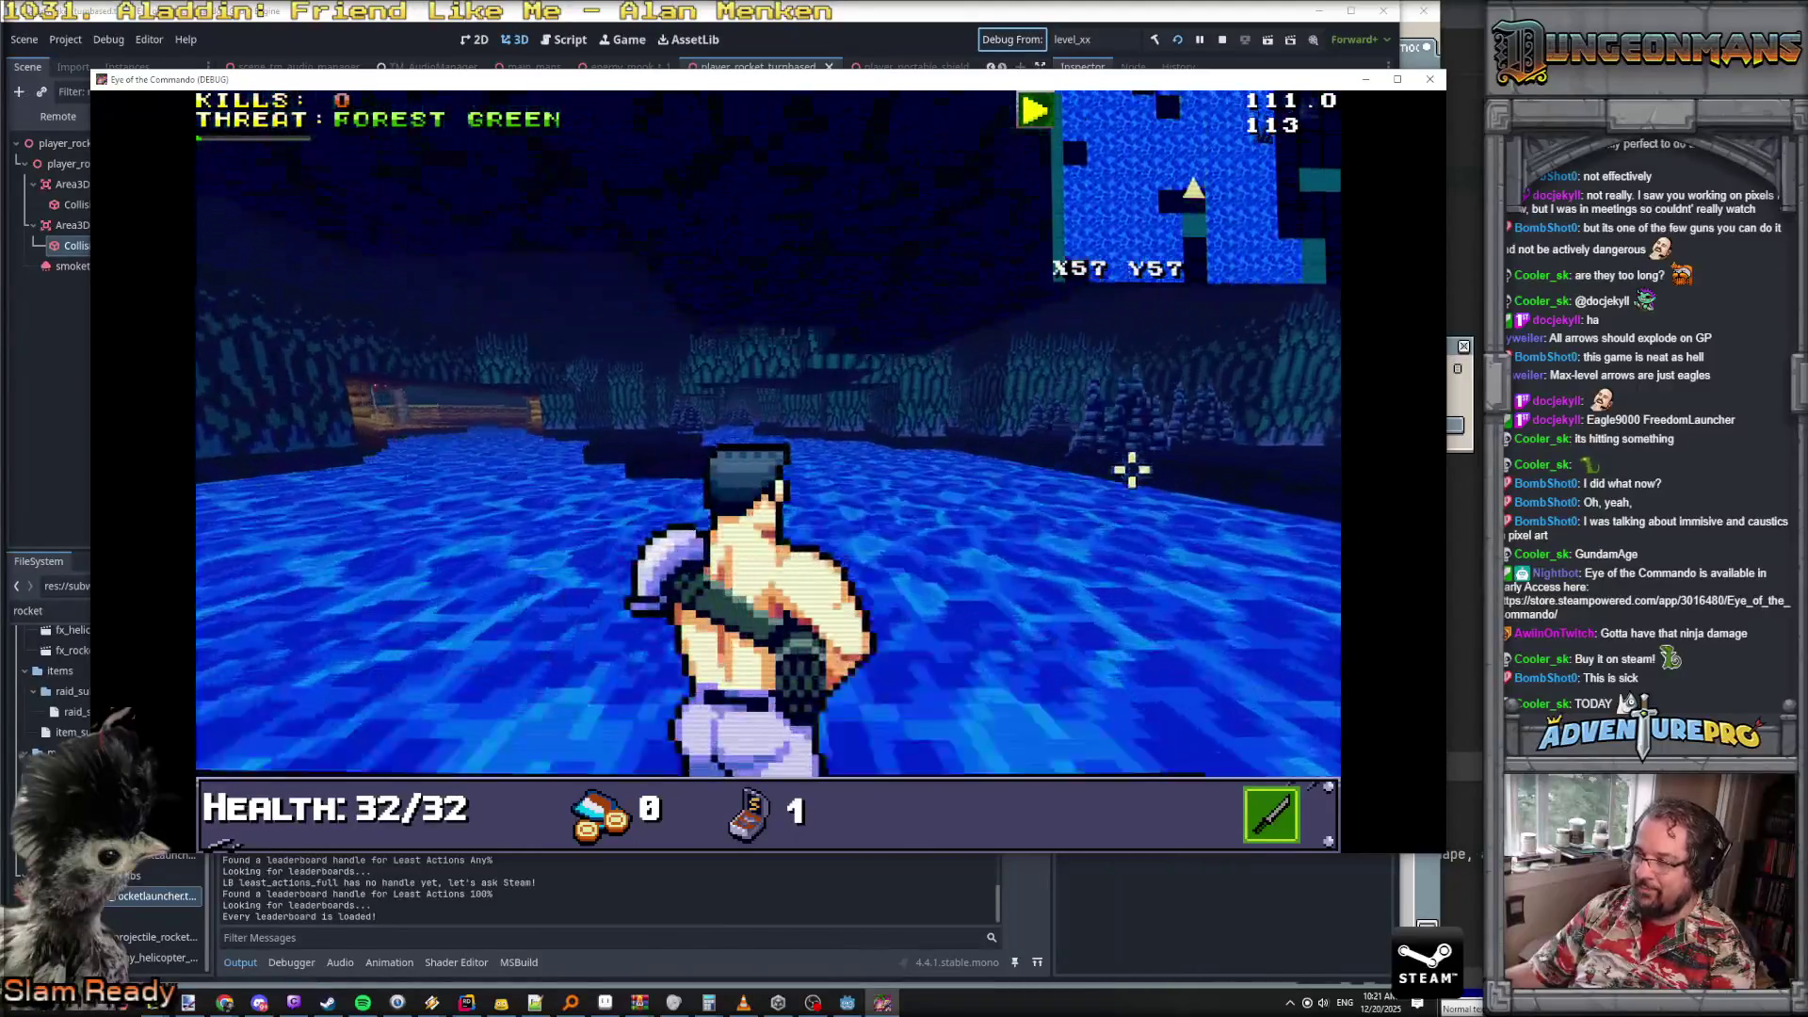
pyautogui.press('w')
pyautogui.press('w')
pyautogui.press('w')
pyautogui.press('w')
pyautogui.press('w')
pyautogui.press('d')
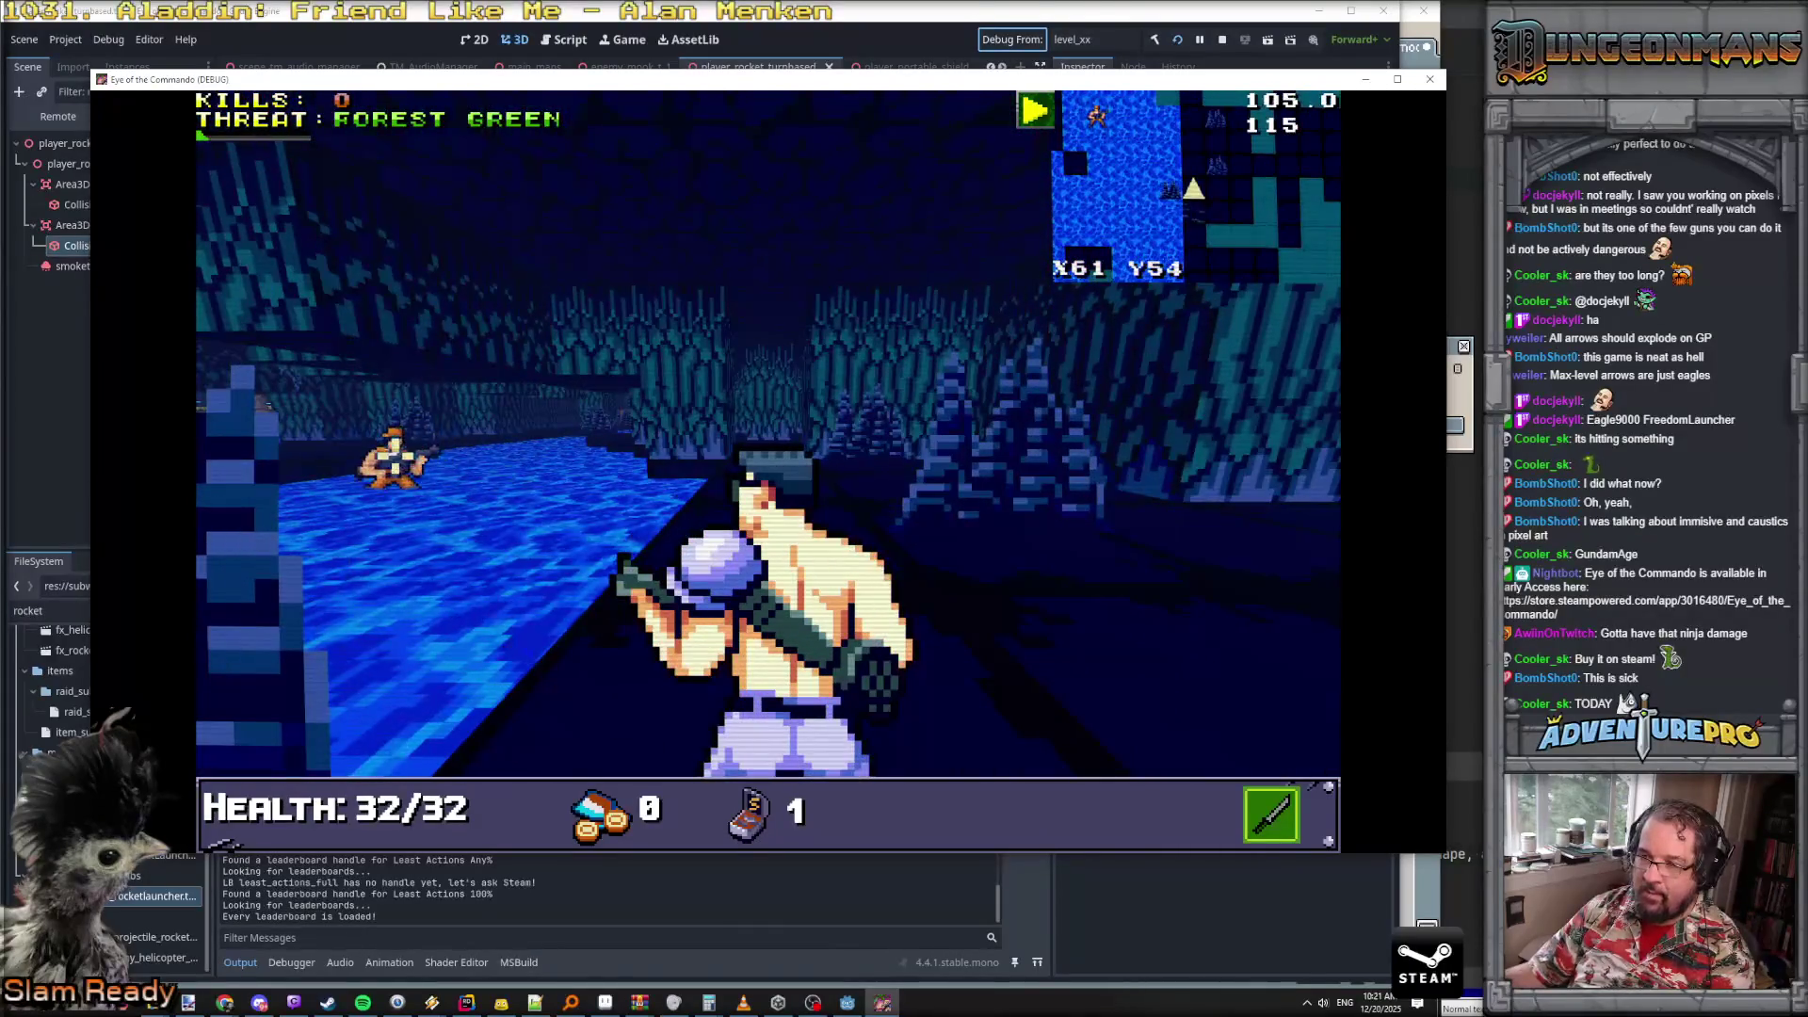
pyautogui.press('ctrl')
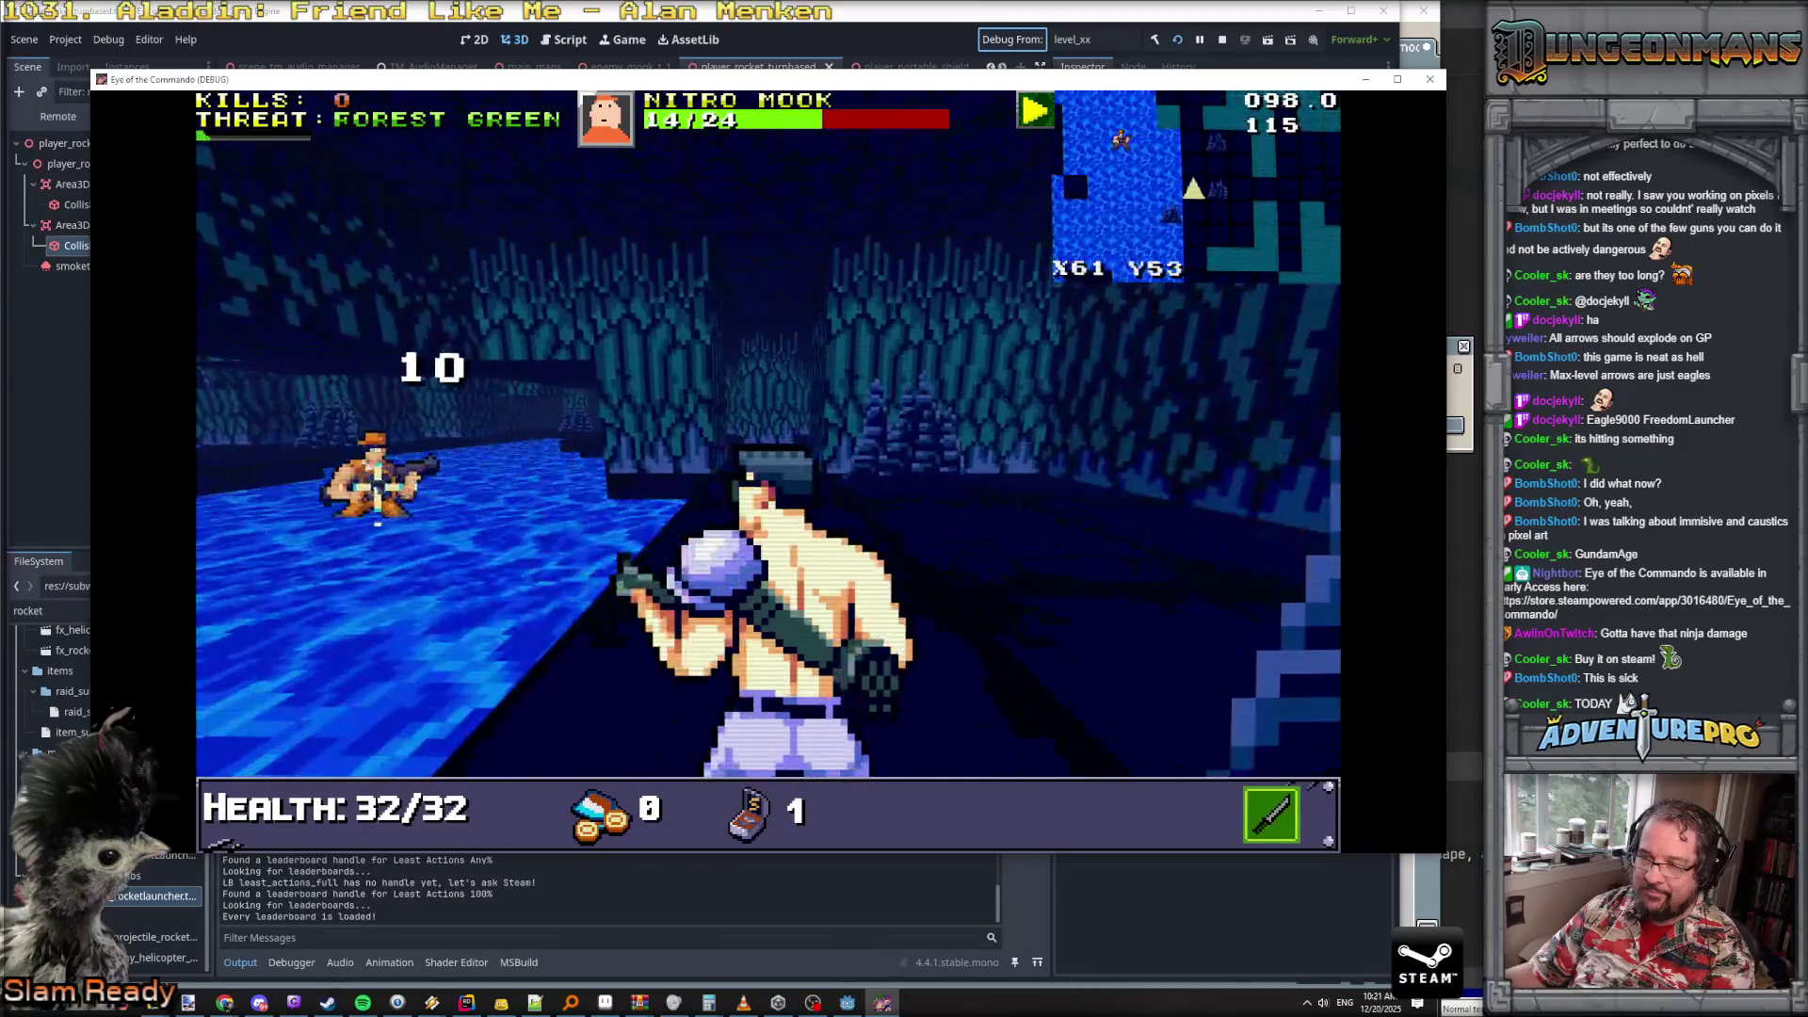
pyautogui.press('Left')
# - Turn toward the second Nitro Mook and kill it with melee hits
pyautogui.press('Right')
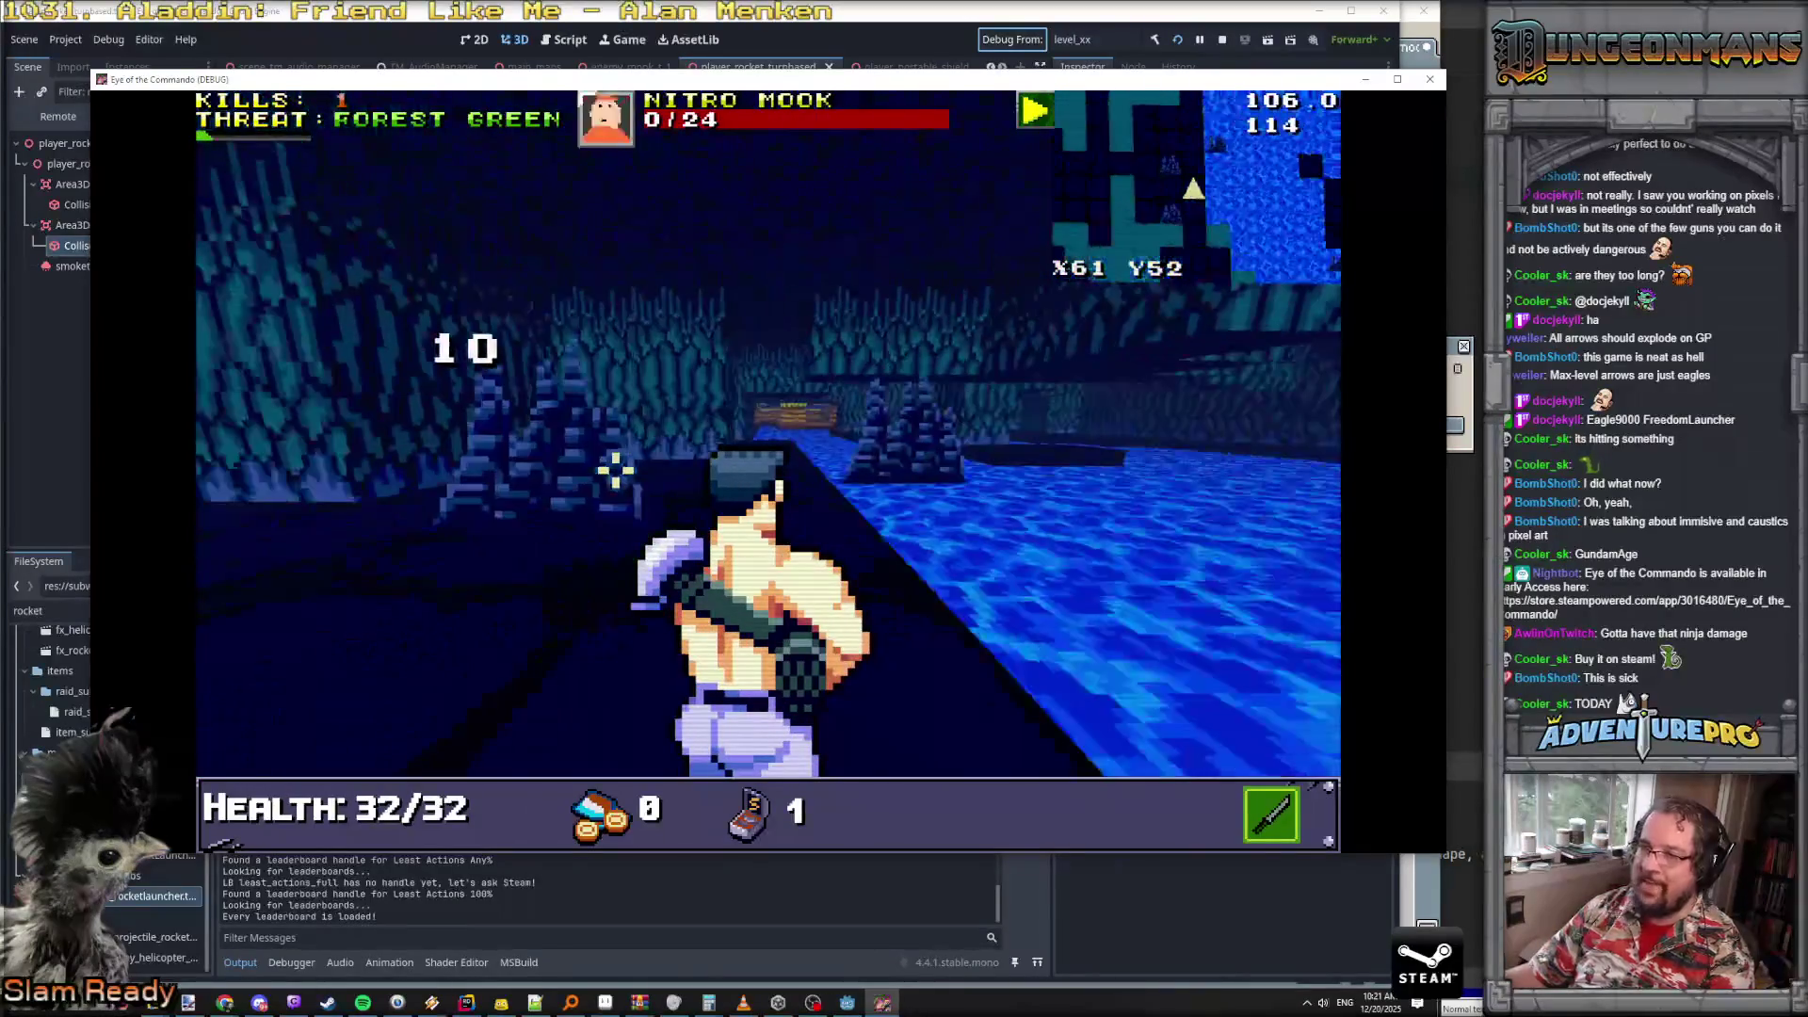
pyautogui.press('Right')
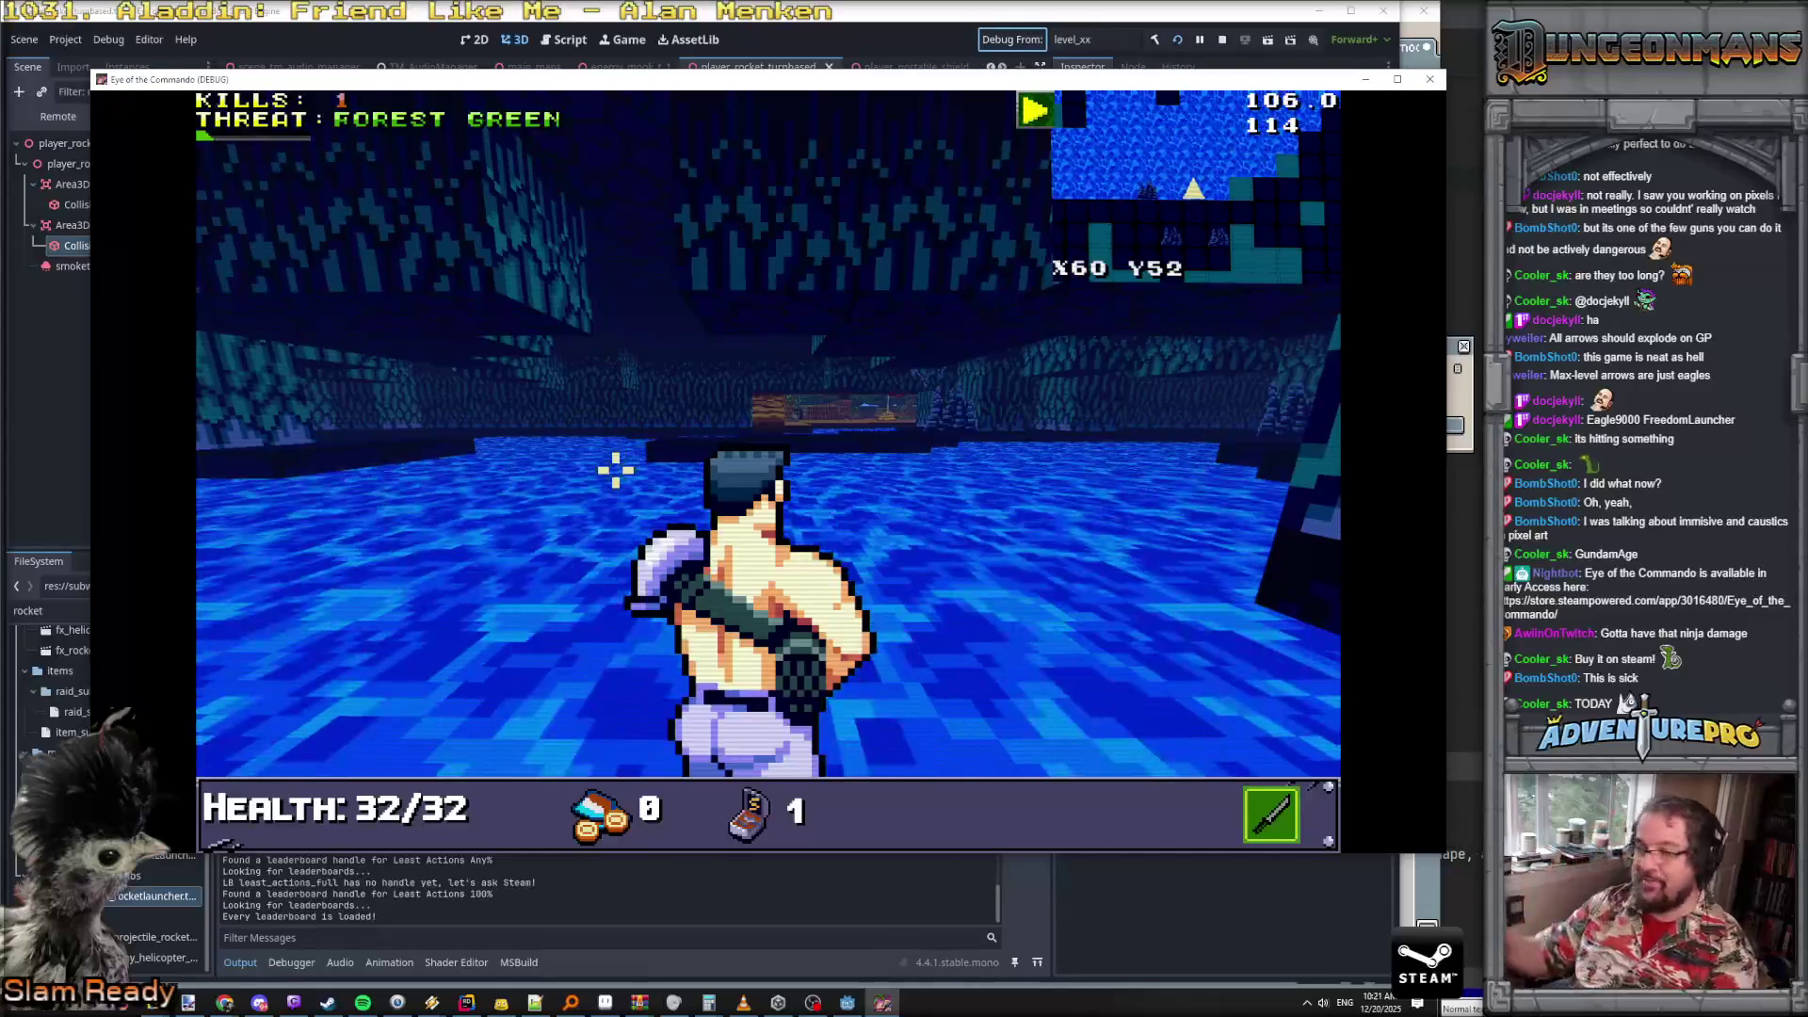
pyautogui.click(145, 178)
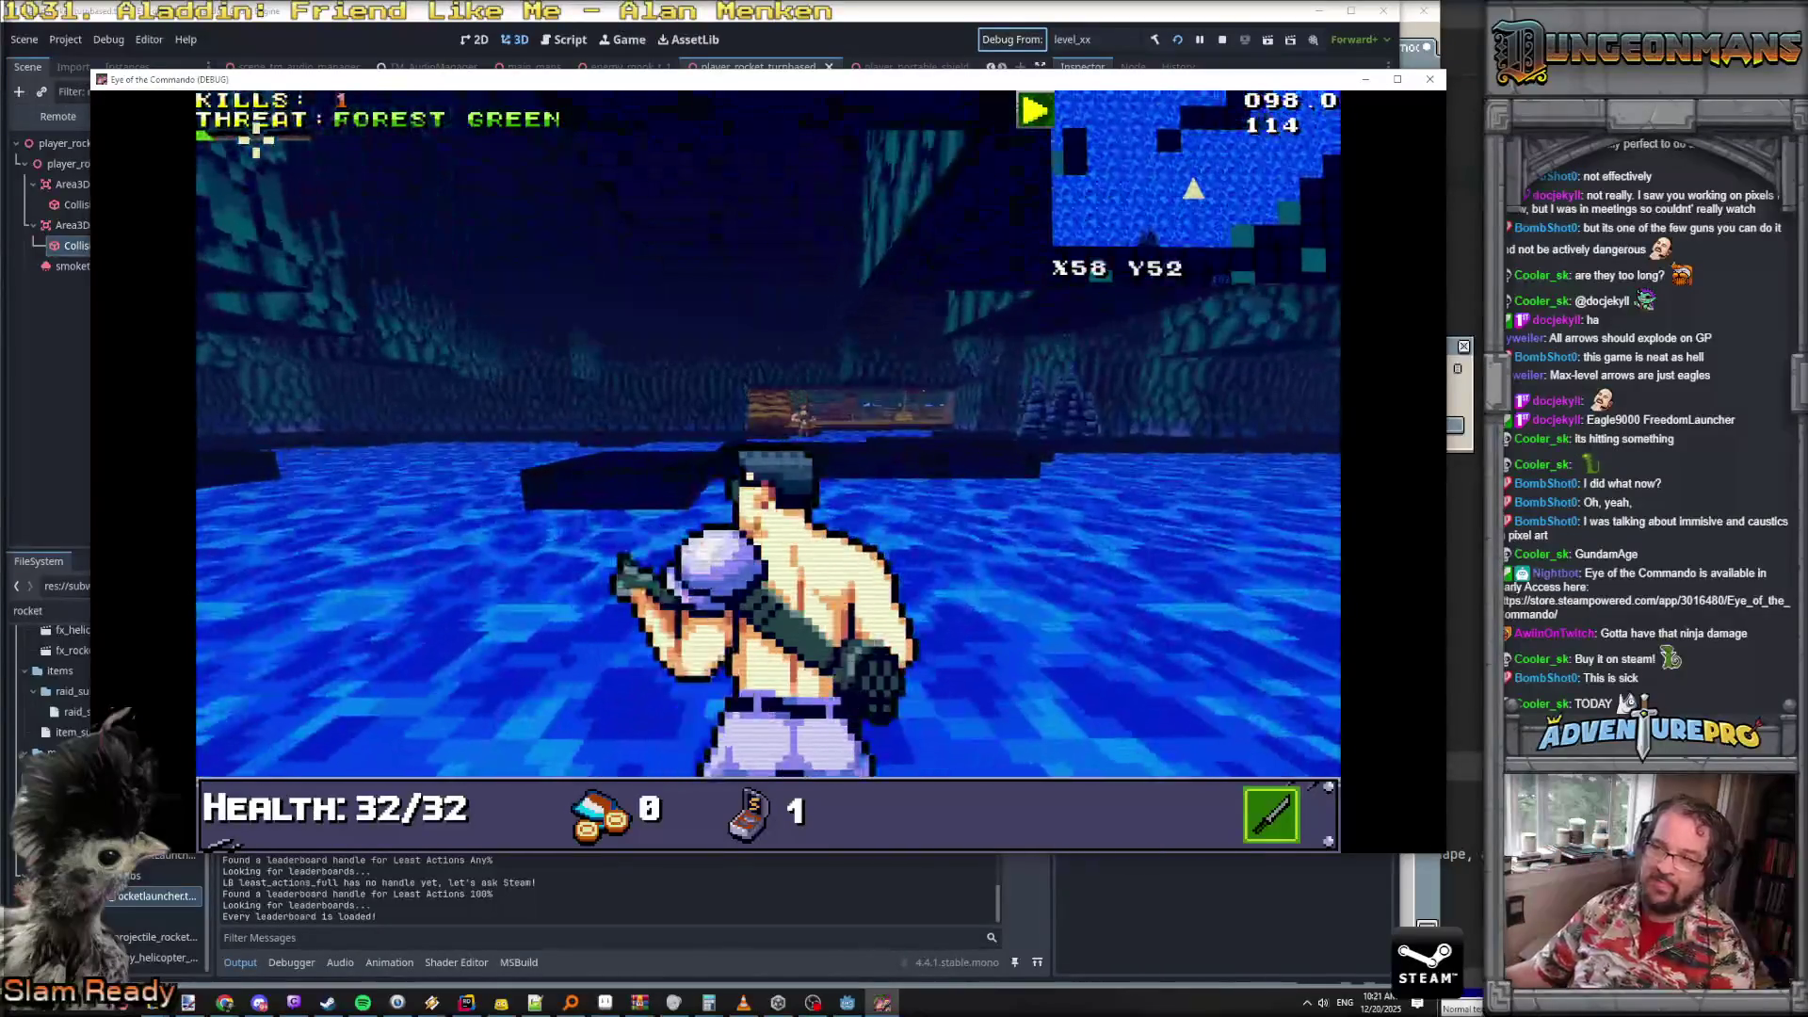
pyautogui.click(840, 439)
pyautogui.click(840, 440)
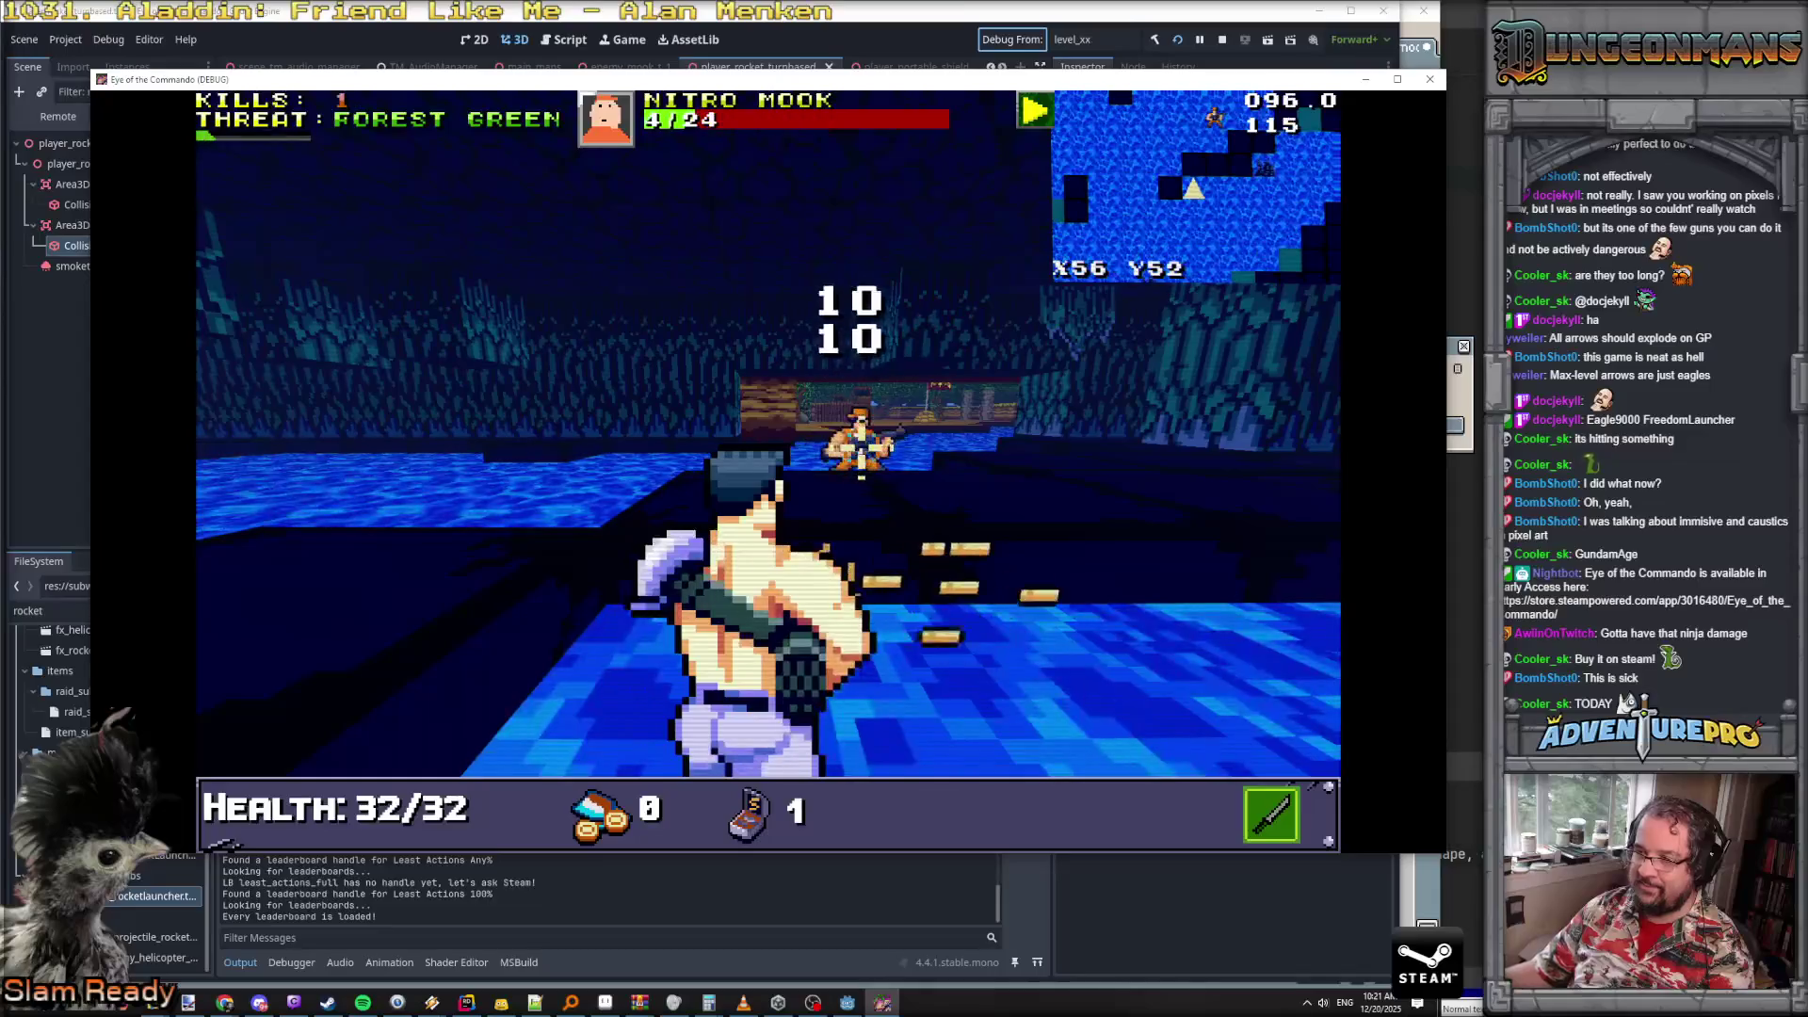
pyautogui.click(875, 461)
pyautogui.press('w')
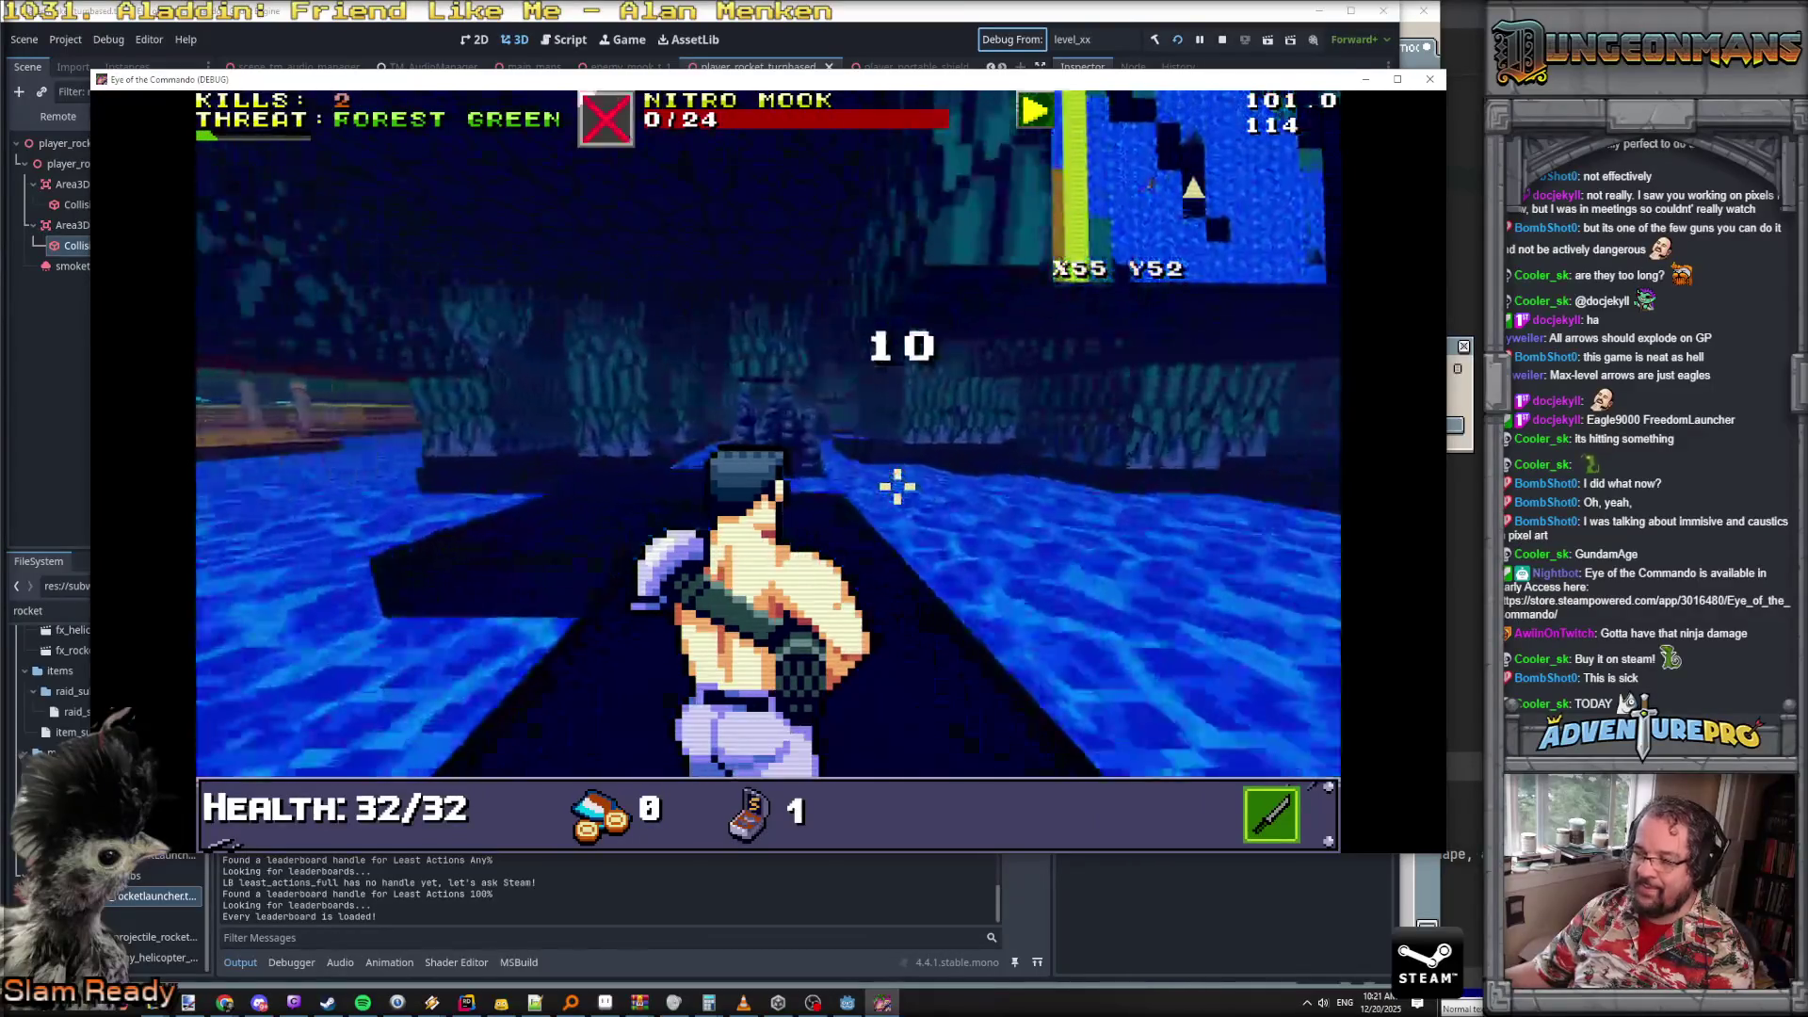
pyautogui.click(805, 464)
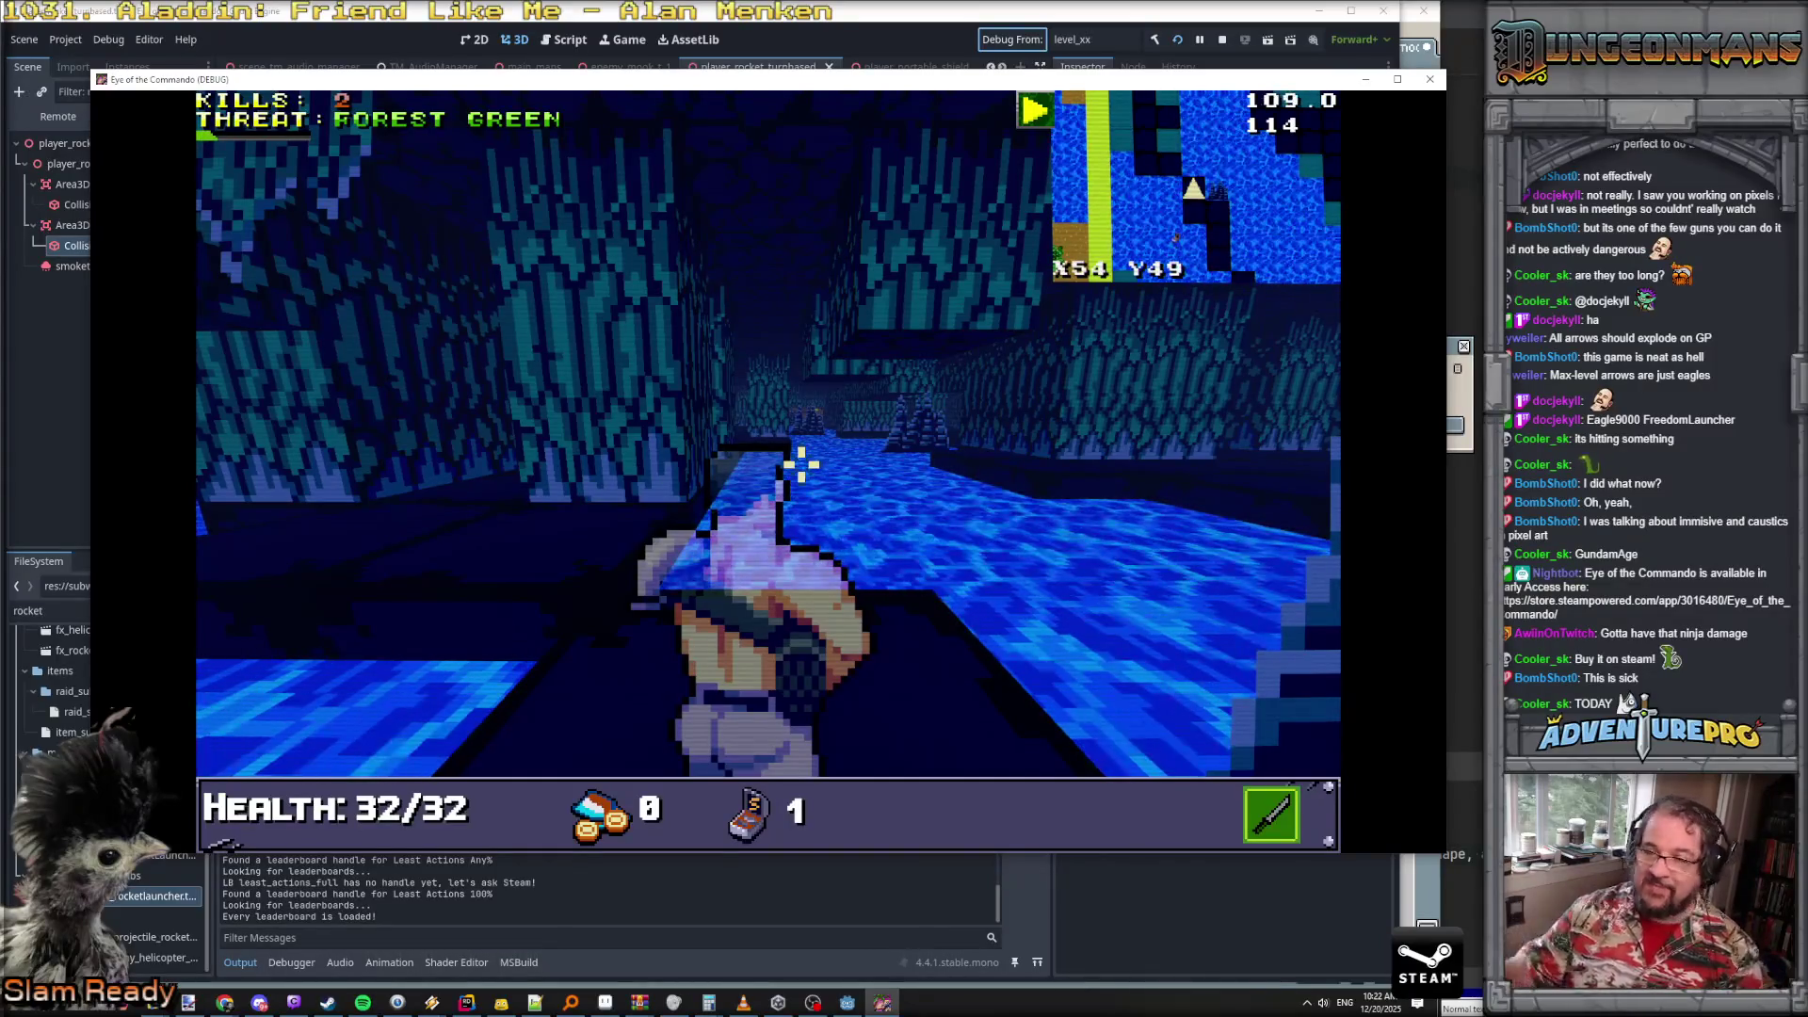
# - Advance through the cave and shoot the Nitro Mooks along the river channel
pyautogui.press('w')
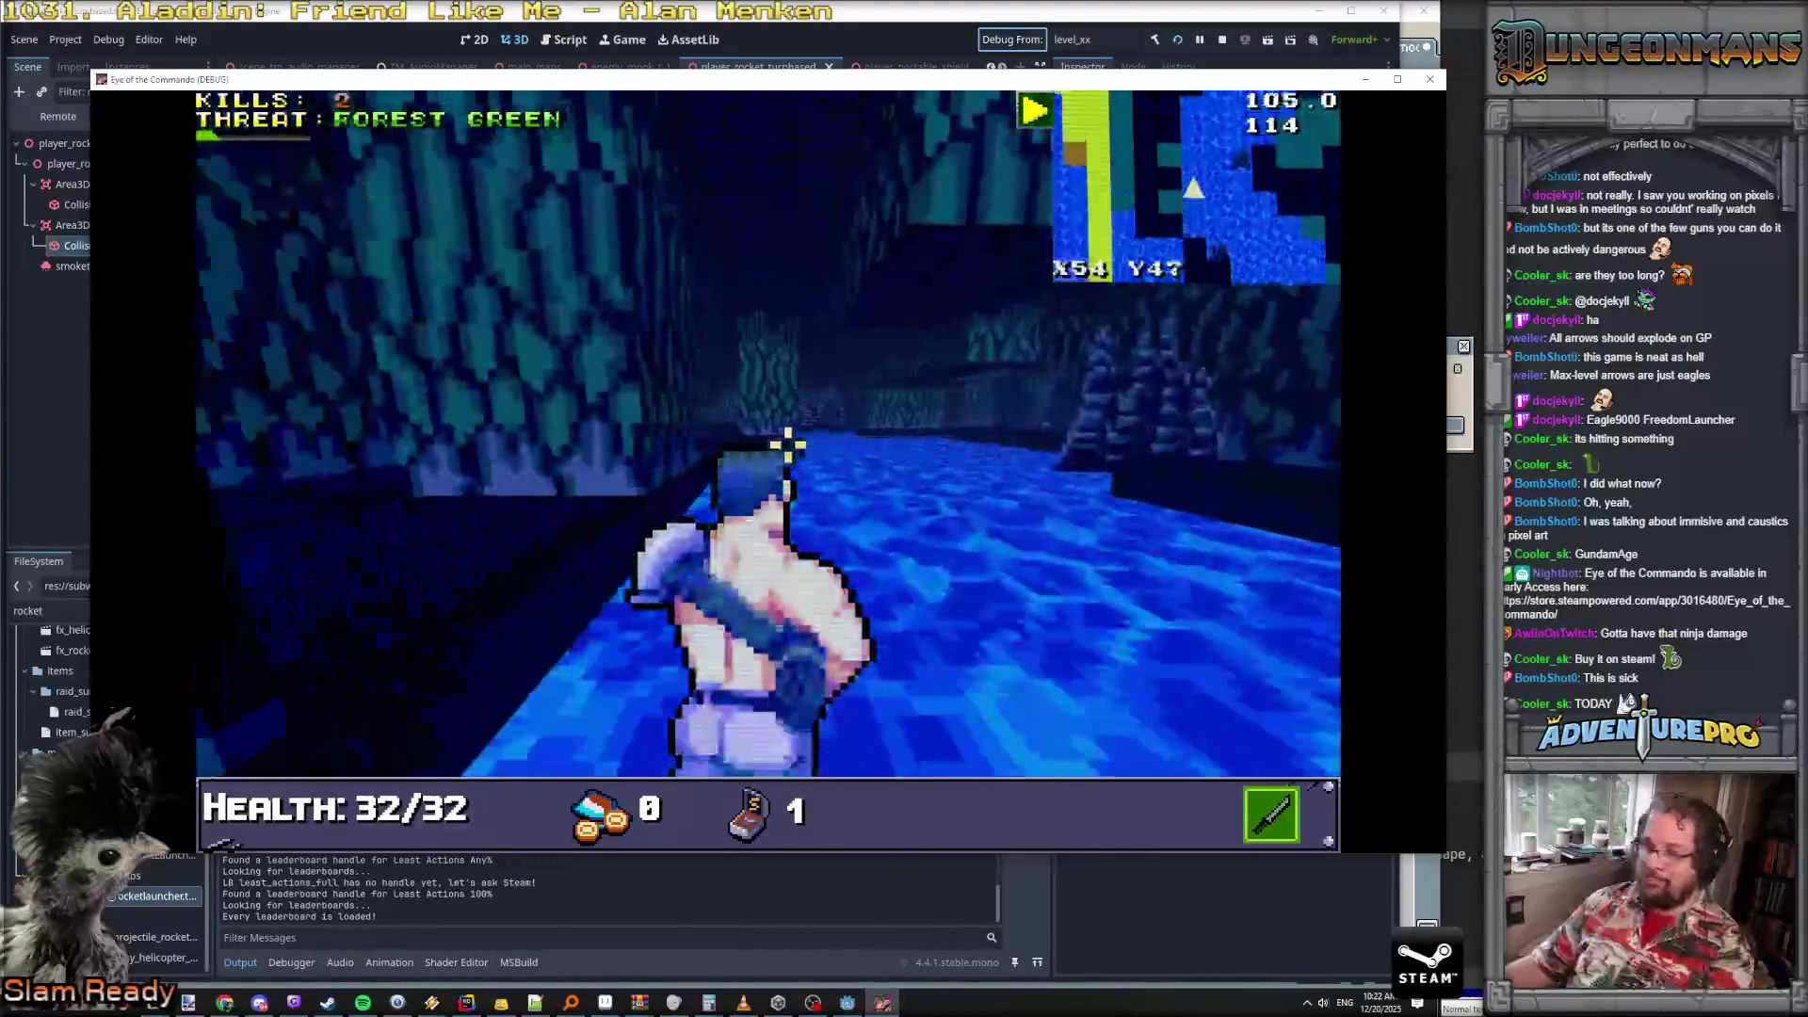
pyautogui.press('w')
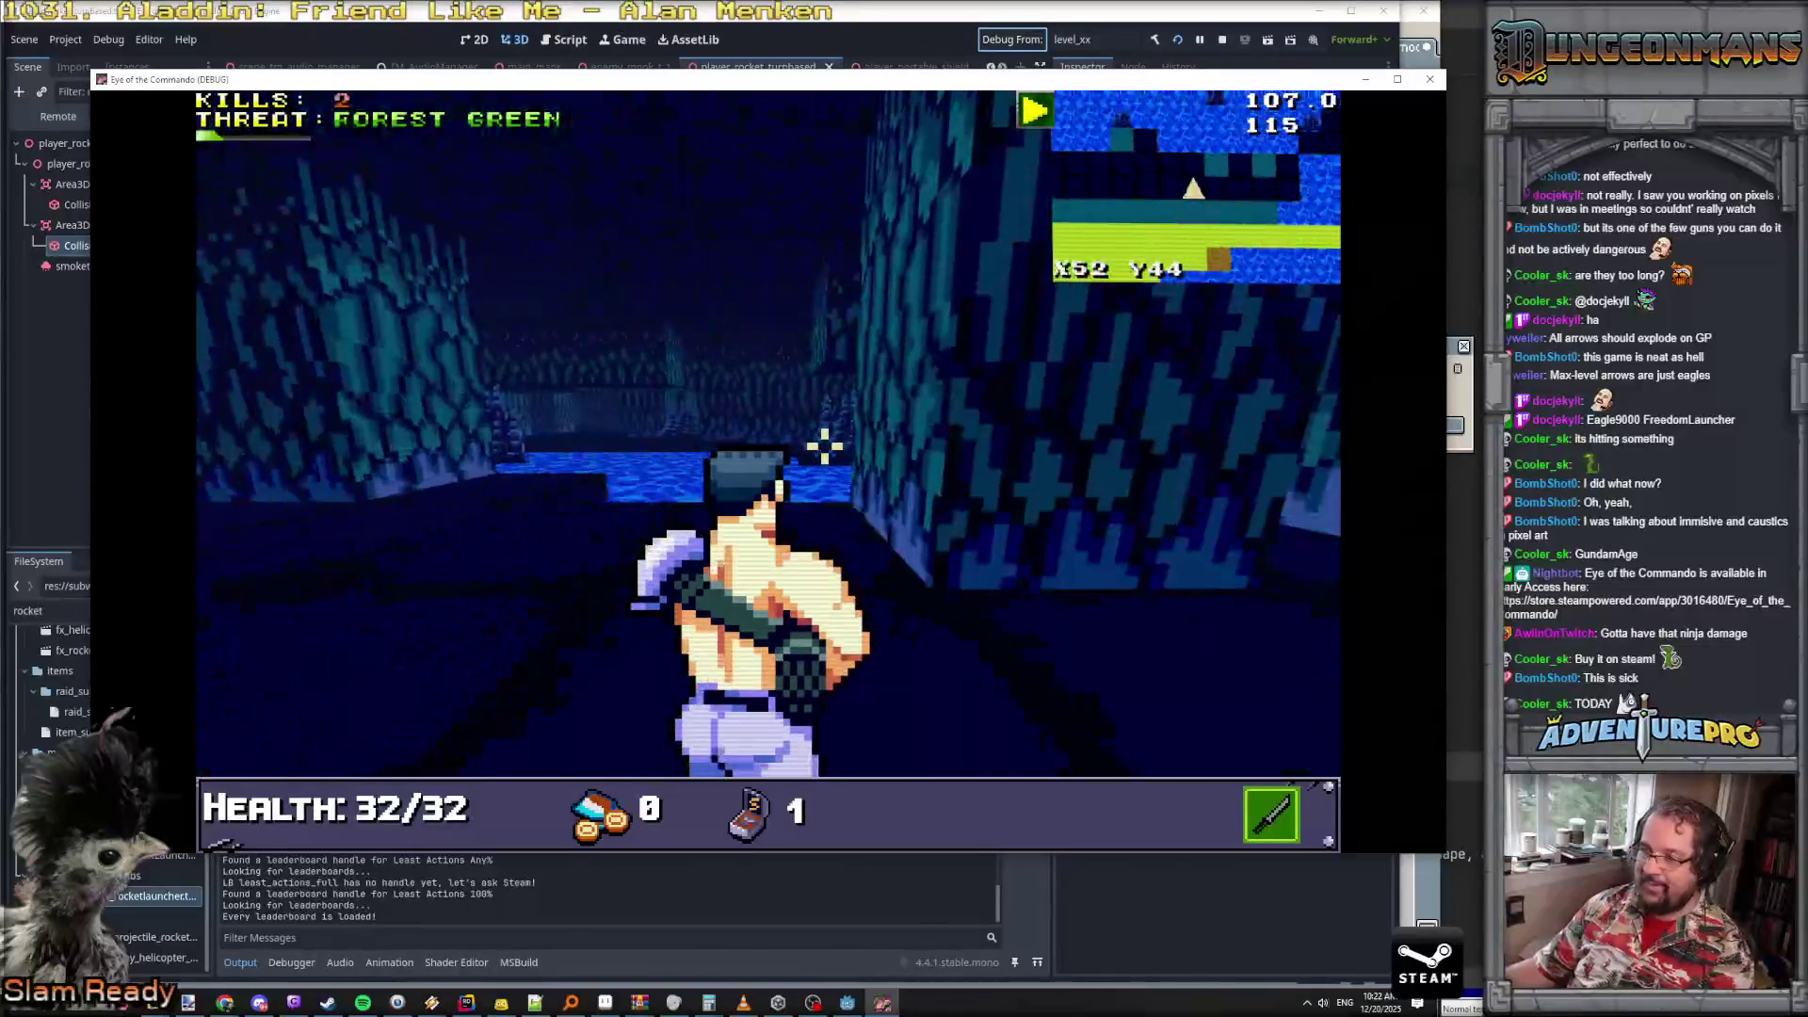
pyautogui.press('w')
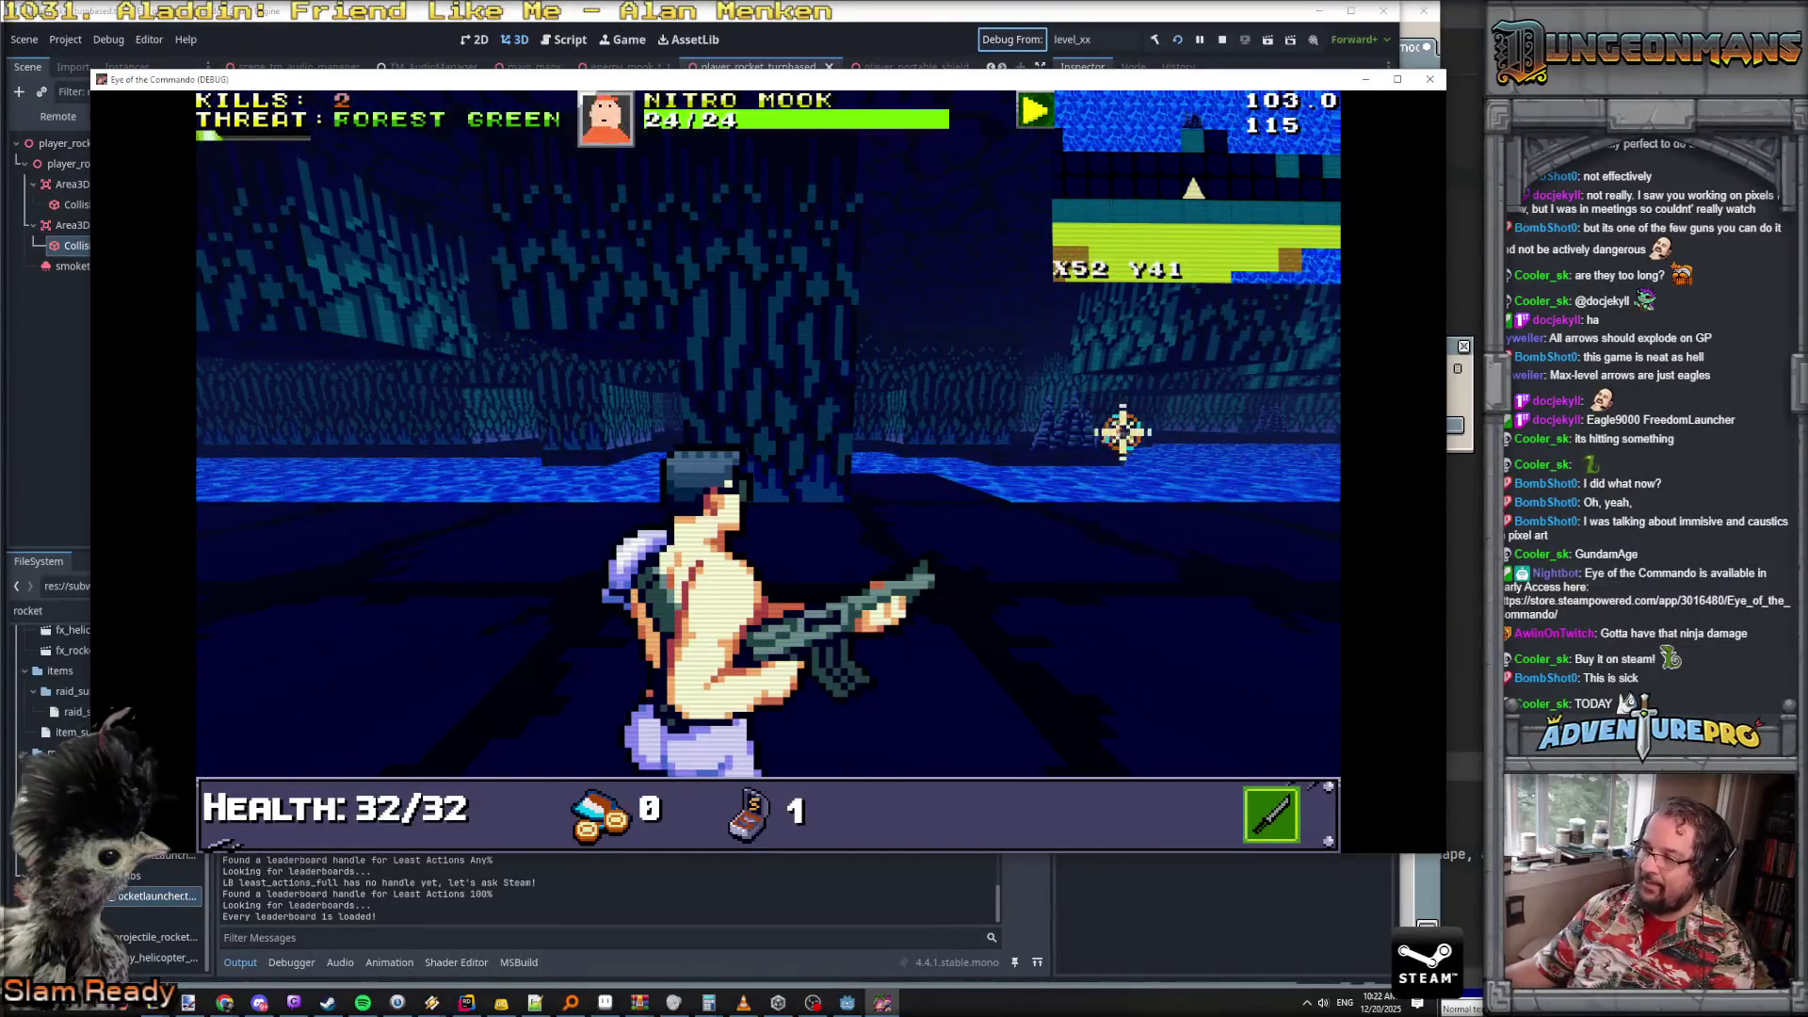
pyautogui.press('space')
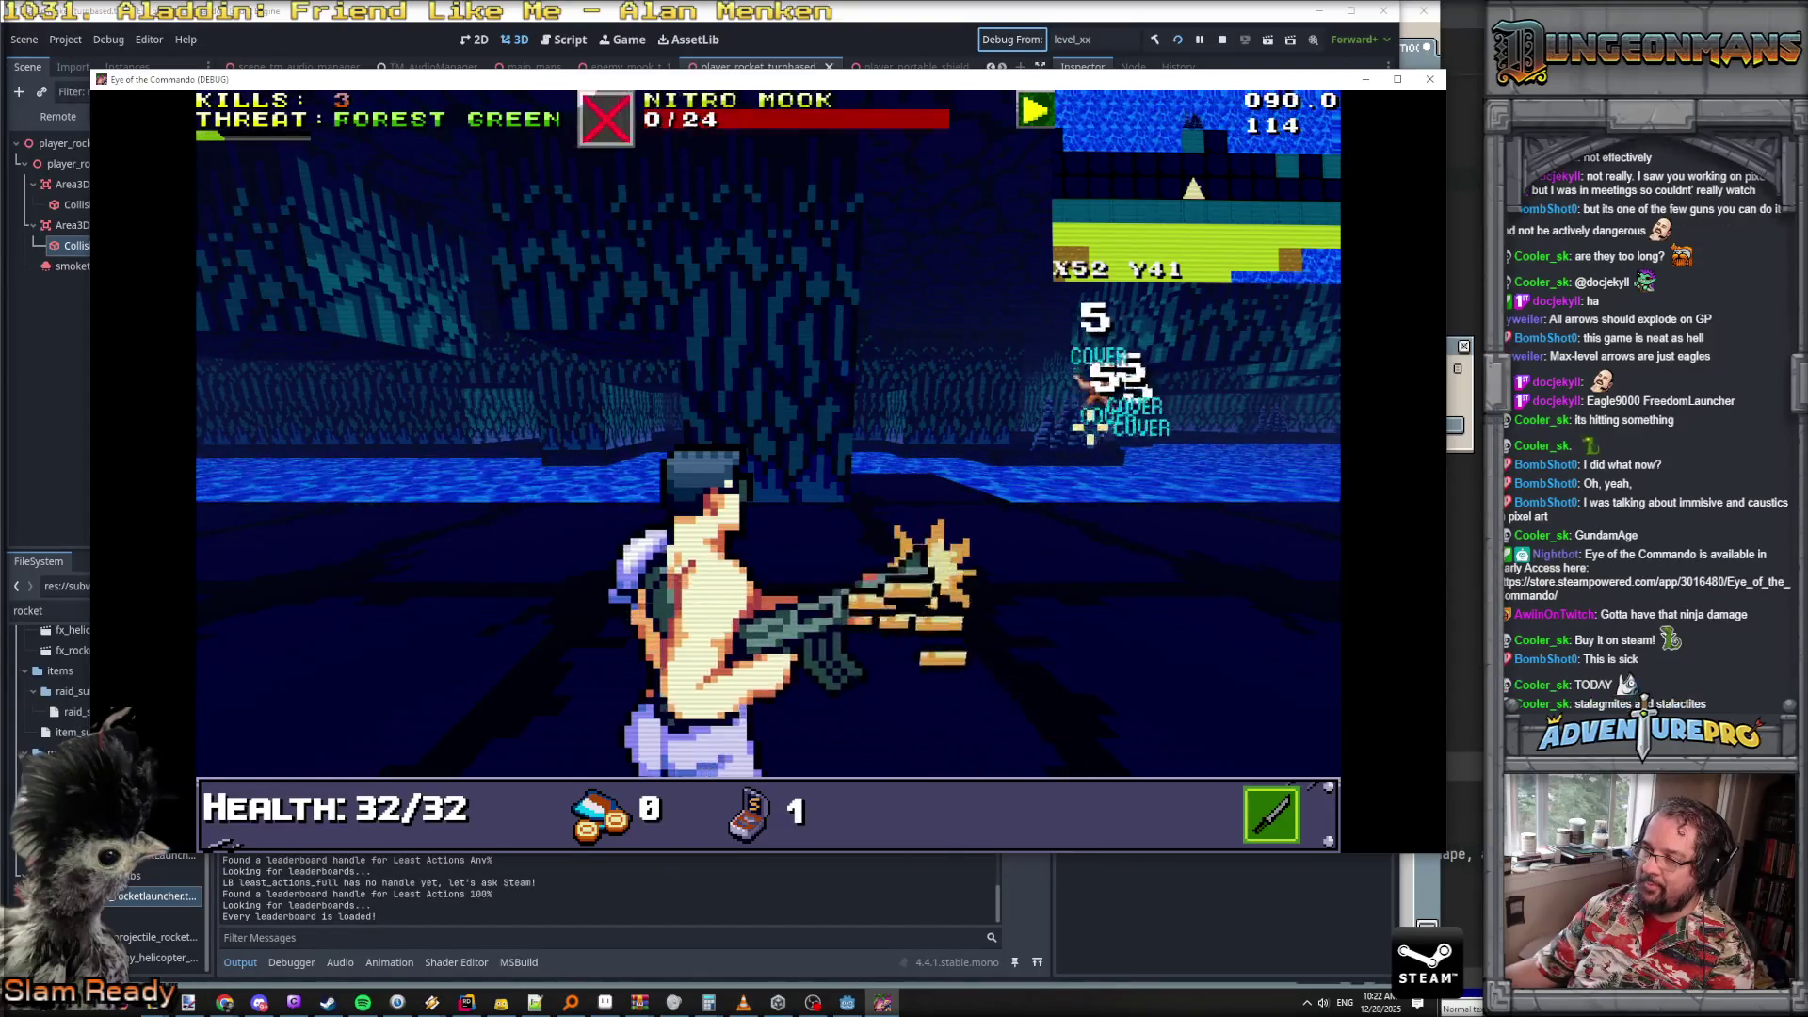
pyautogui.press('w')
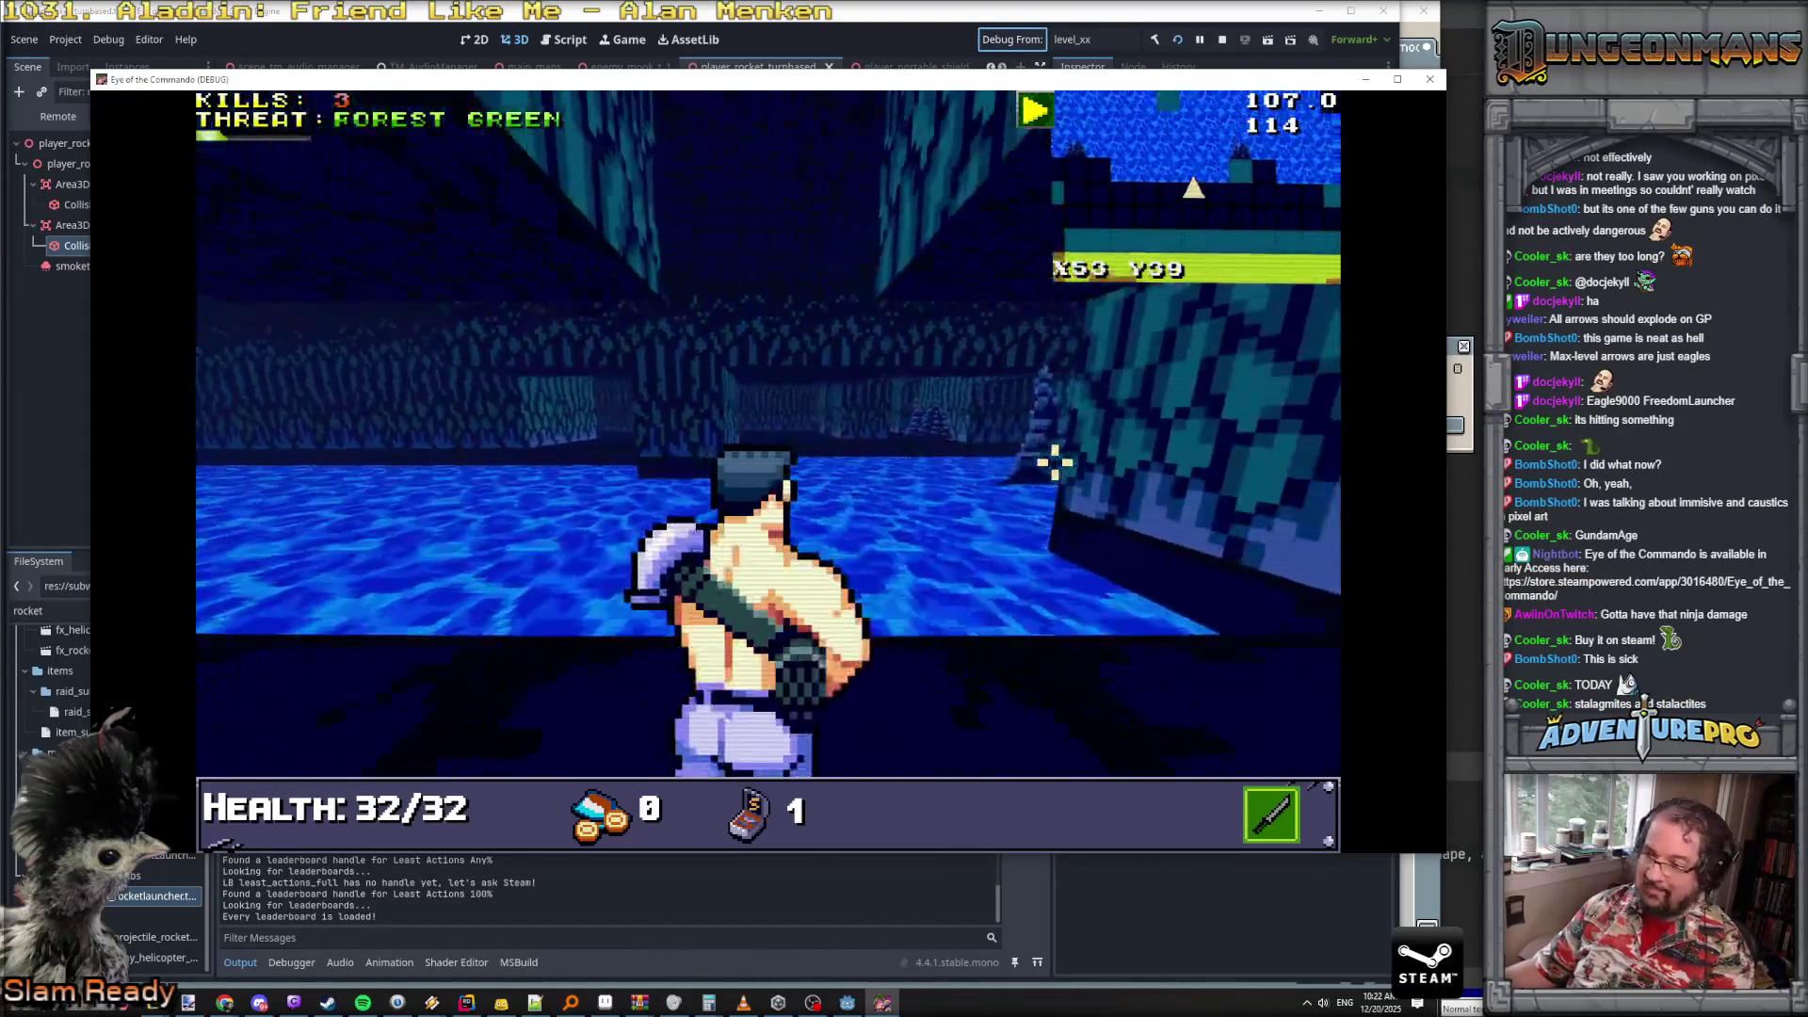
pyautogui.press('w')
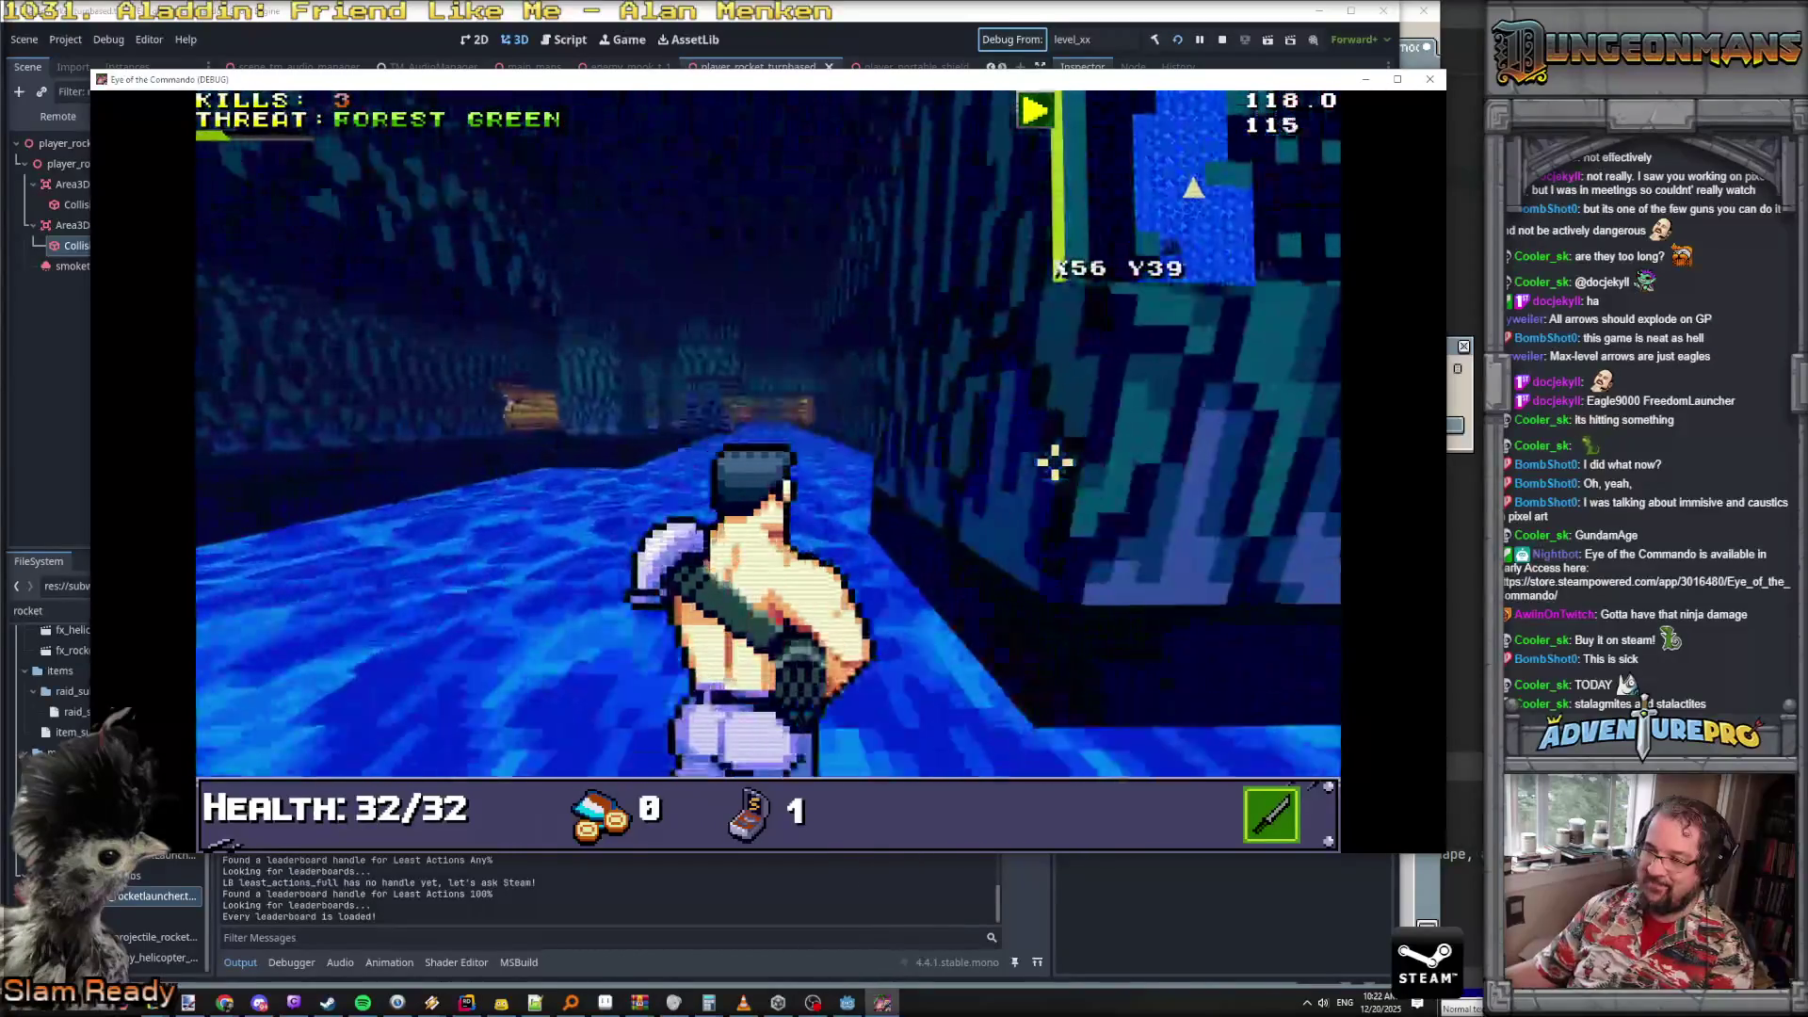
pyautogui.press('w')
pyautogui.press('space')
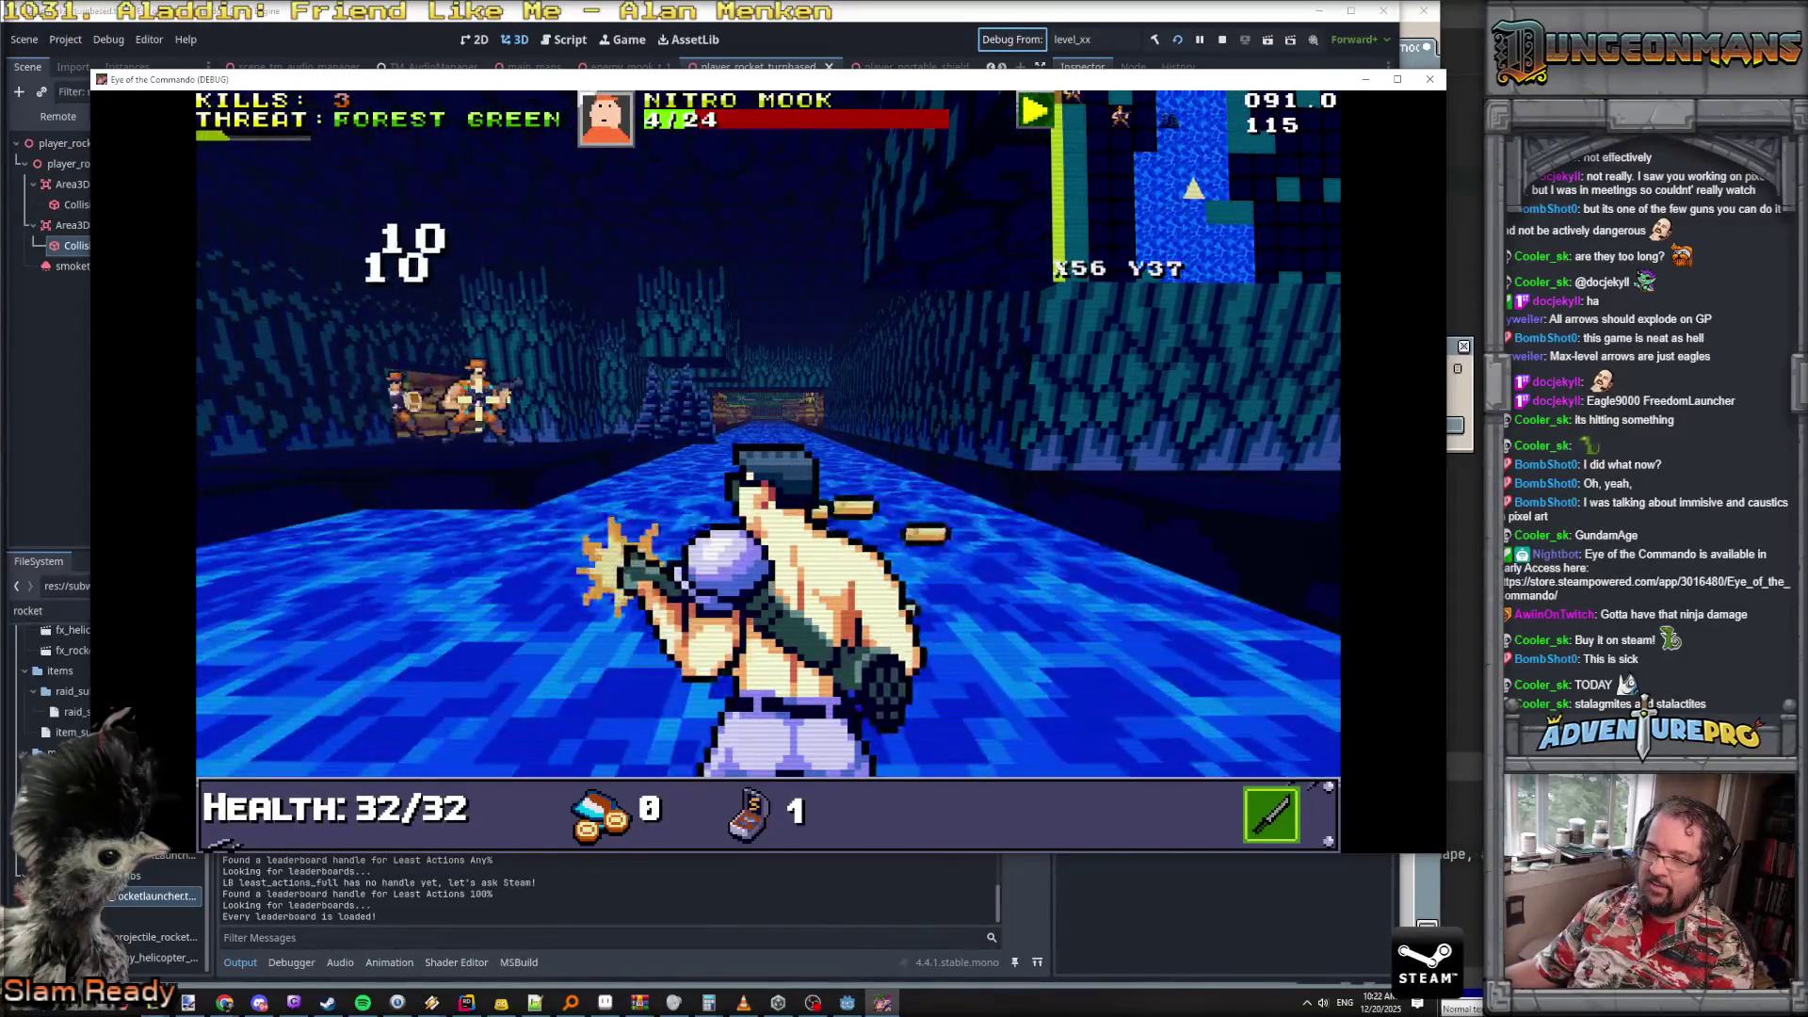
pyautogui.press('space')
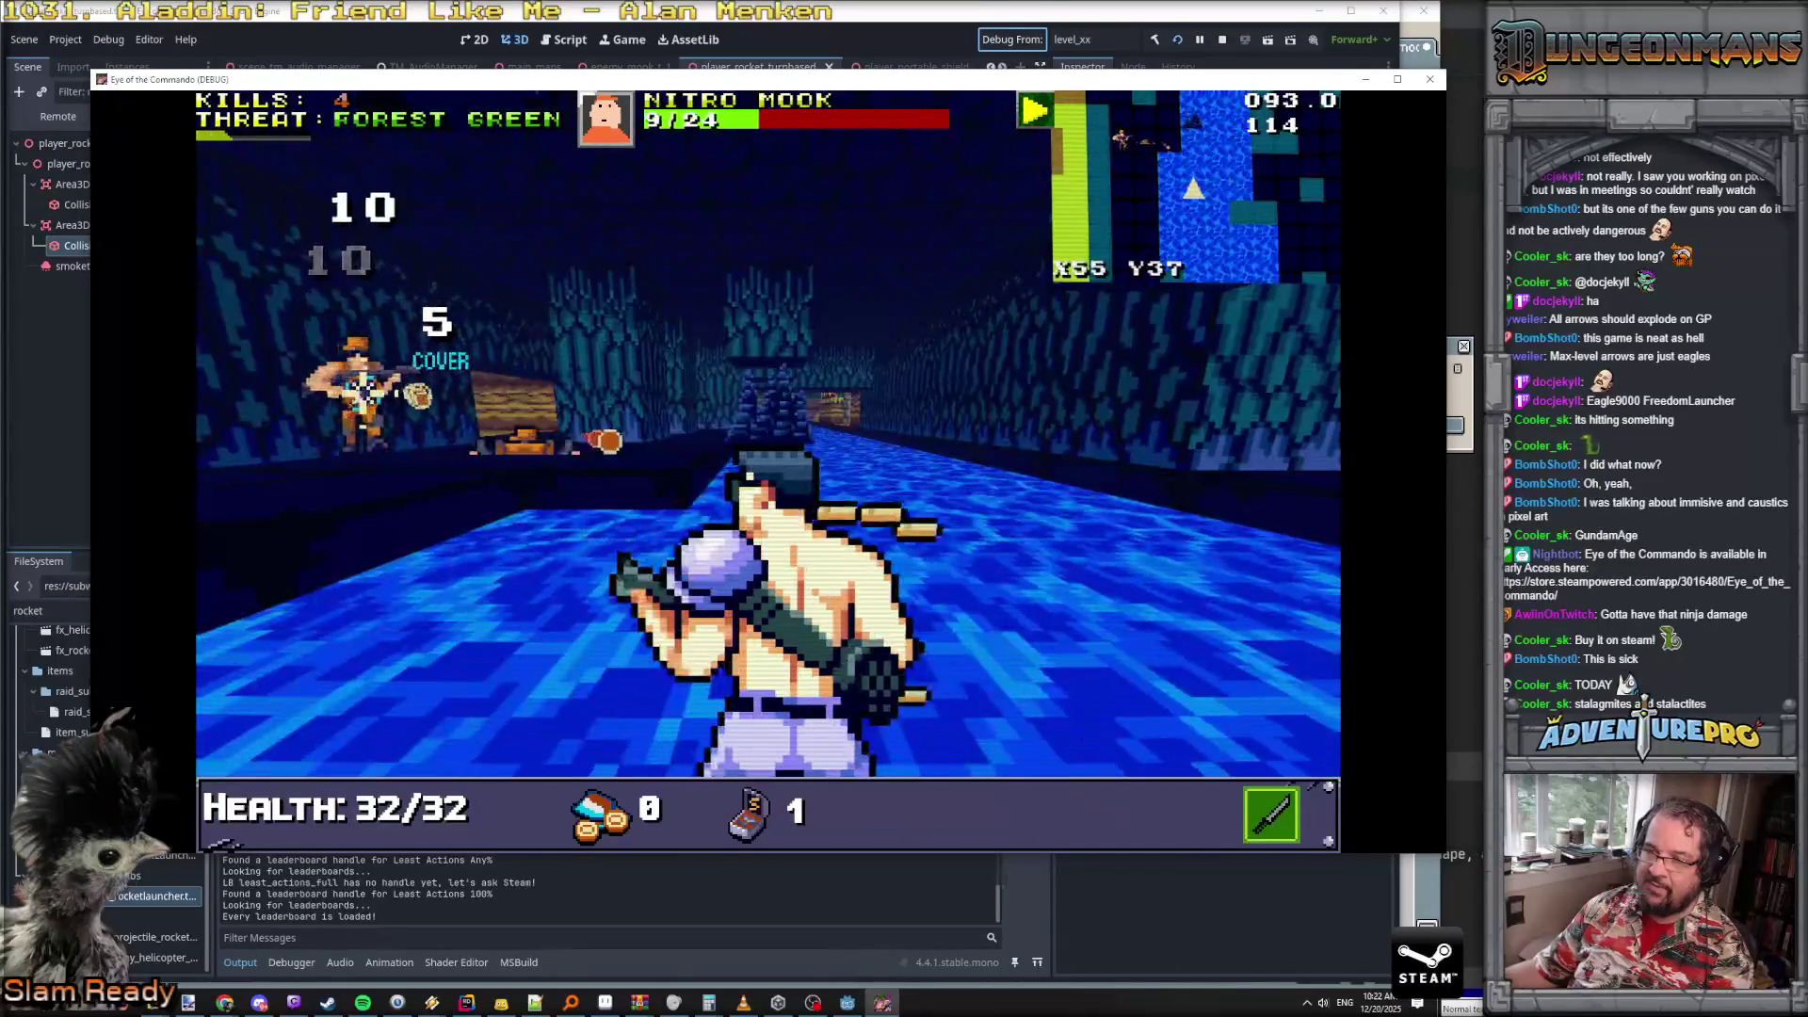
# - Pass through the dark corridor into the forest, killing the corridor enemy, and keep advancing
pyautogui.press('w')
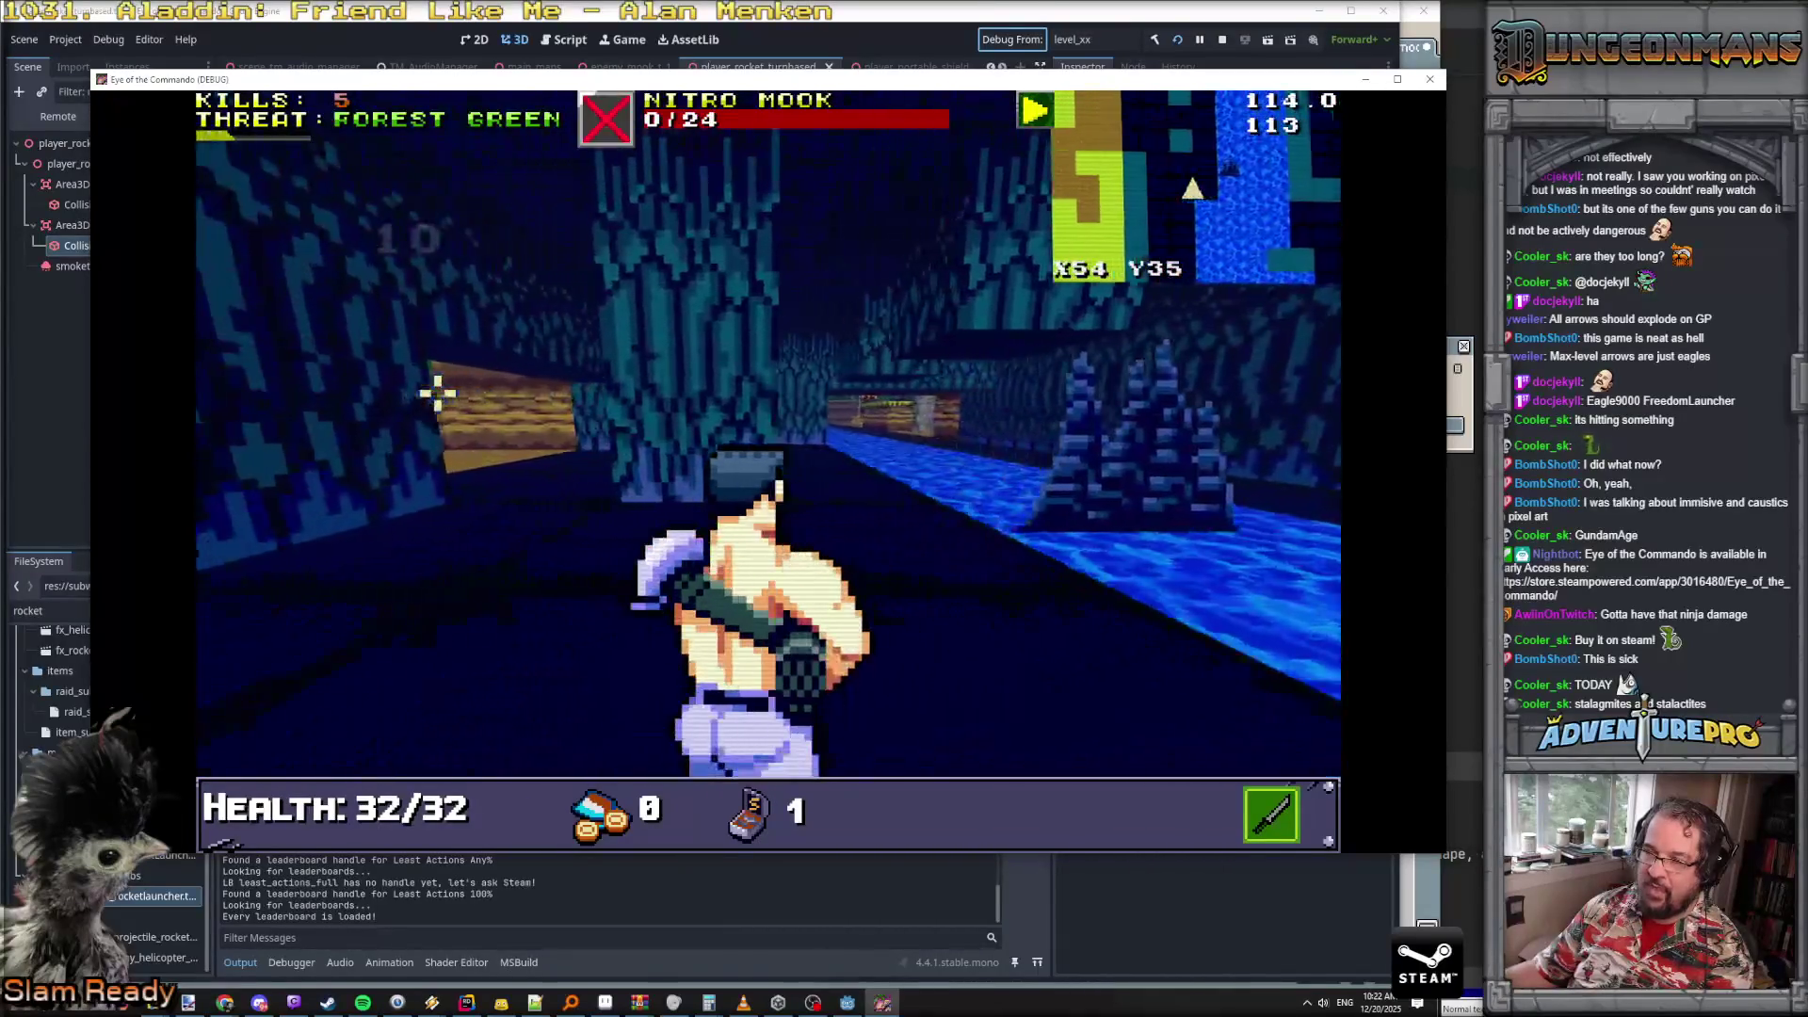
pyautogui.press('w')
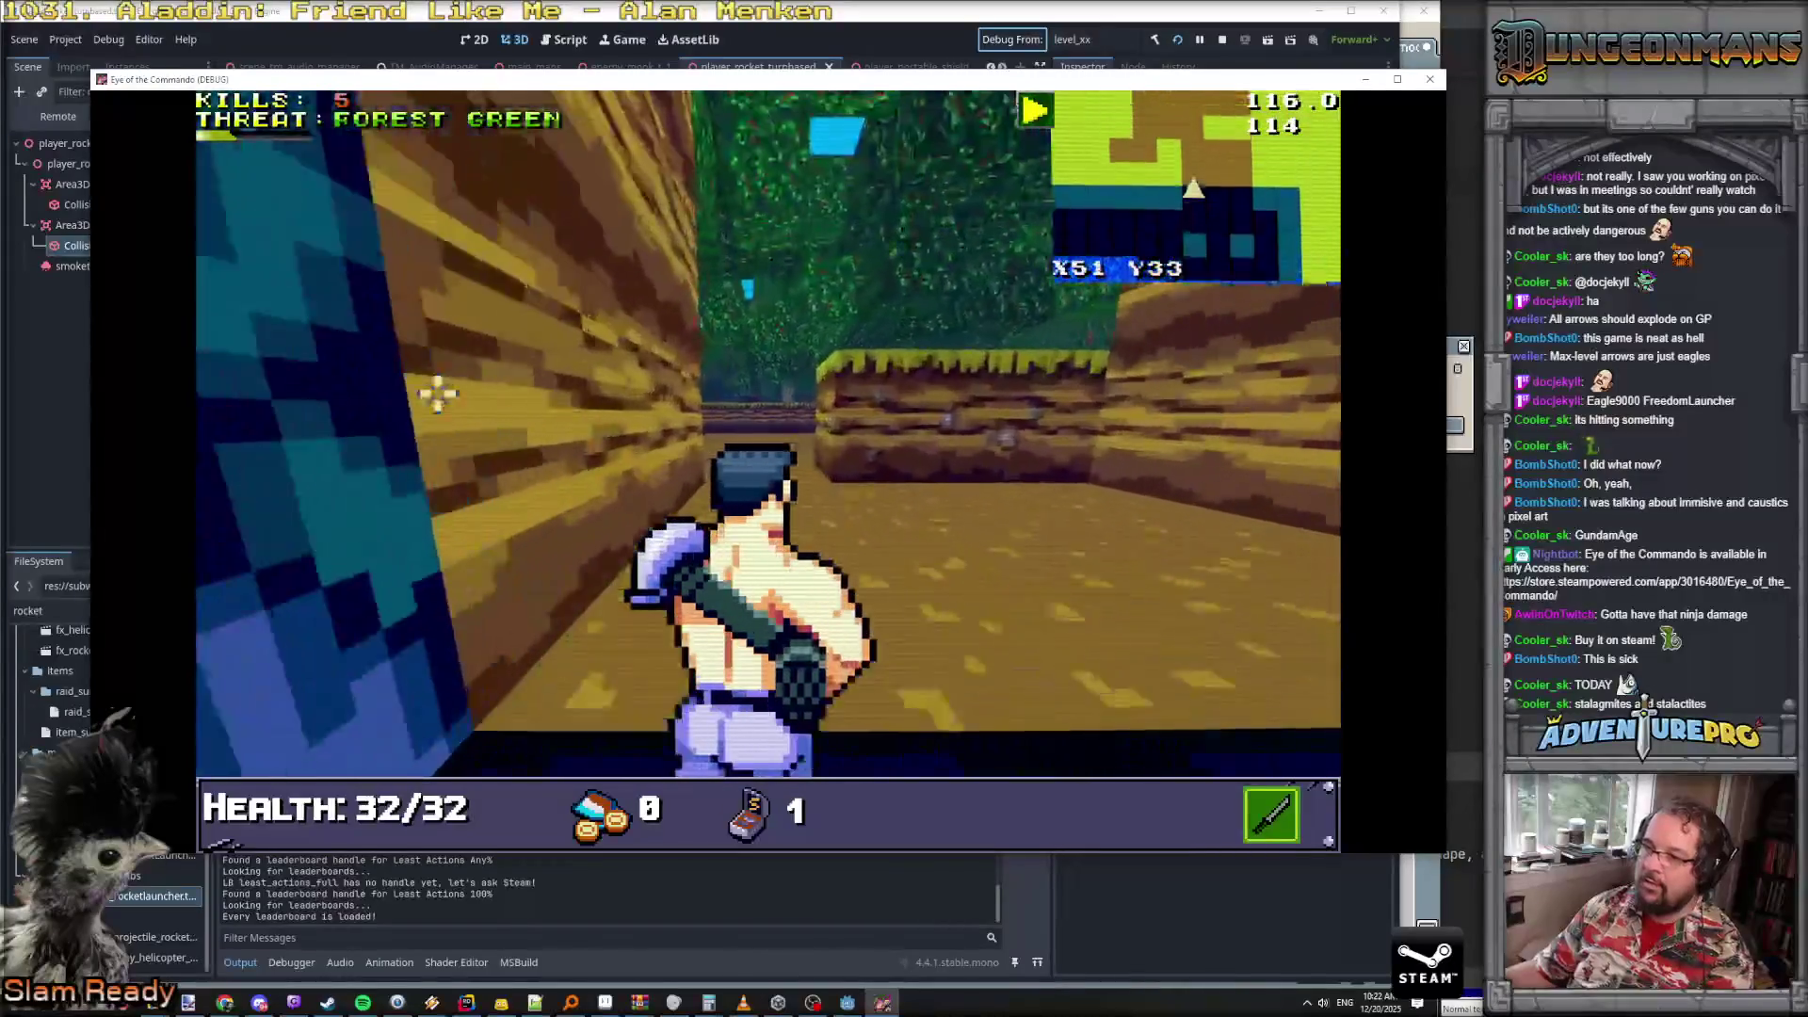
pyautogui.press('w')
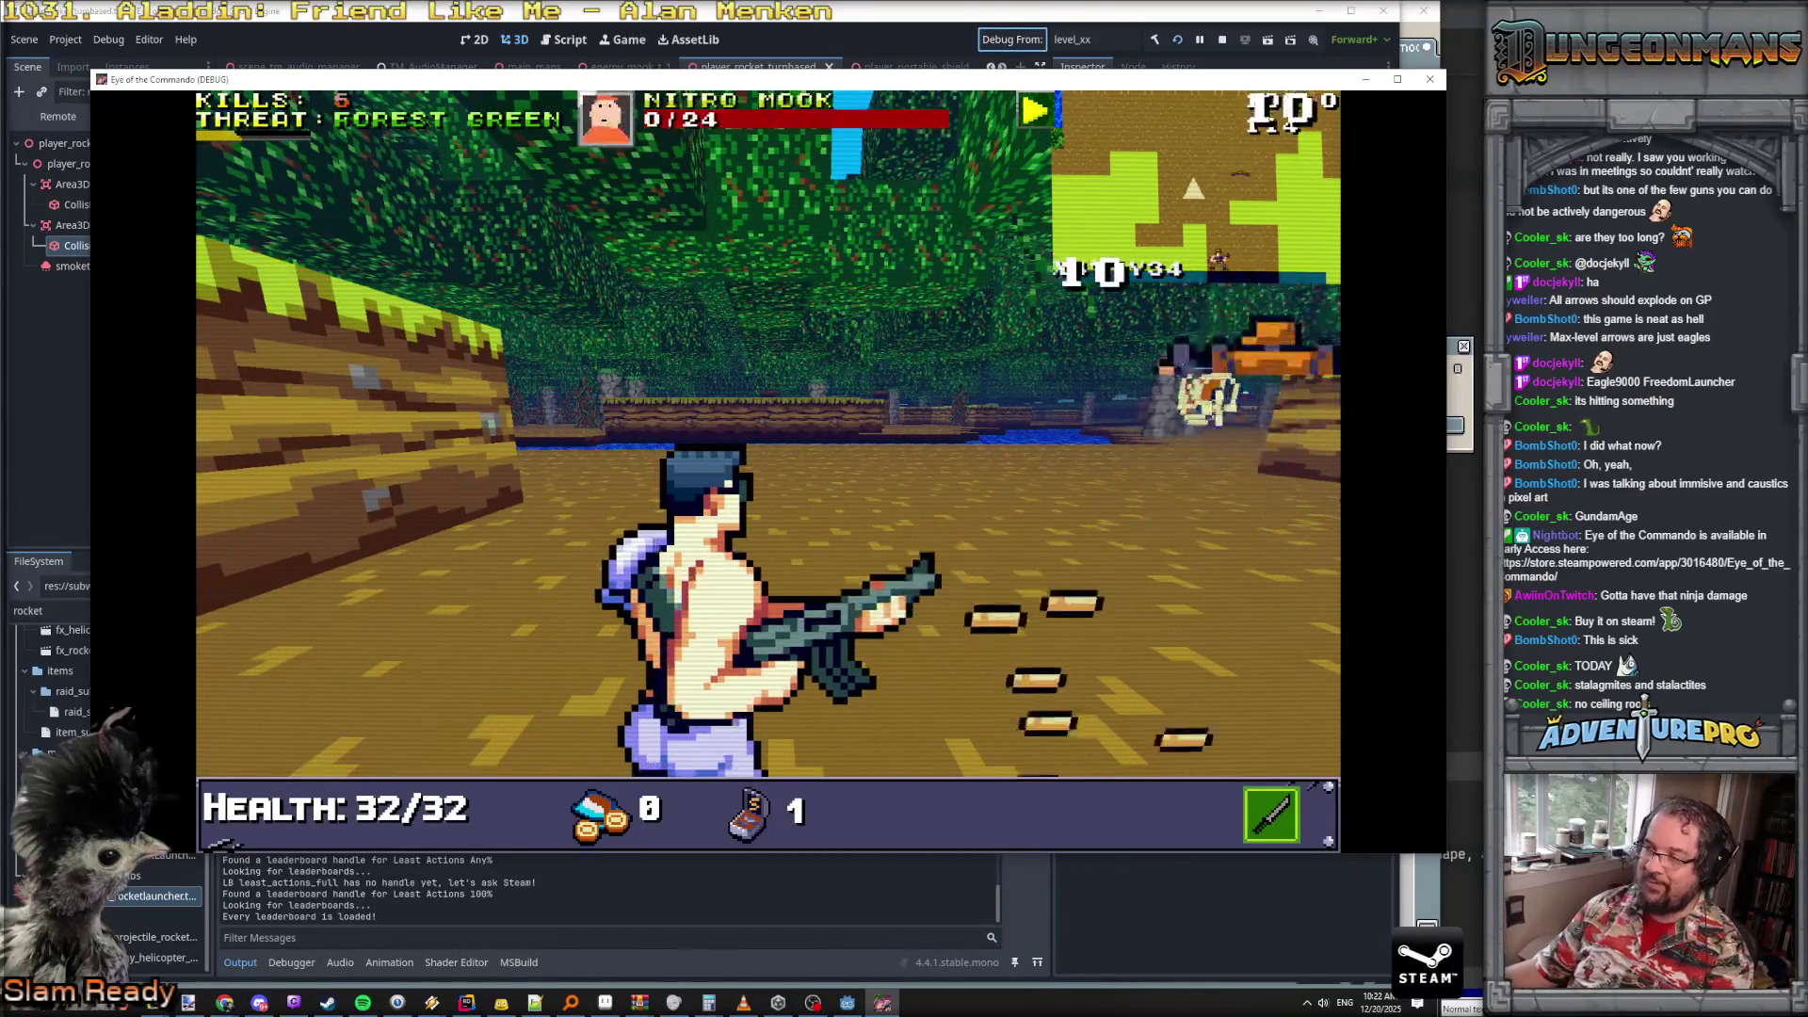
pyautogui.press('w')
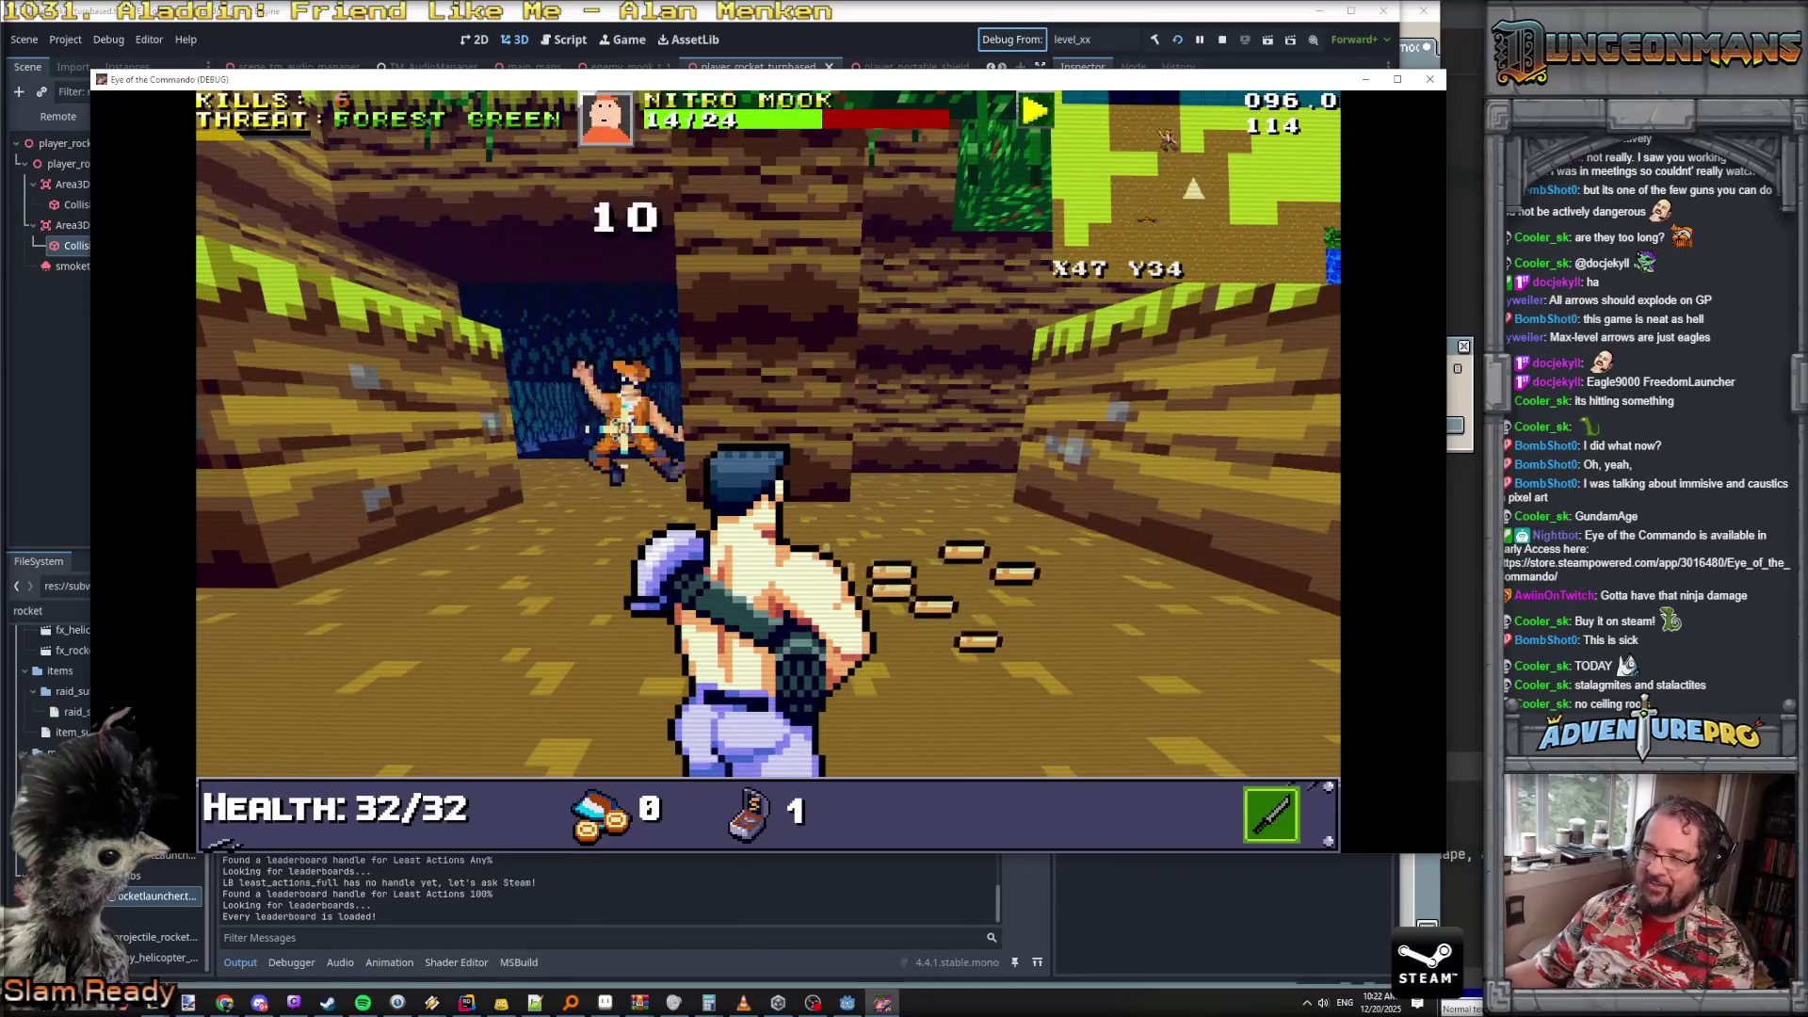
pyautogui.press('w')
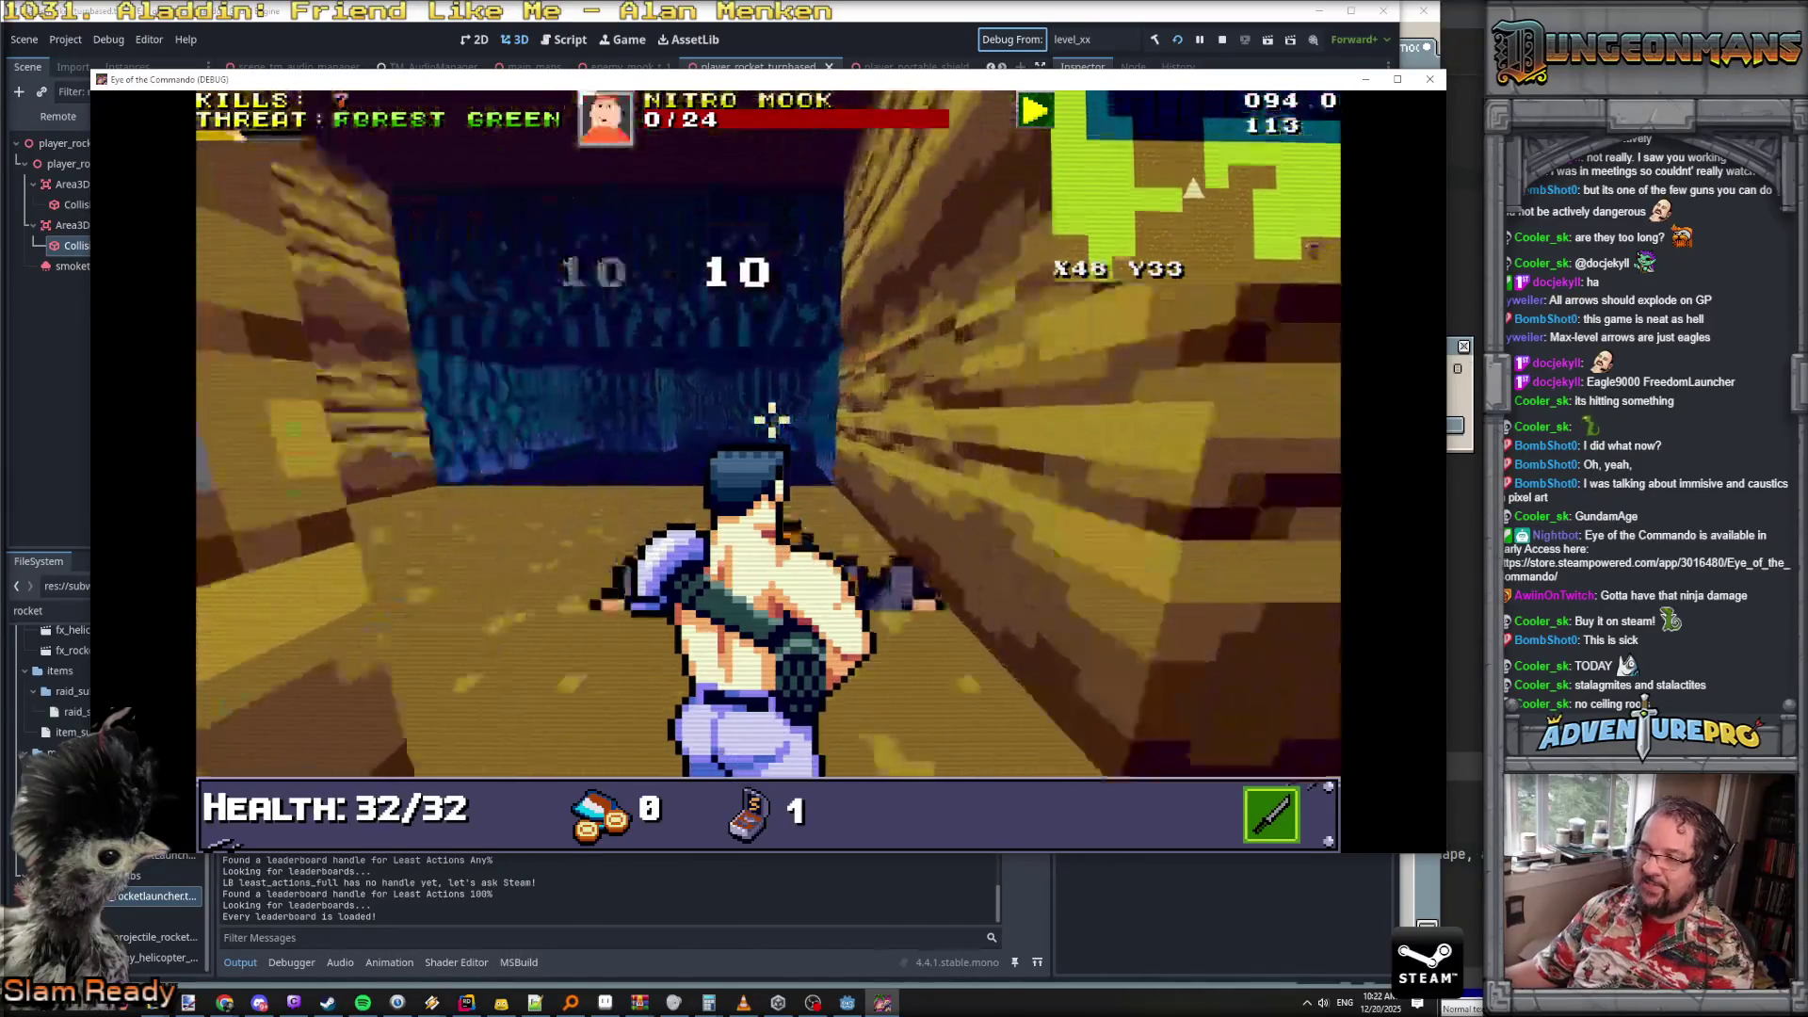
pyautogui.press('w')
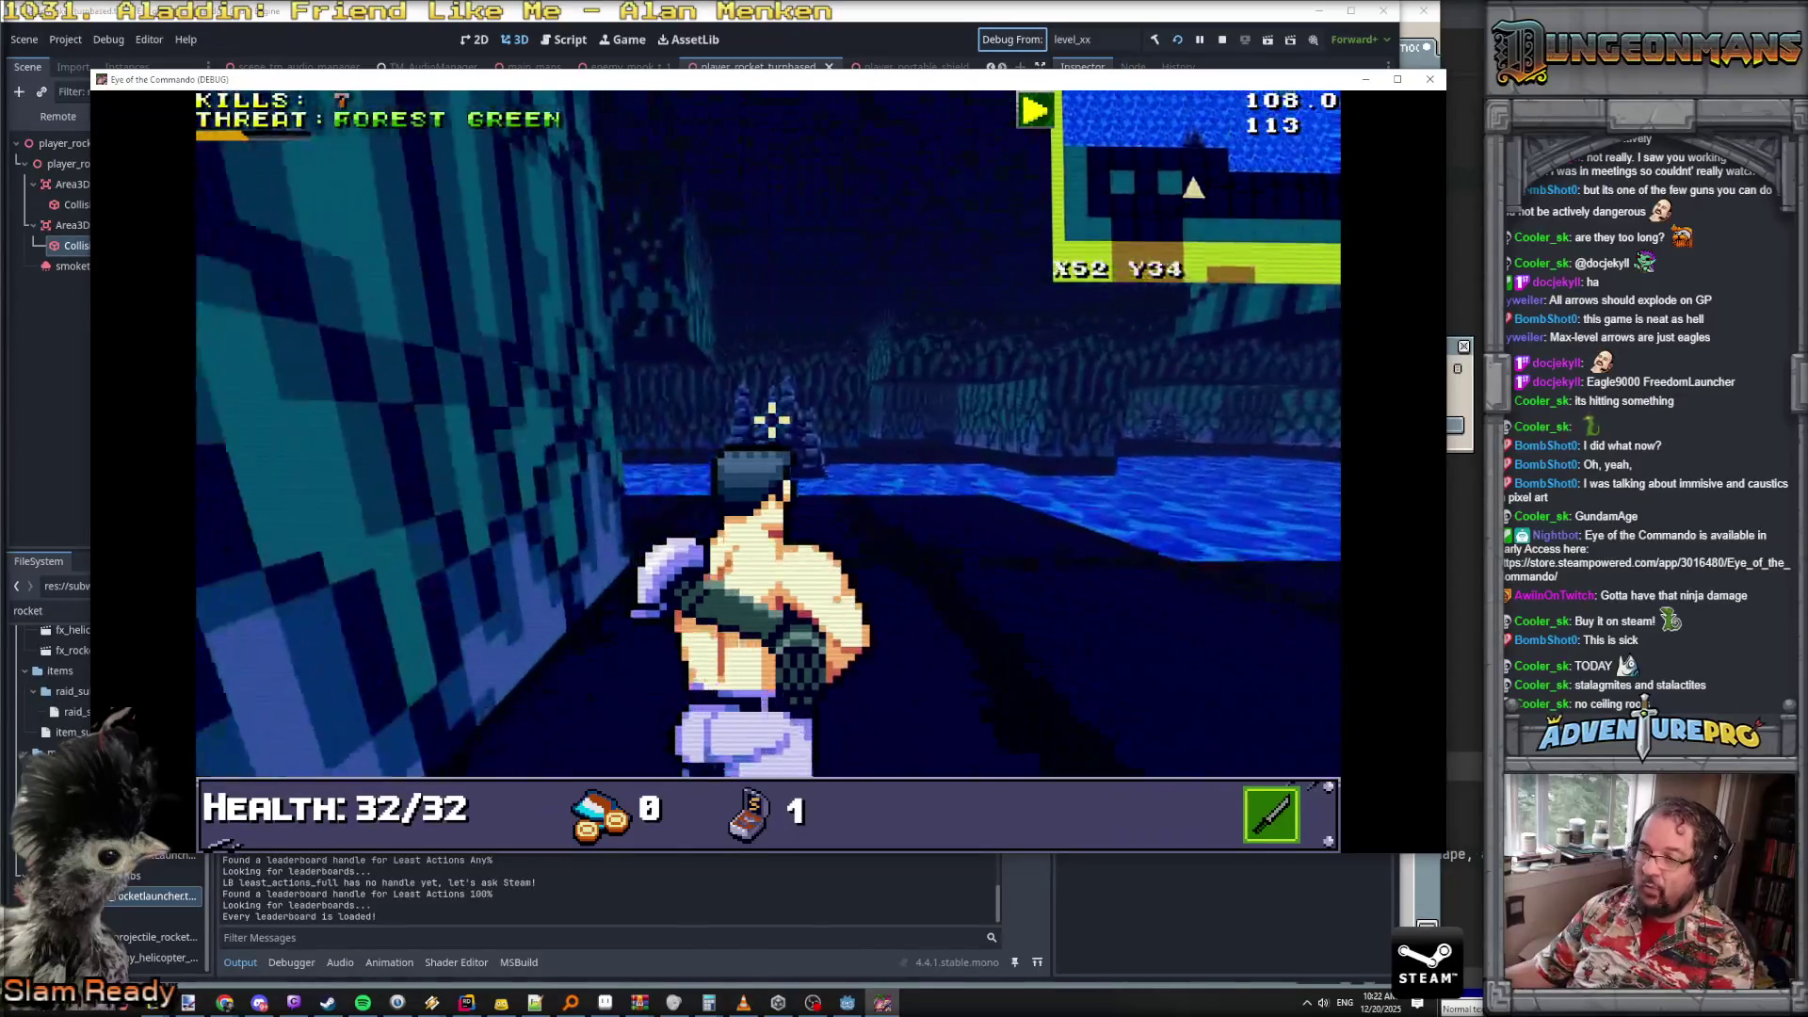
pyautogui.press('w')
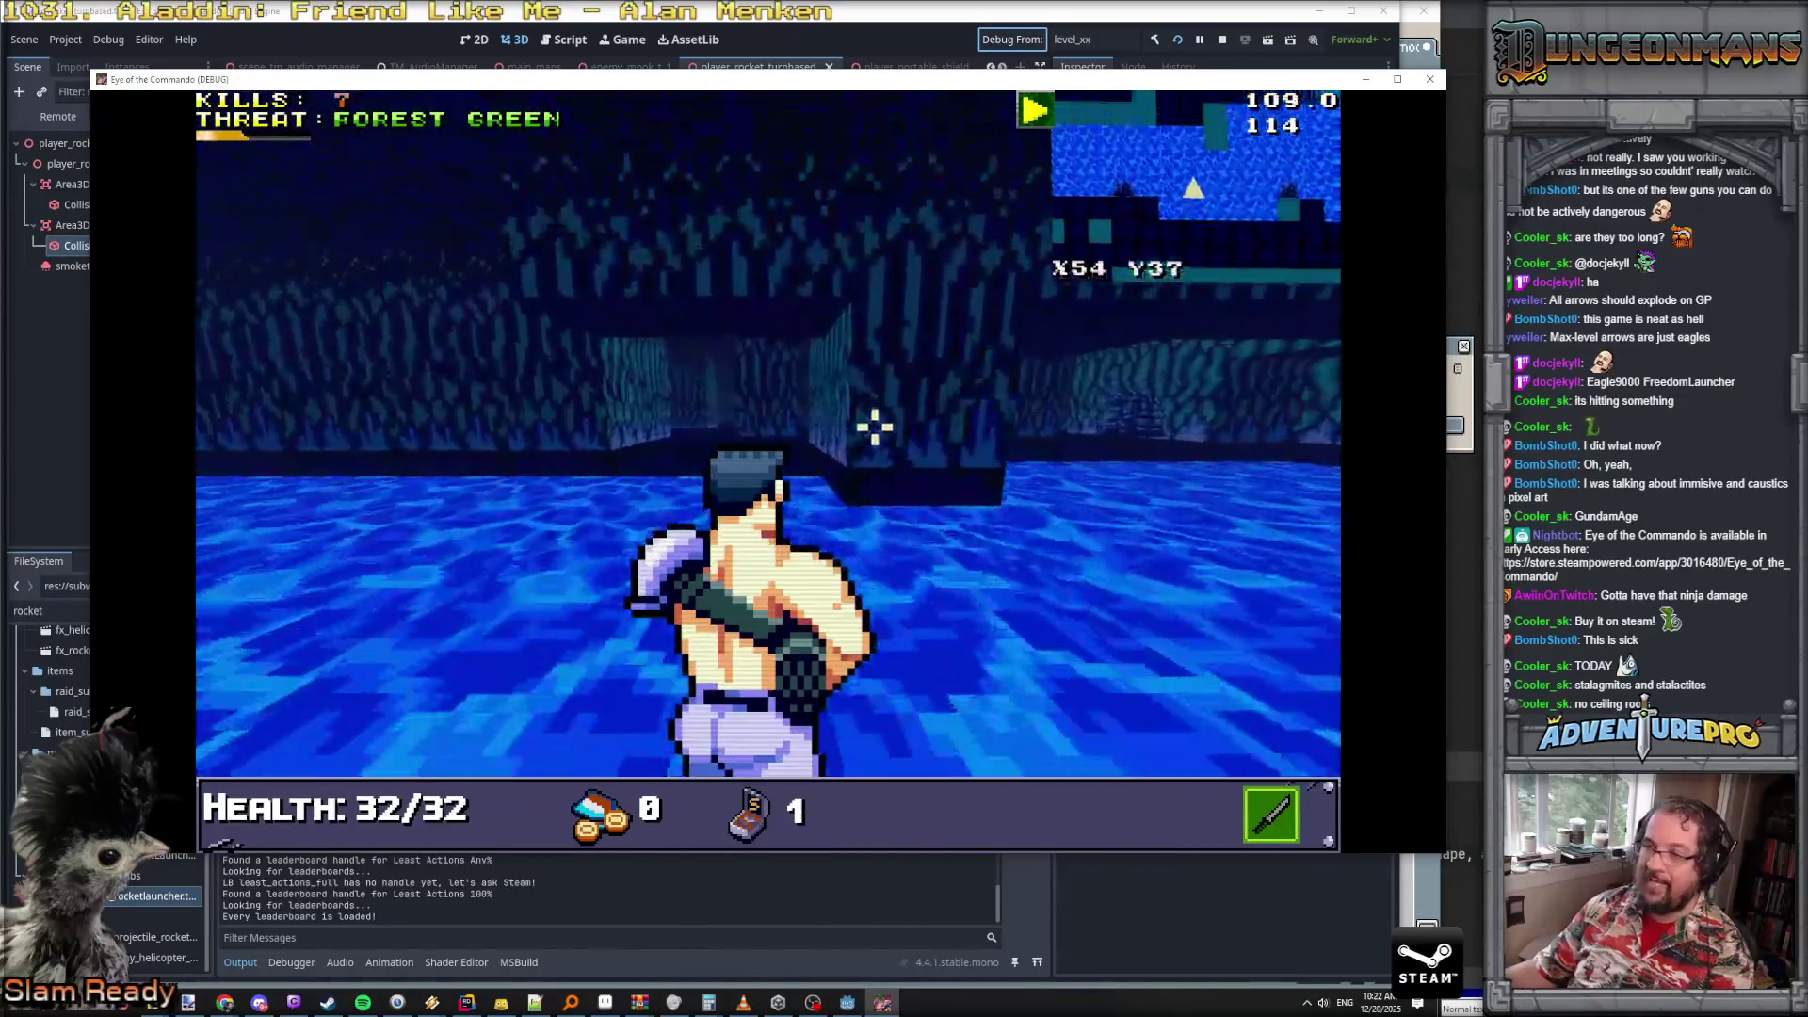
pyautogui.press('w')
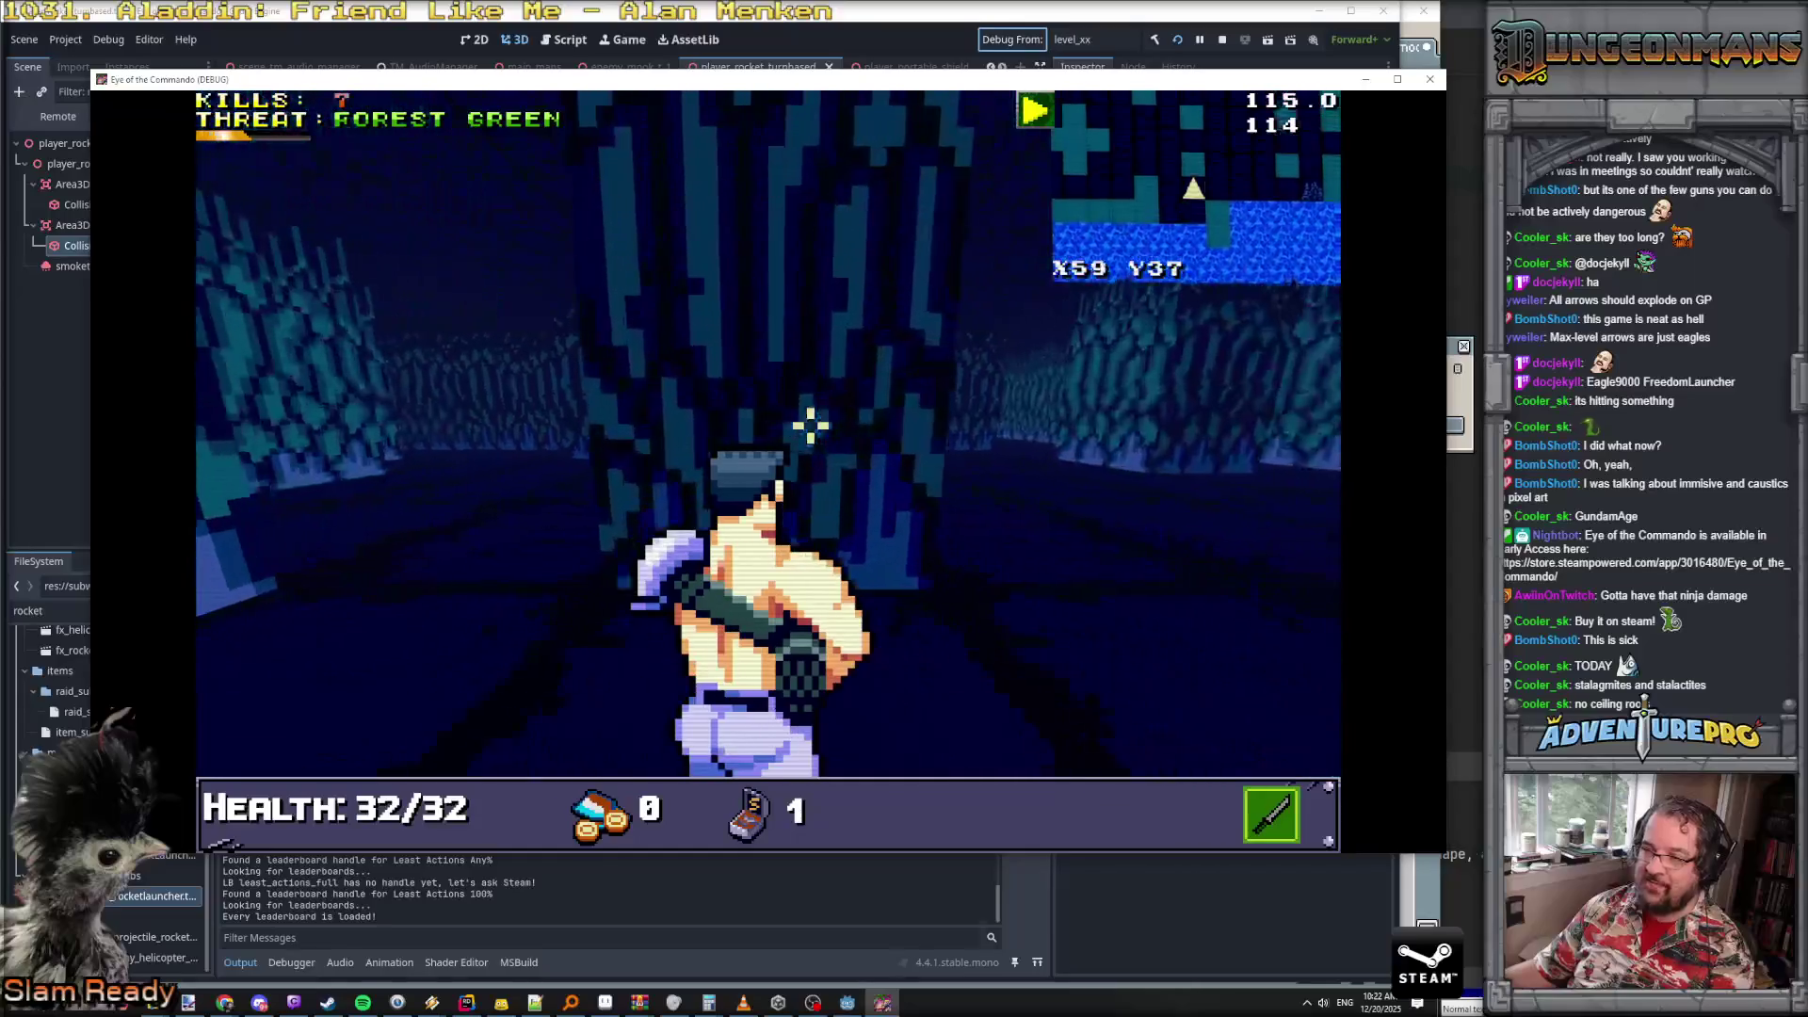
pyautogui.press('w')
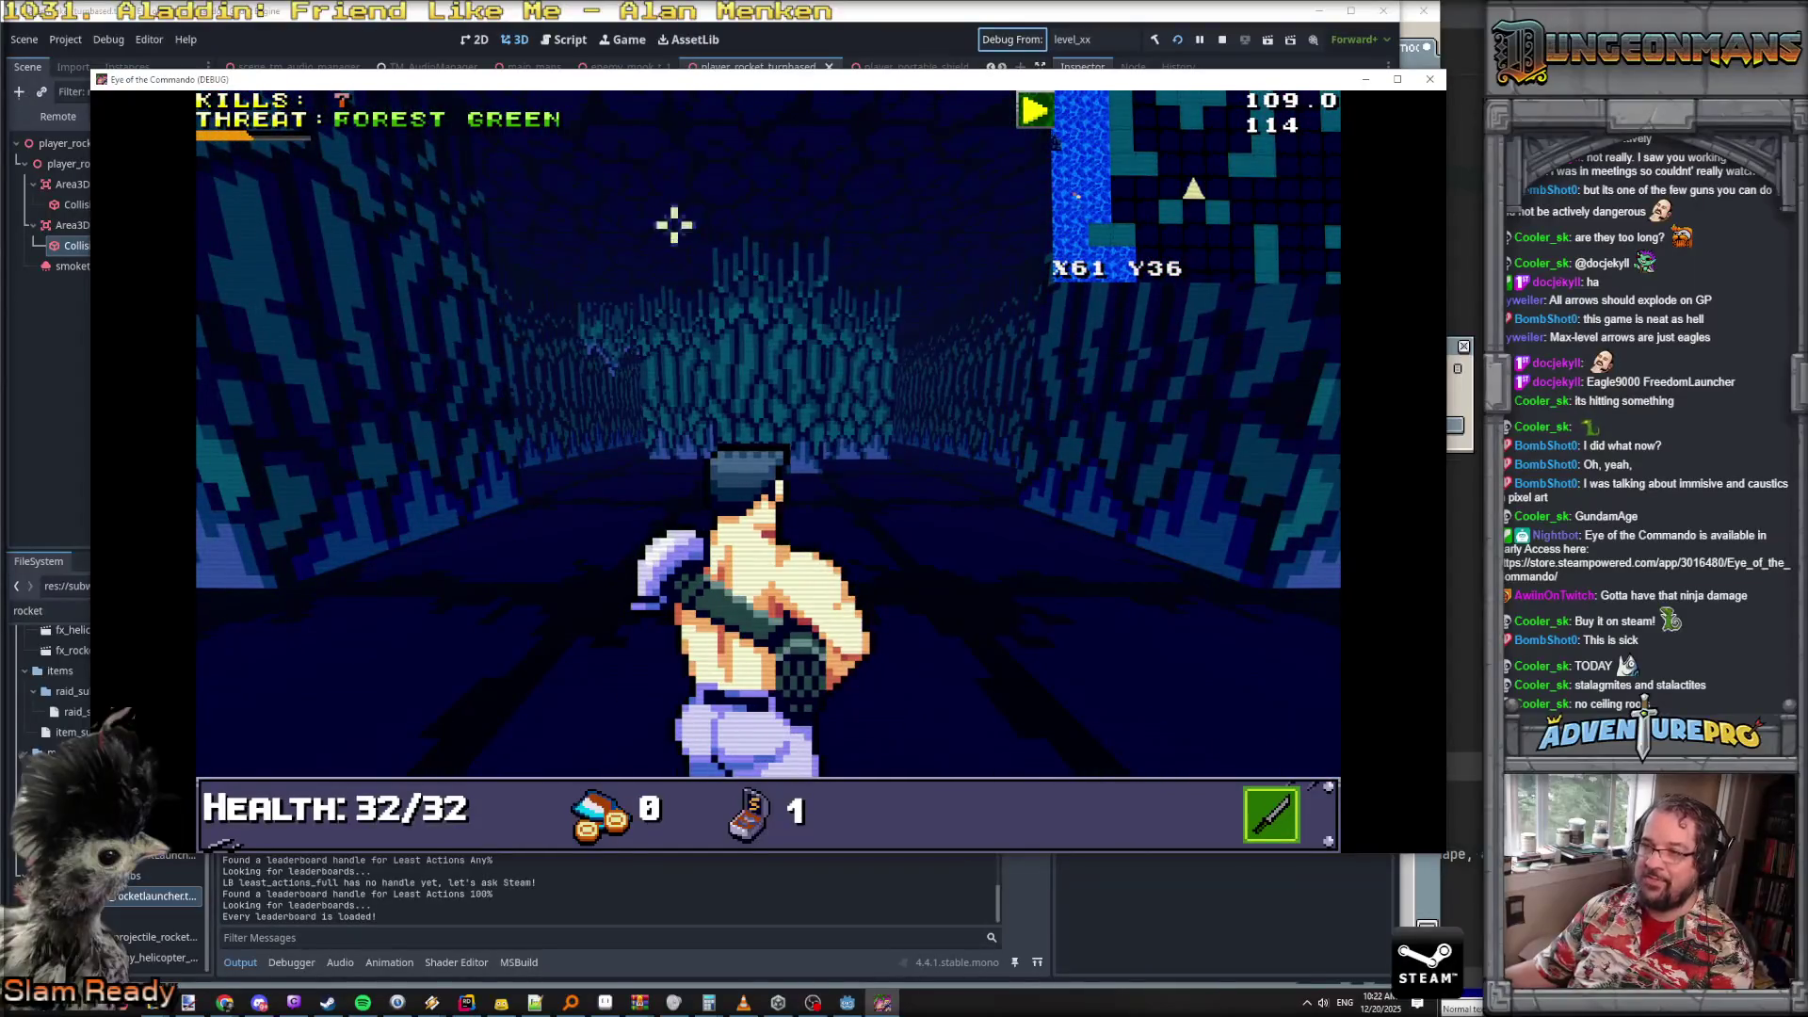
pyautogui.press('w')
pyautogui.press('w')
pyautogui.press('w')
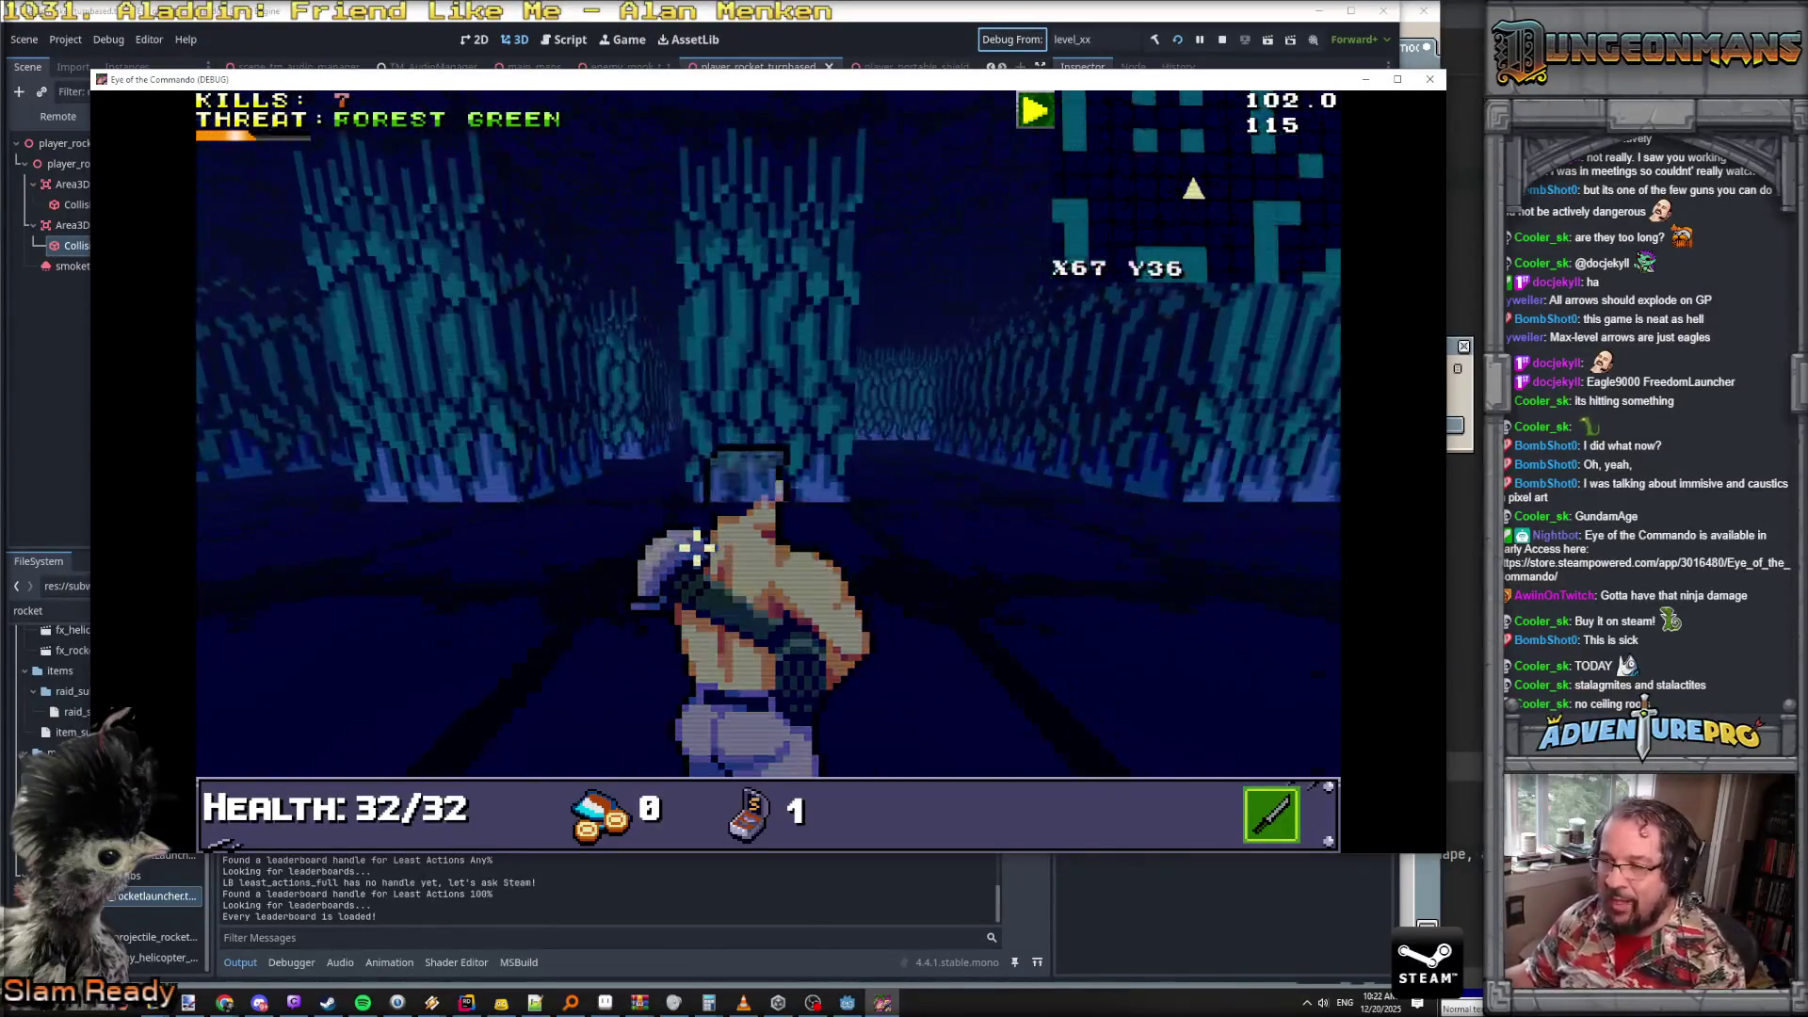
# - Shoot two charging Nitro Mooks to reach 9 kills, then open the debug console
pyautogui.click(765, 414)
pyautogui.click(753, 404)
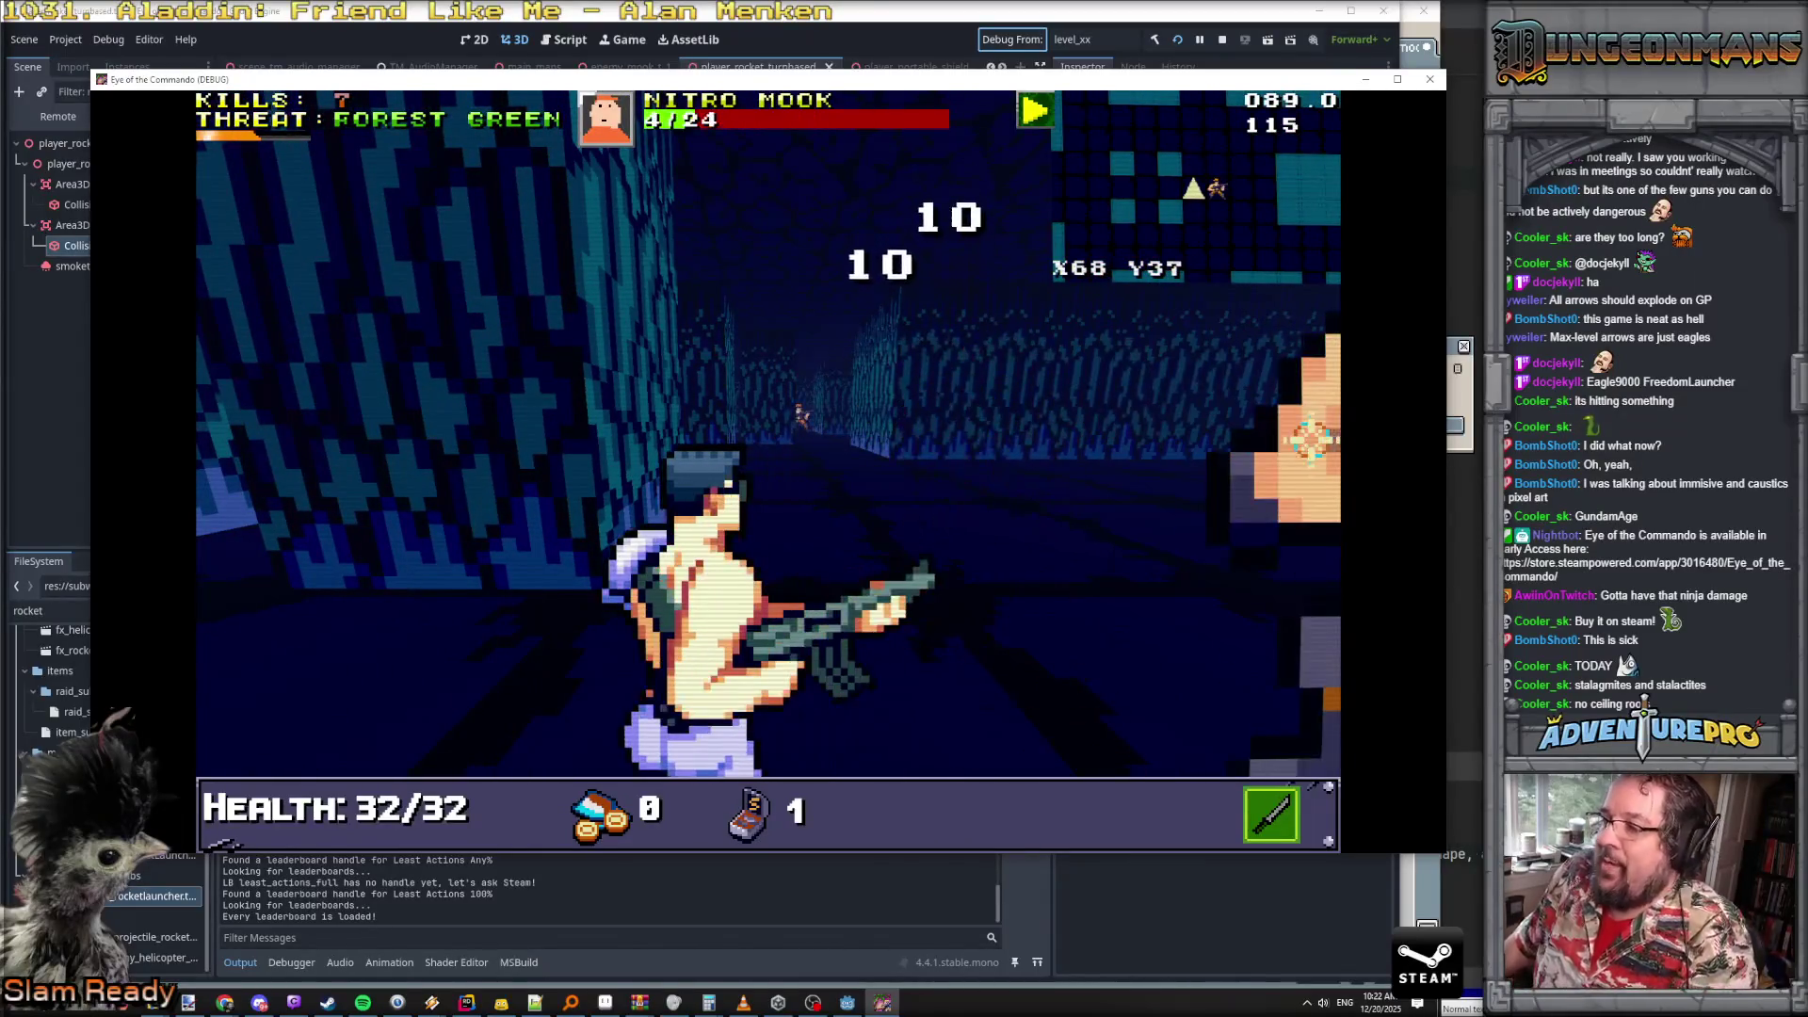
pyautogui.click(768, 433)
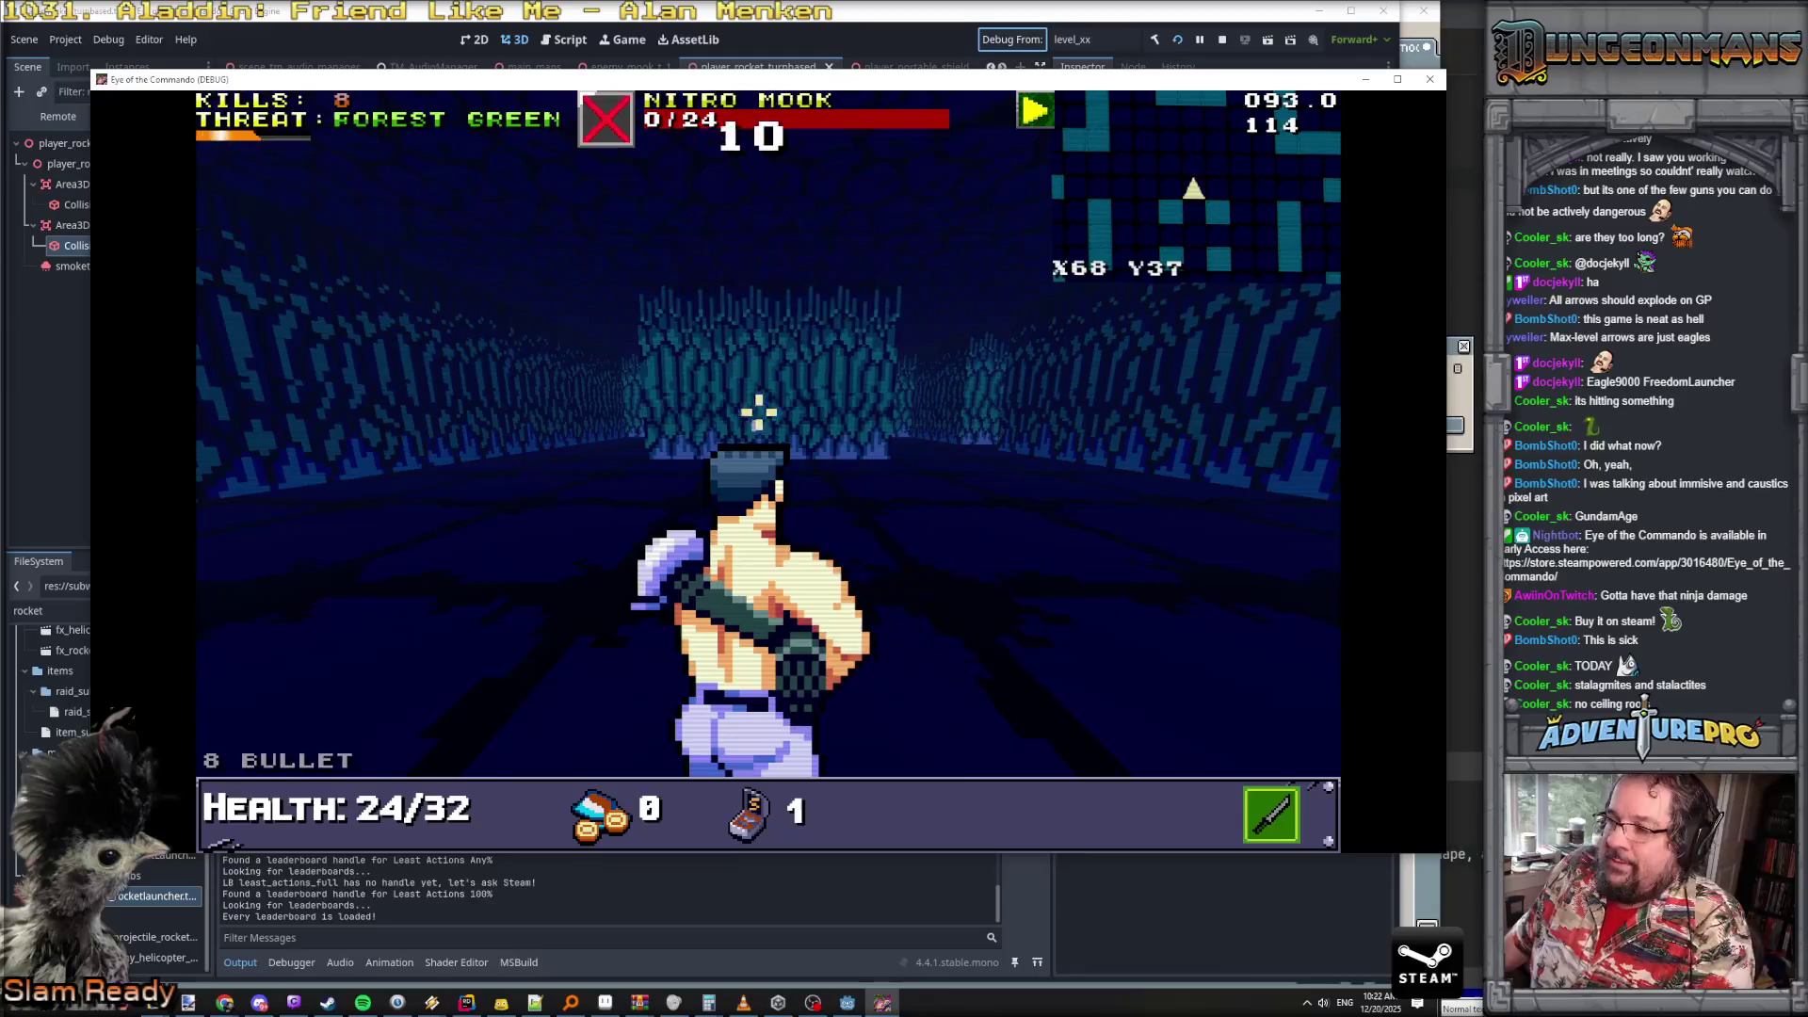
pyautogui.press('w')
pyautogui.press('w')
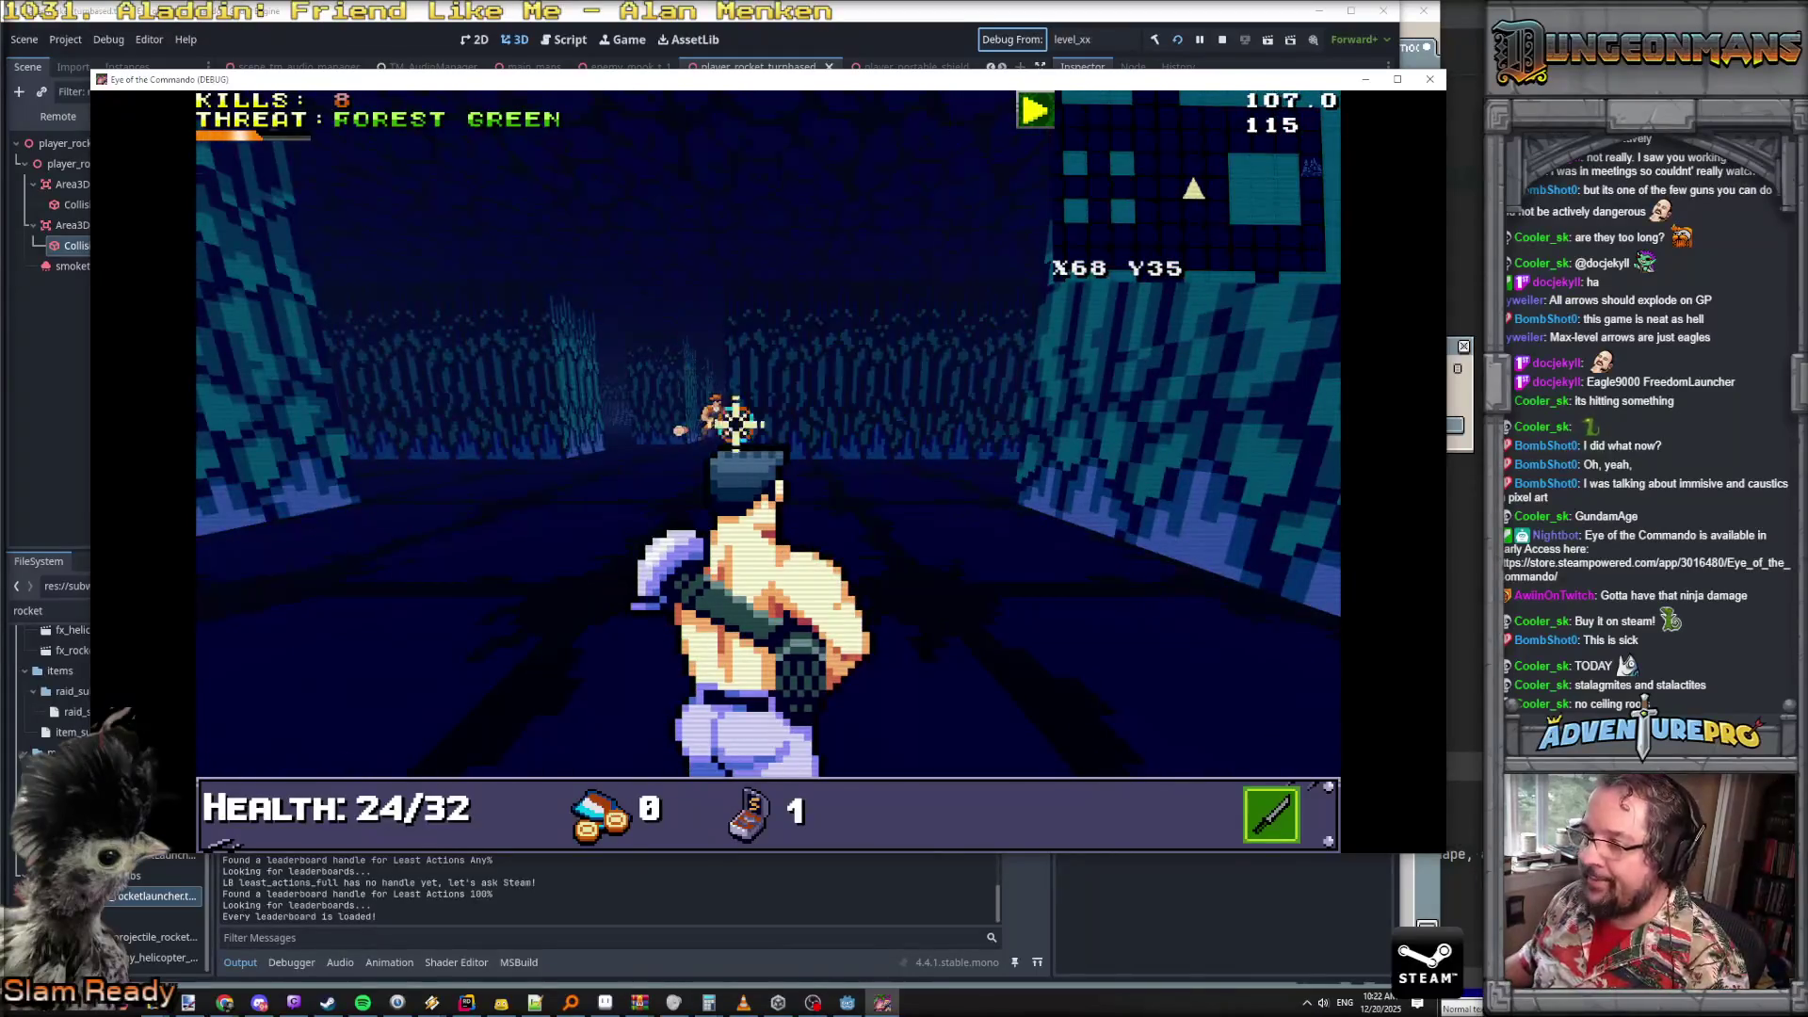
pyautogui.click(708, 414)
pyautogui.click(708, 416)
pyautogui.click(708, 417)
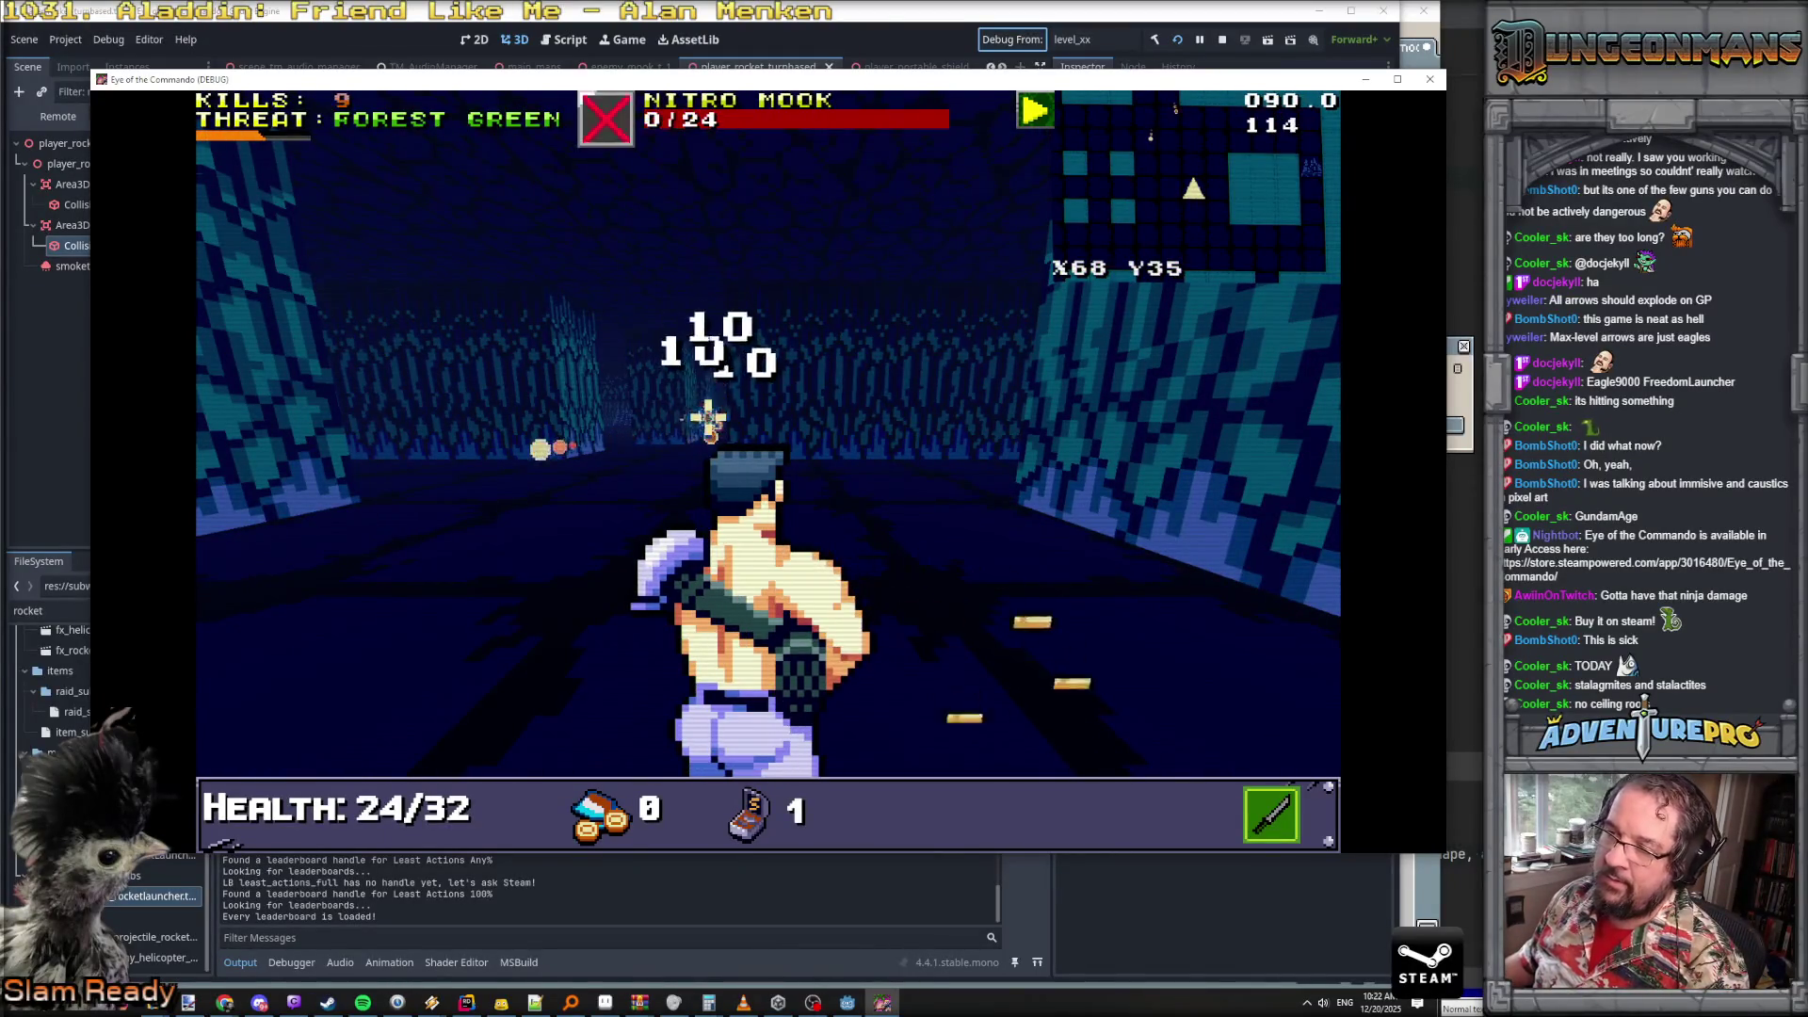
pyautogui.press('`')
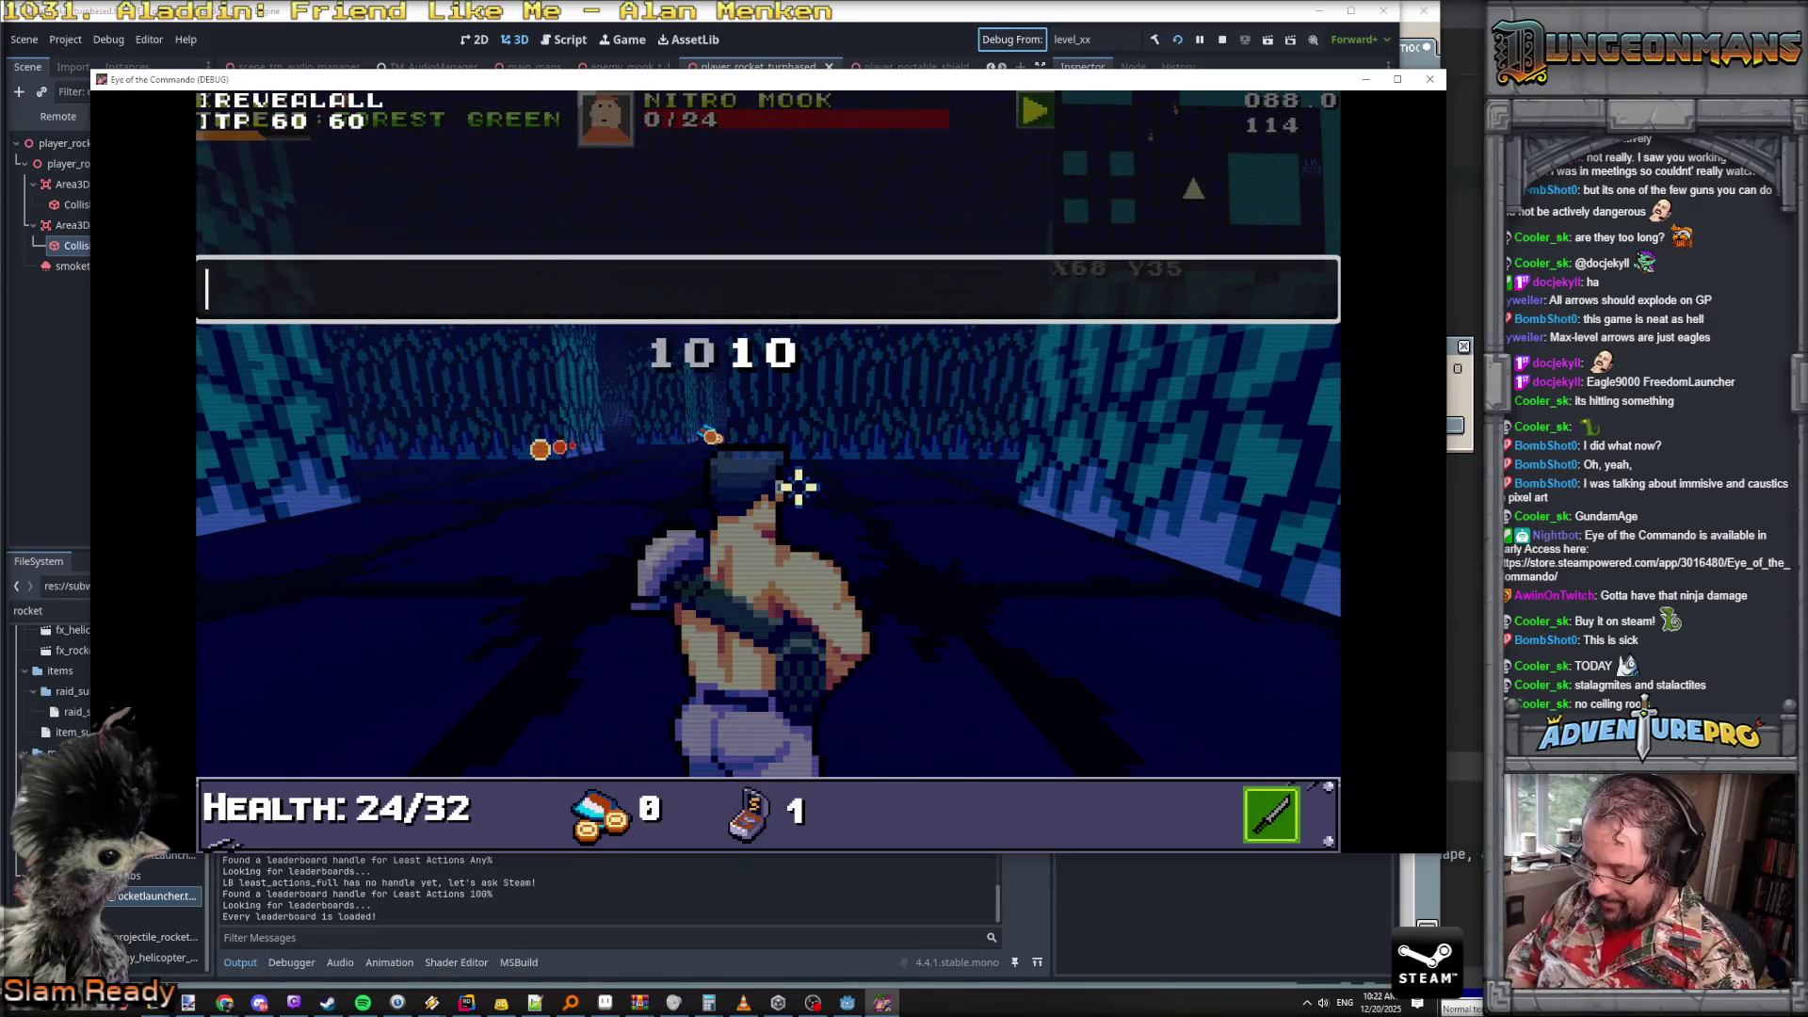
# - Submit the gatling SPAWN command in the console, then retry it with an added '!'
pyautogui.write('SPAWN E')
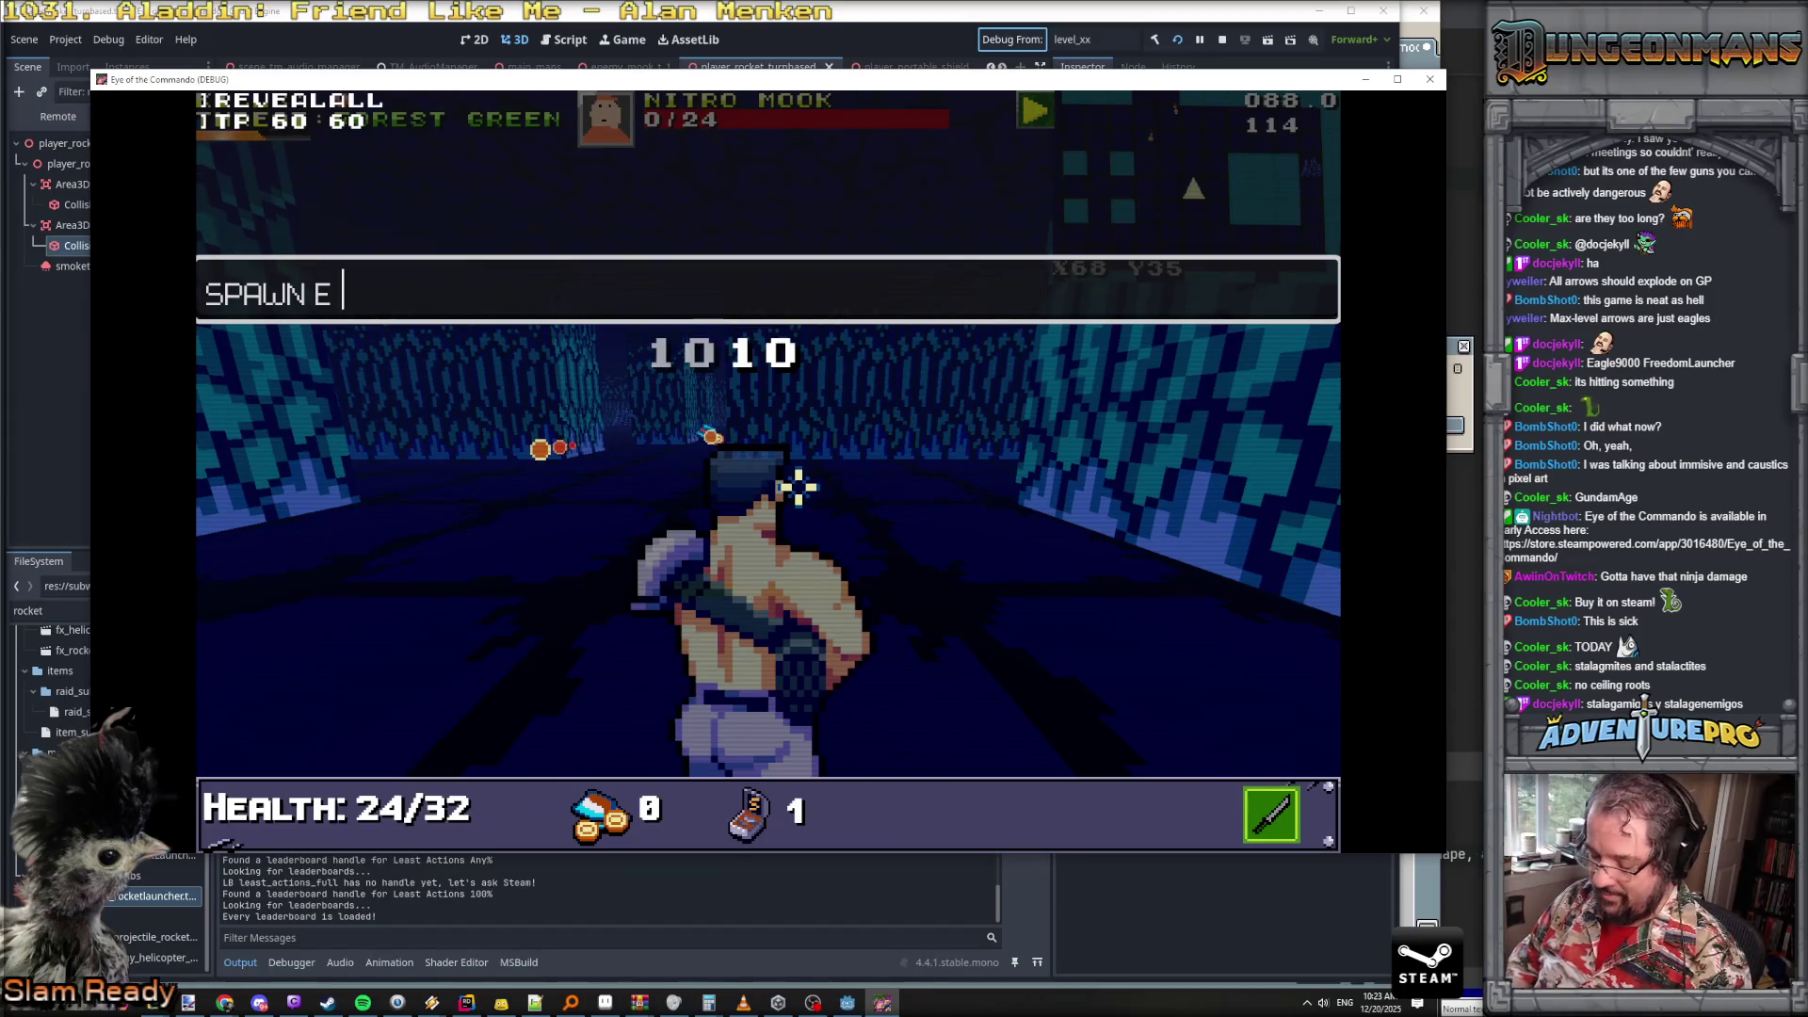
pyautogui.write('1')
pyautogui.press('Return')
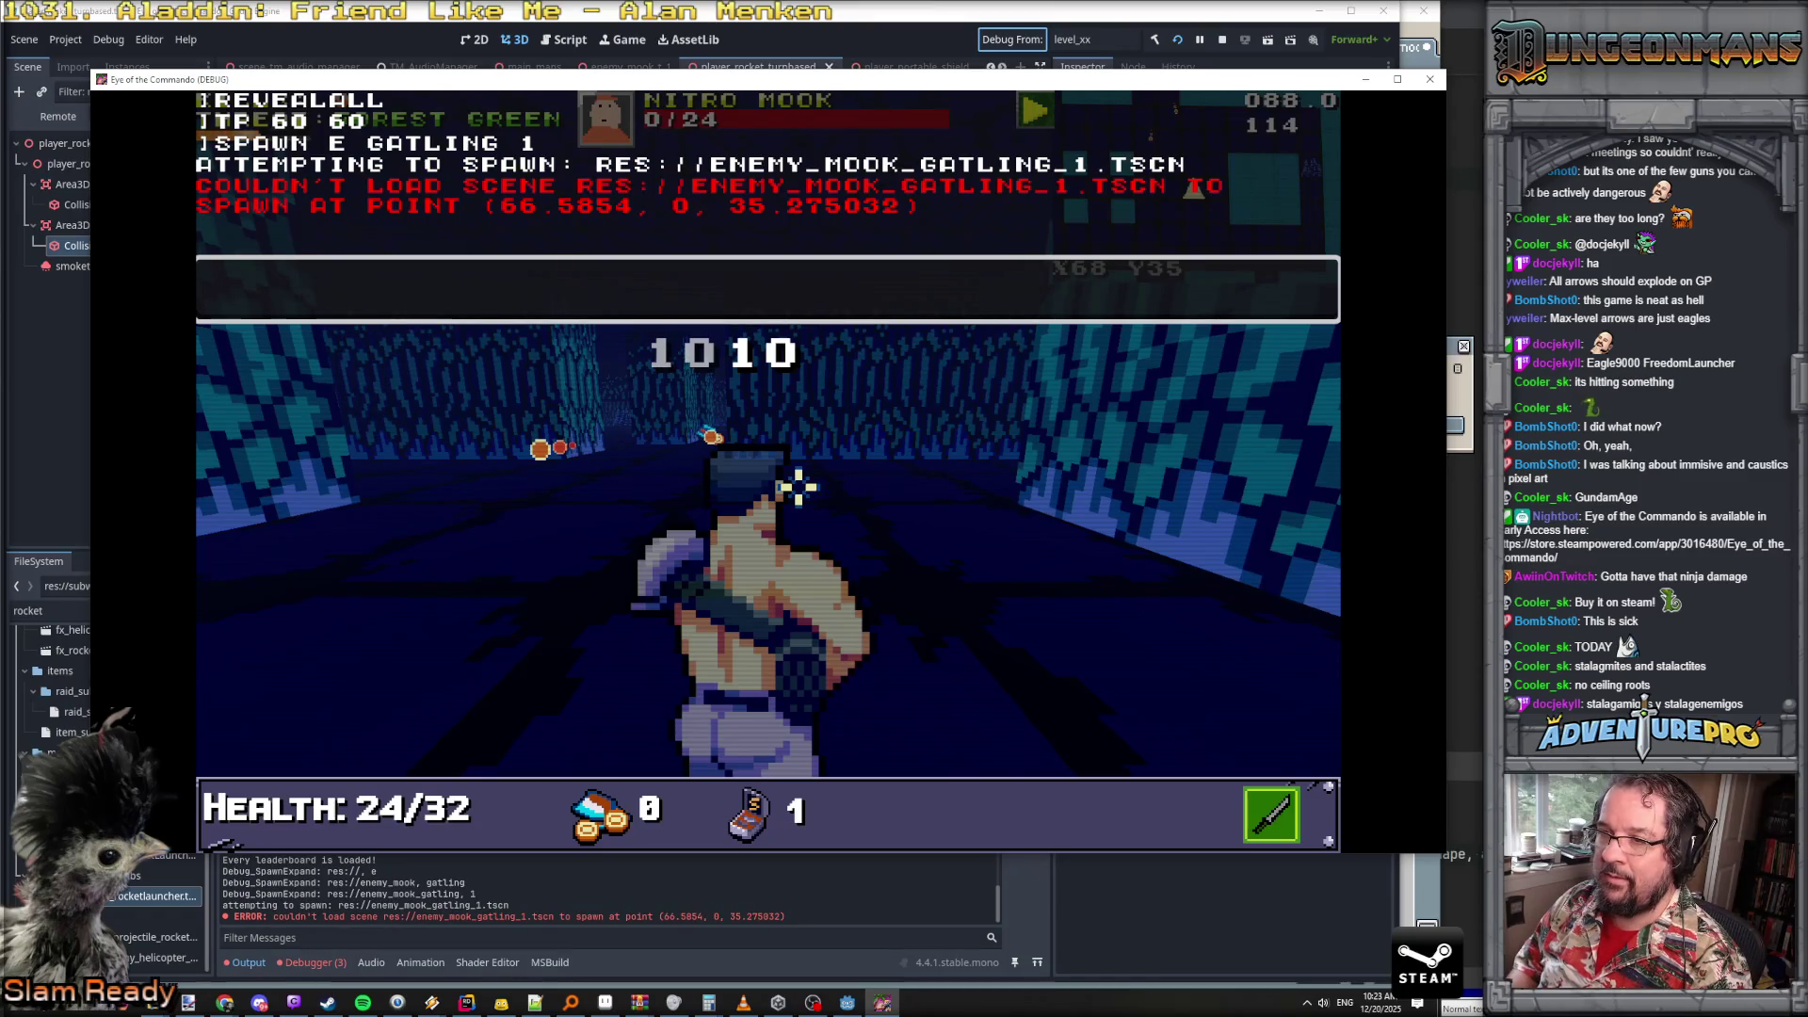
pyautogui.press('Up')
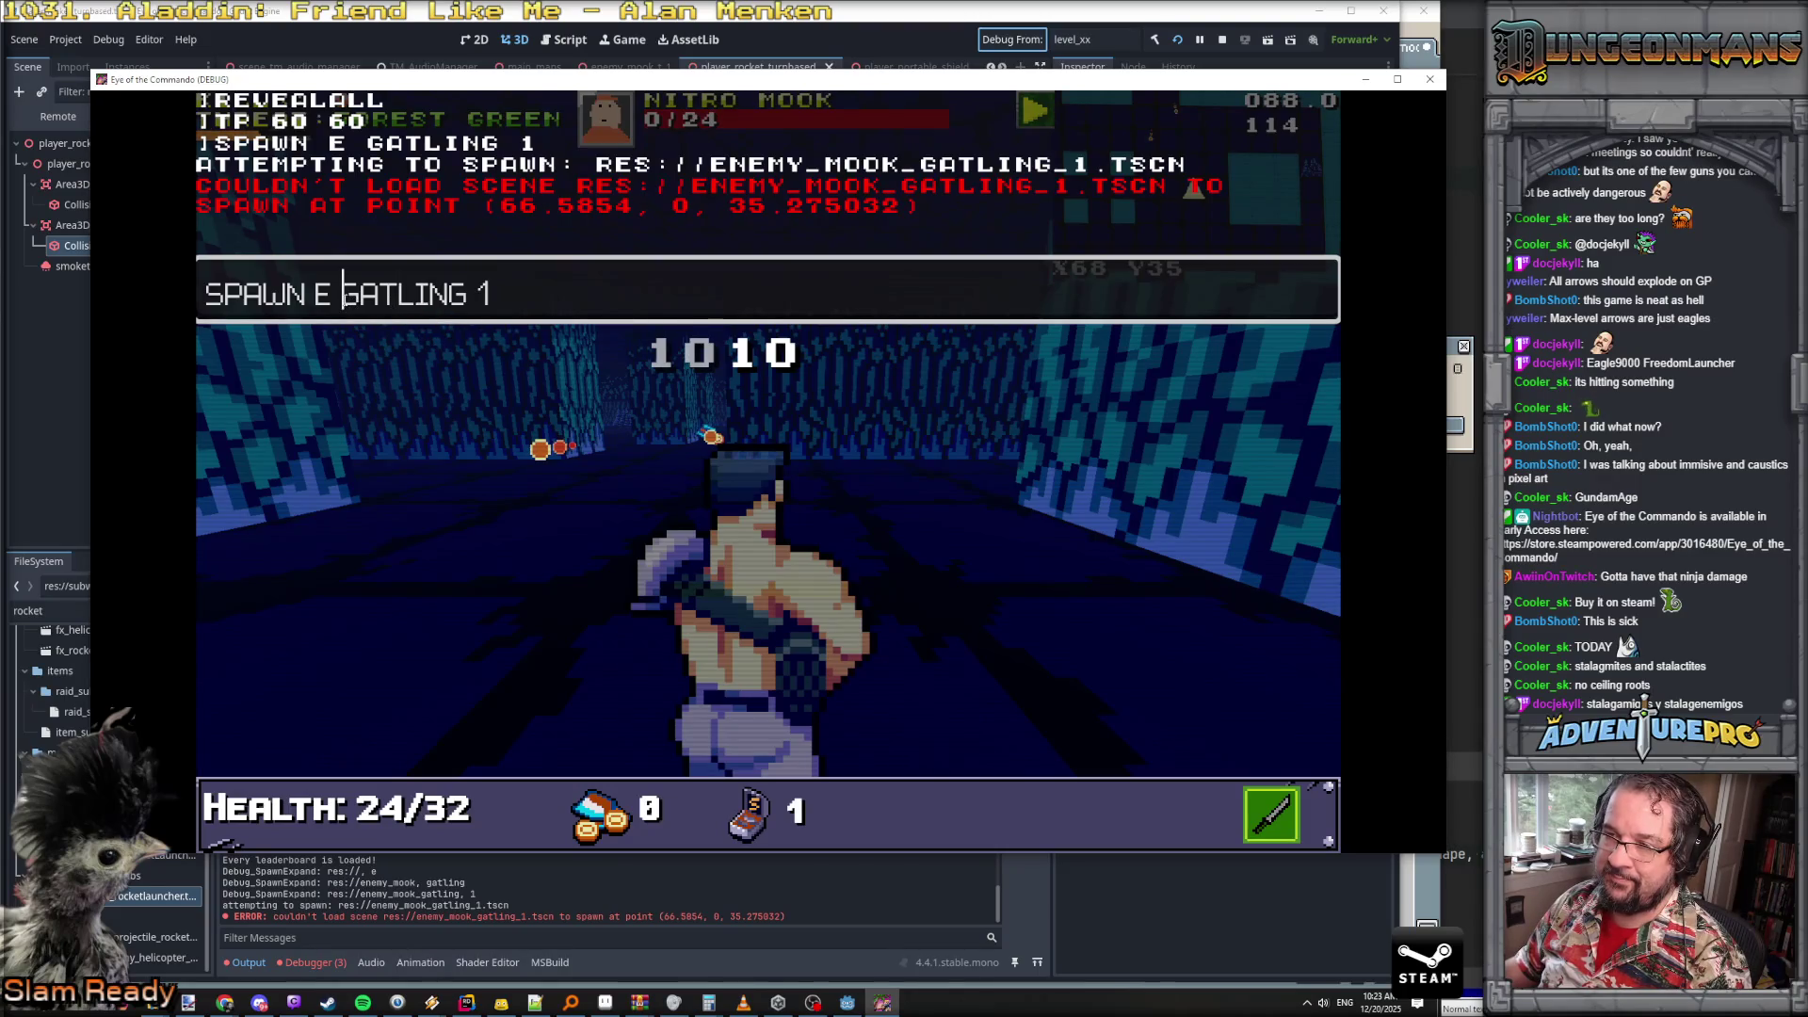
pyautogui.write('!')
pyautogui.press('Return')
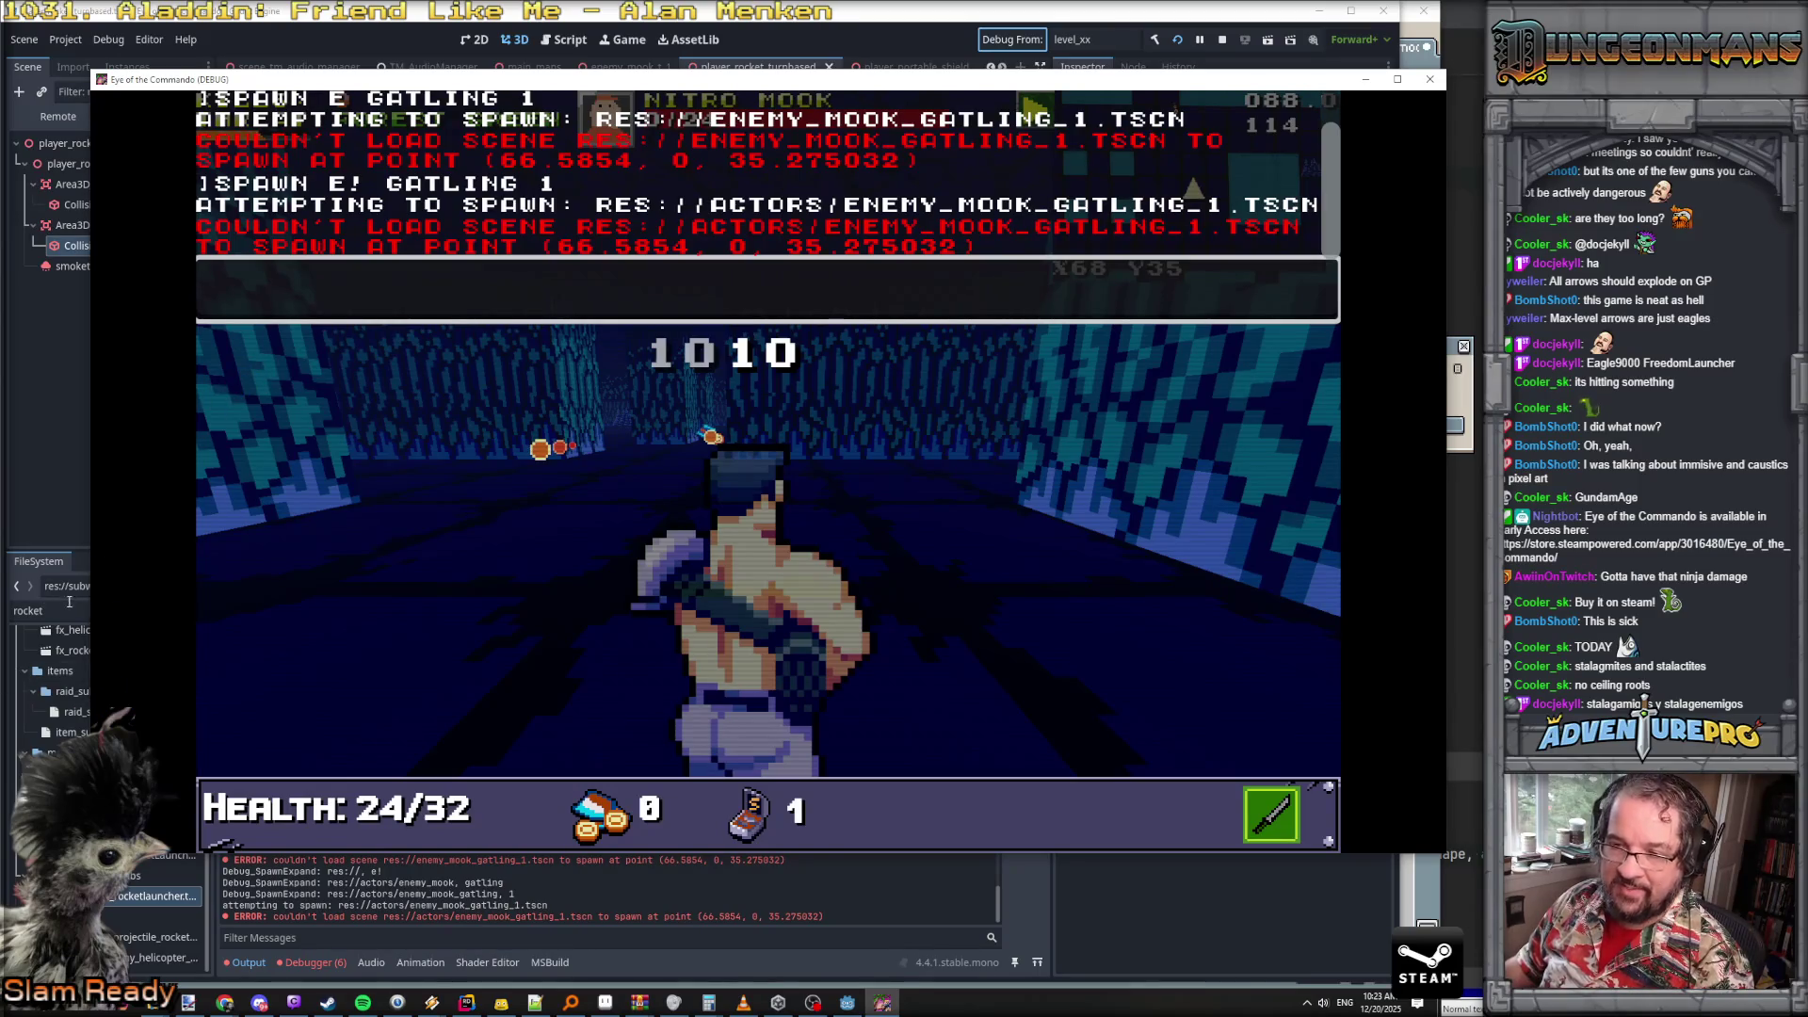
# - Search the FileSystem for 'gatli' and resubmit the spawn as ENEMY_GATLING_T2 without the '!'
pyautogui.doubleClick(68, 607)
pyautogui.write('gat')
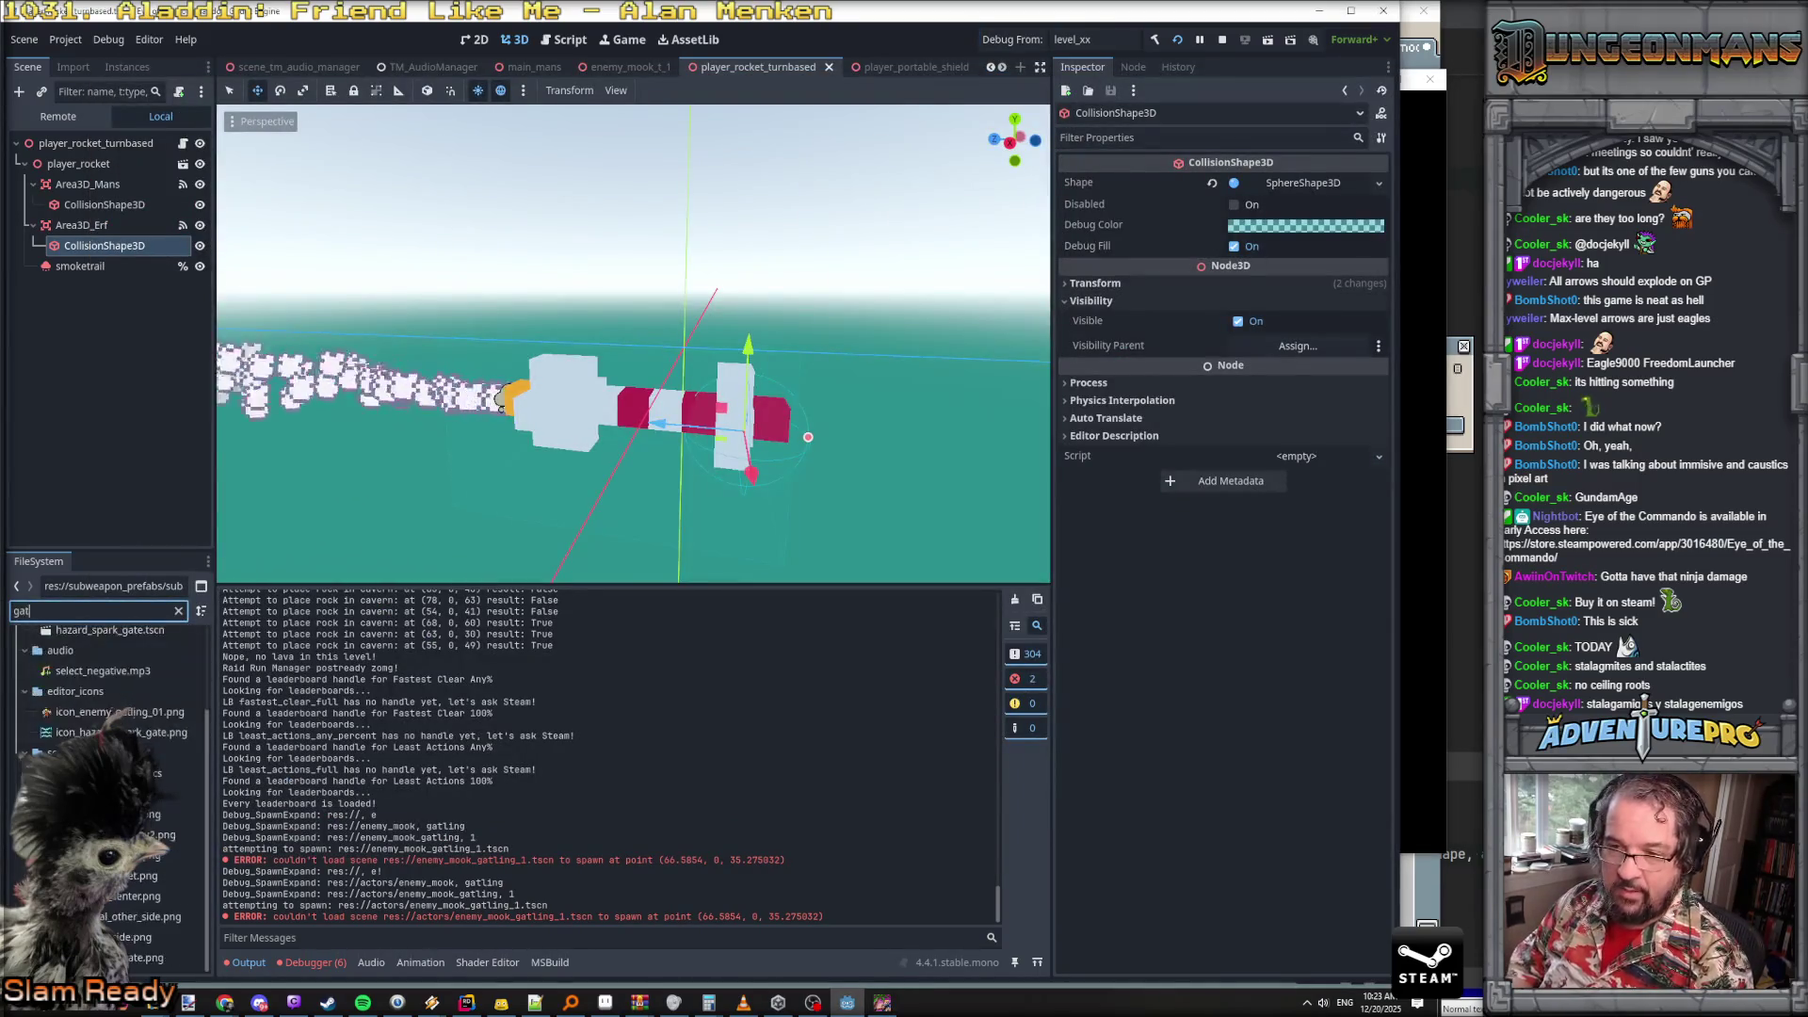
pyautogui.write('li')
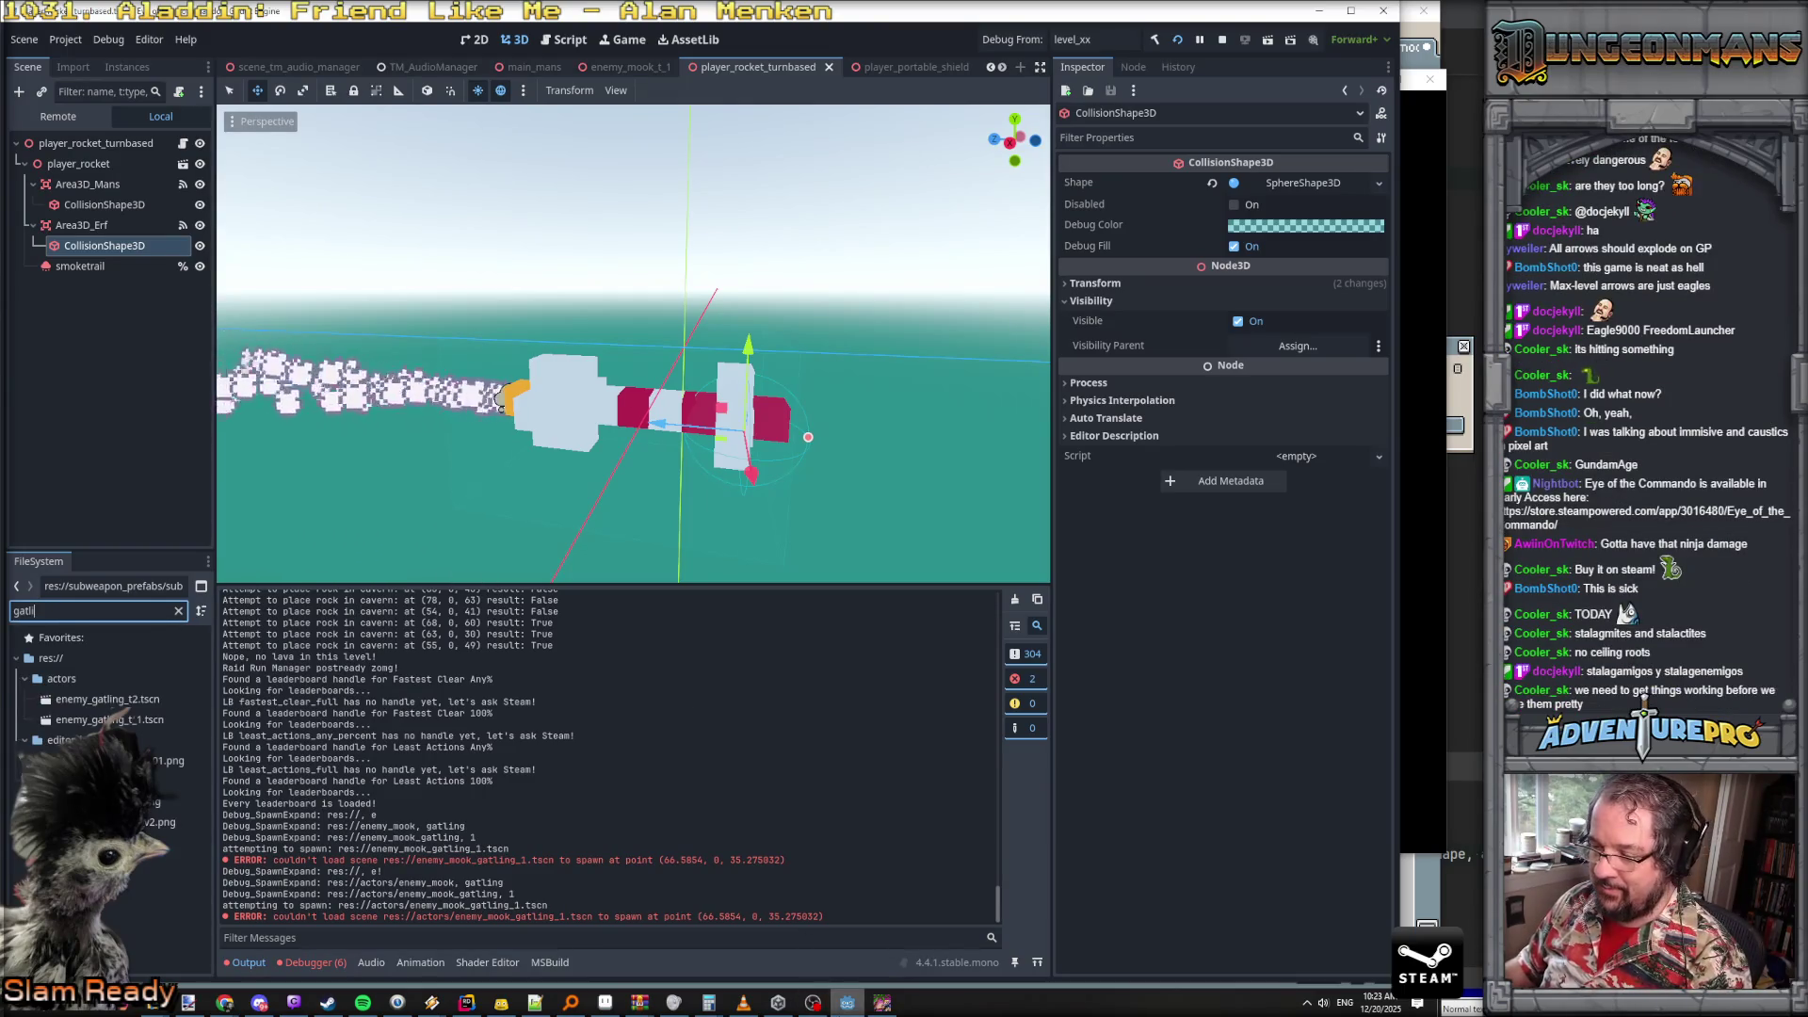
pyautogui.click(882, 1004)
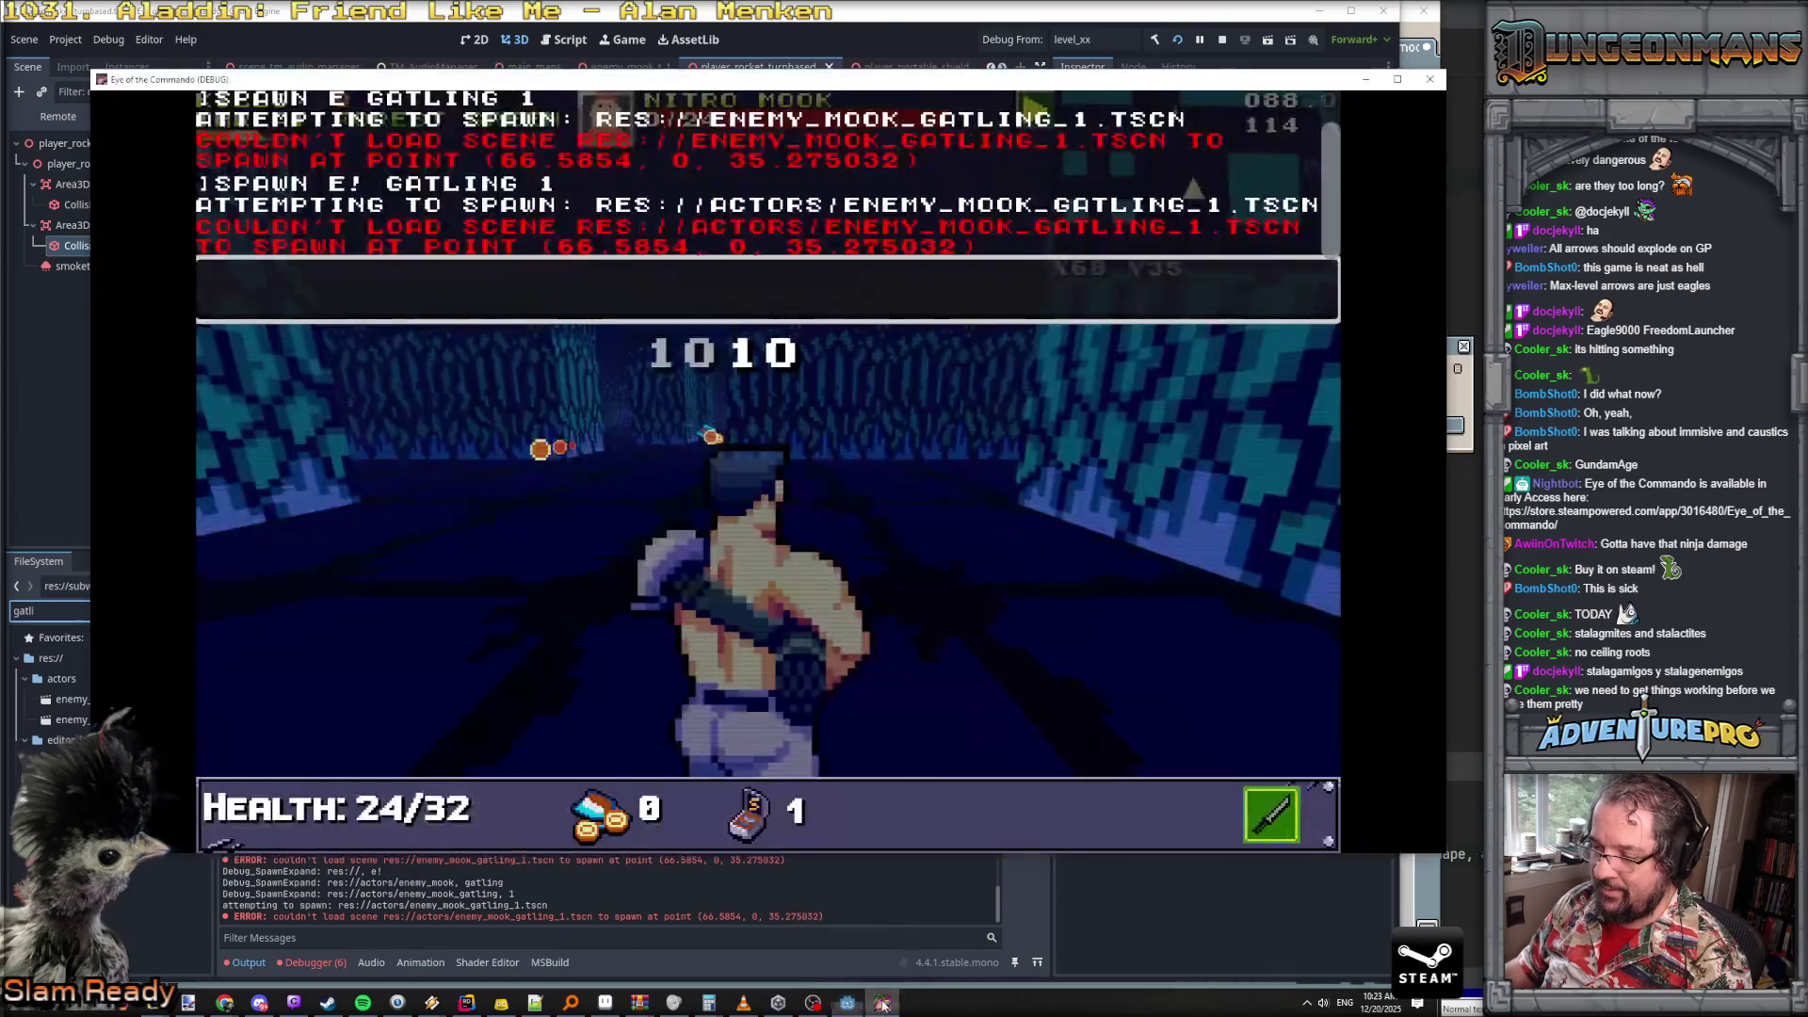
pyautogui.press('Up')
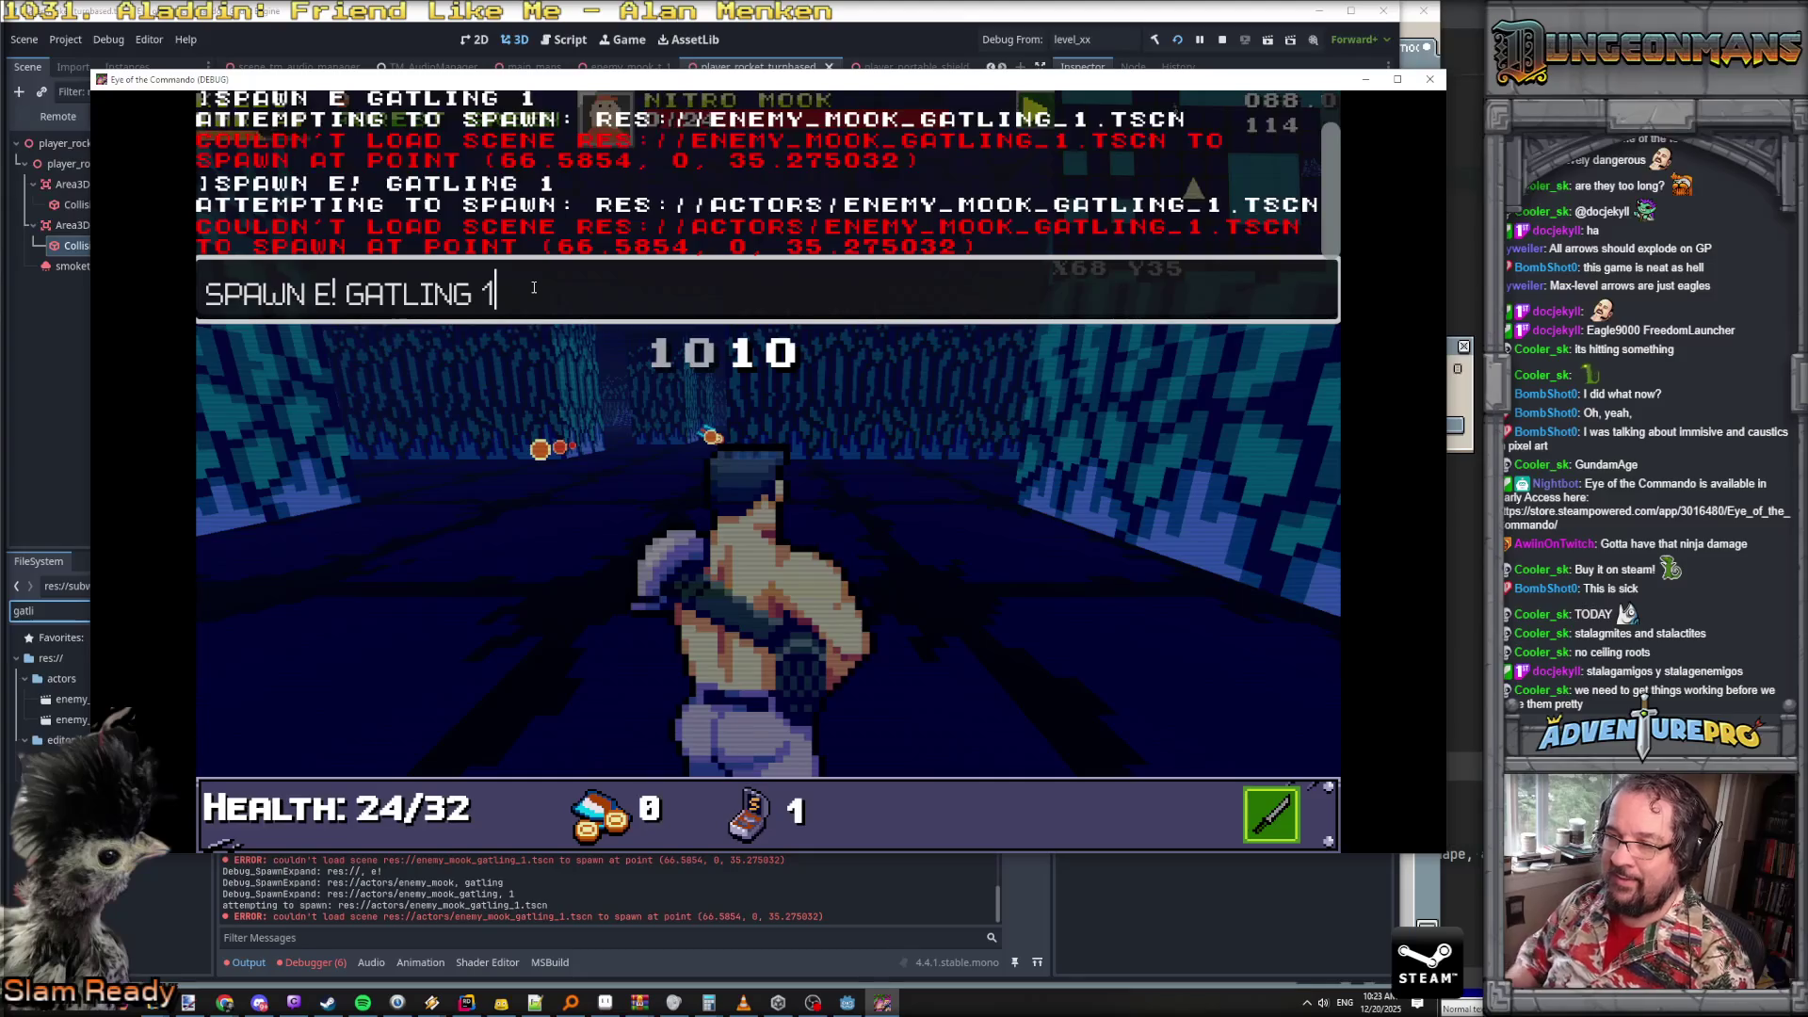
pyautogui.write('2')
pyautogui.press('Return')
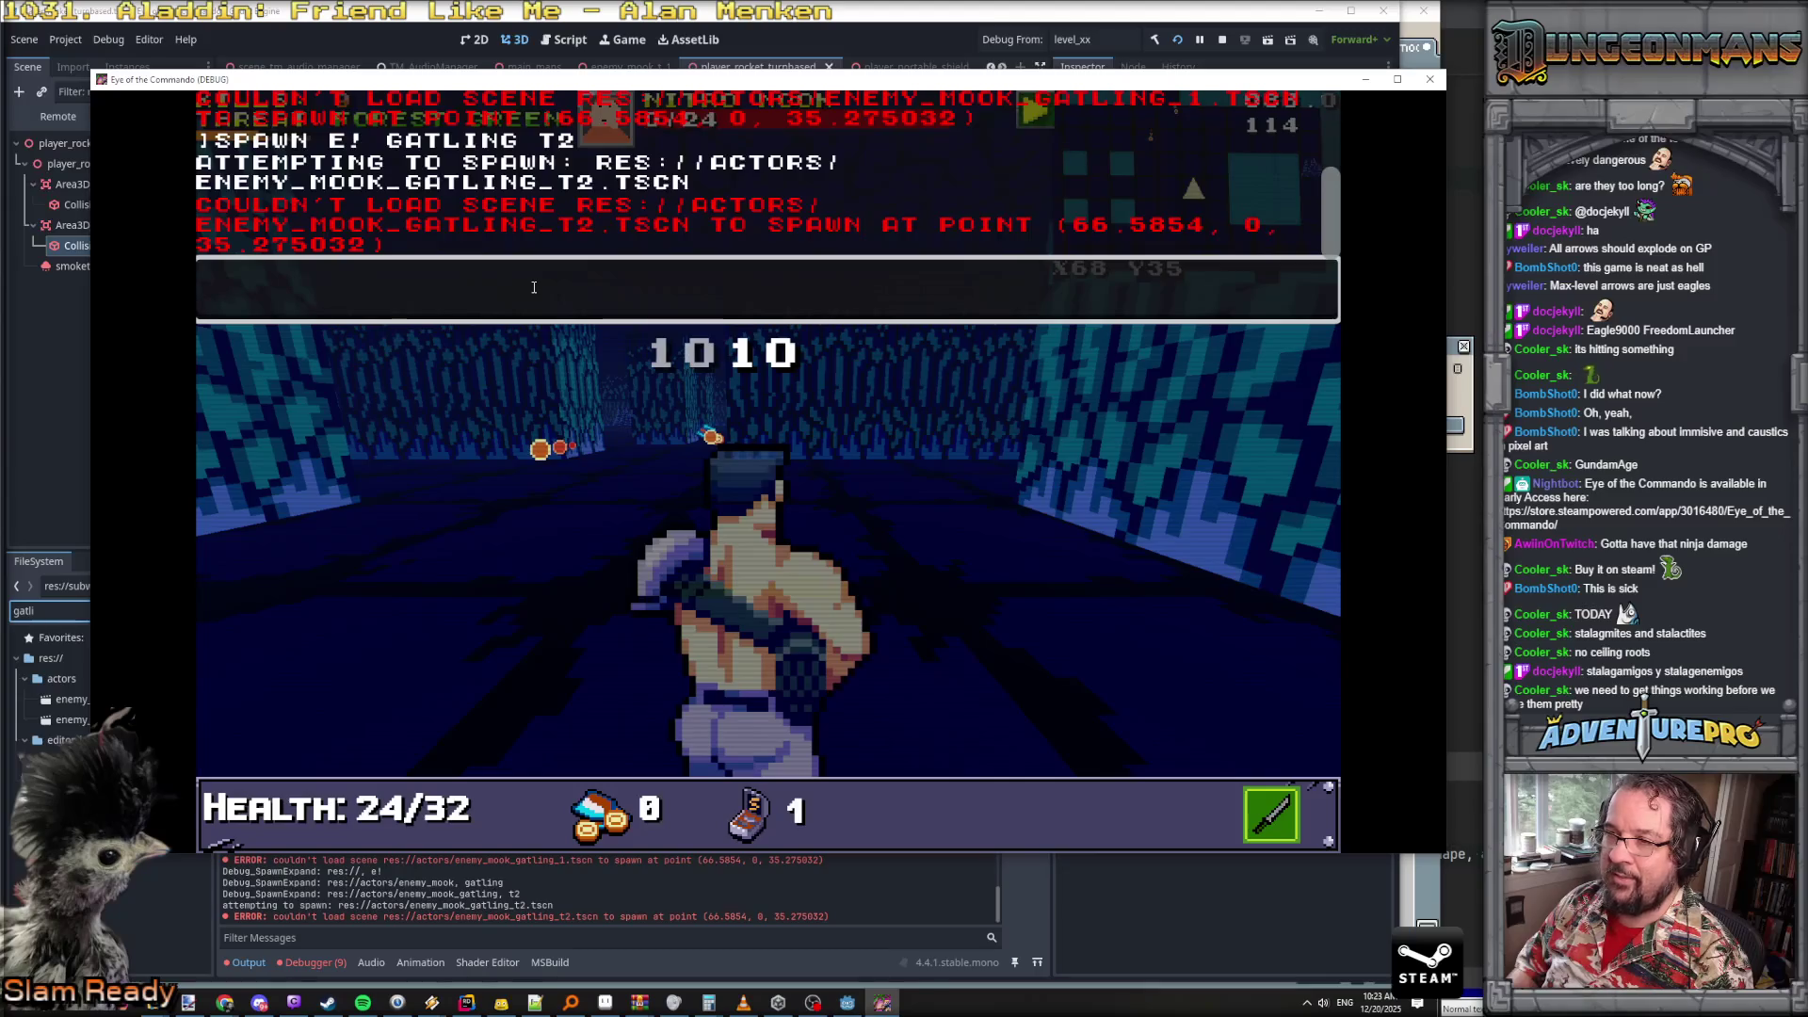
pyautogui.press('Up')
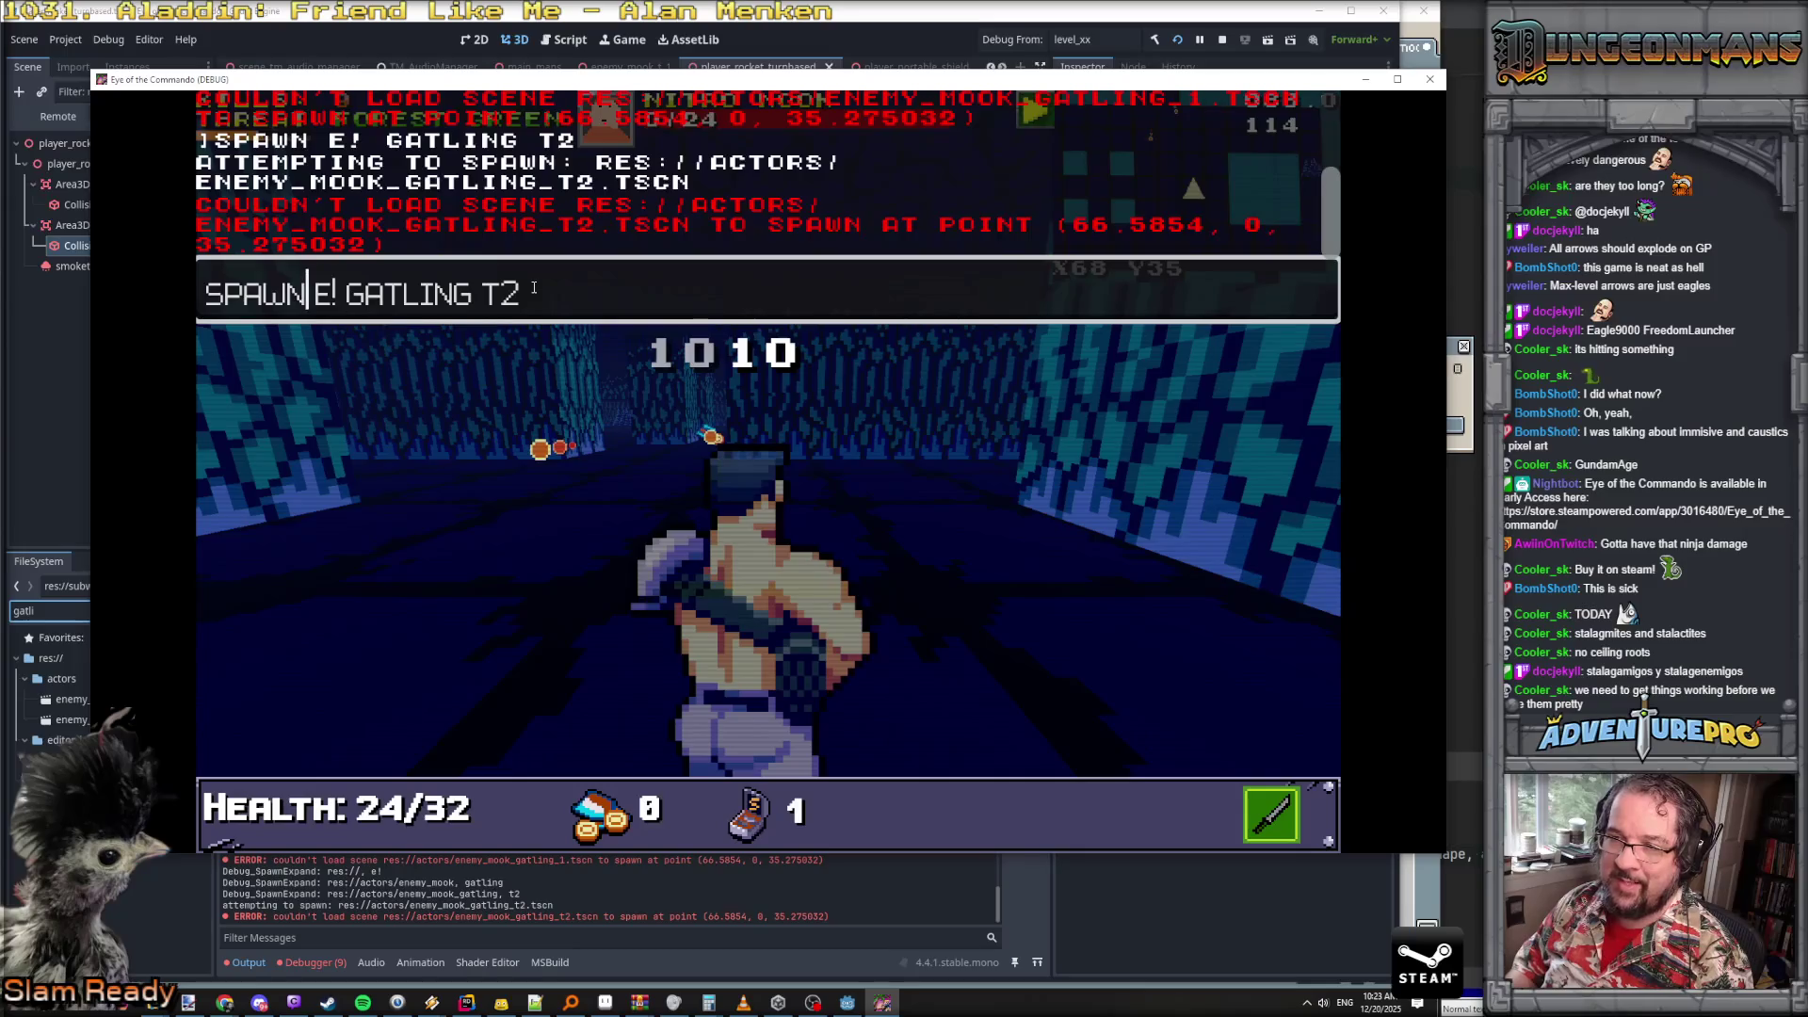
pyautogui.press('Return')
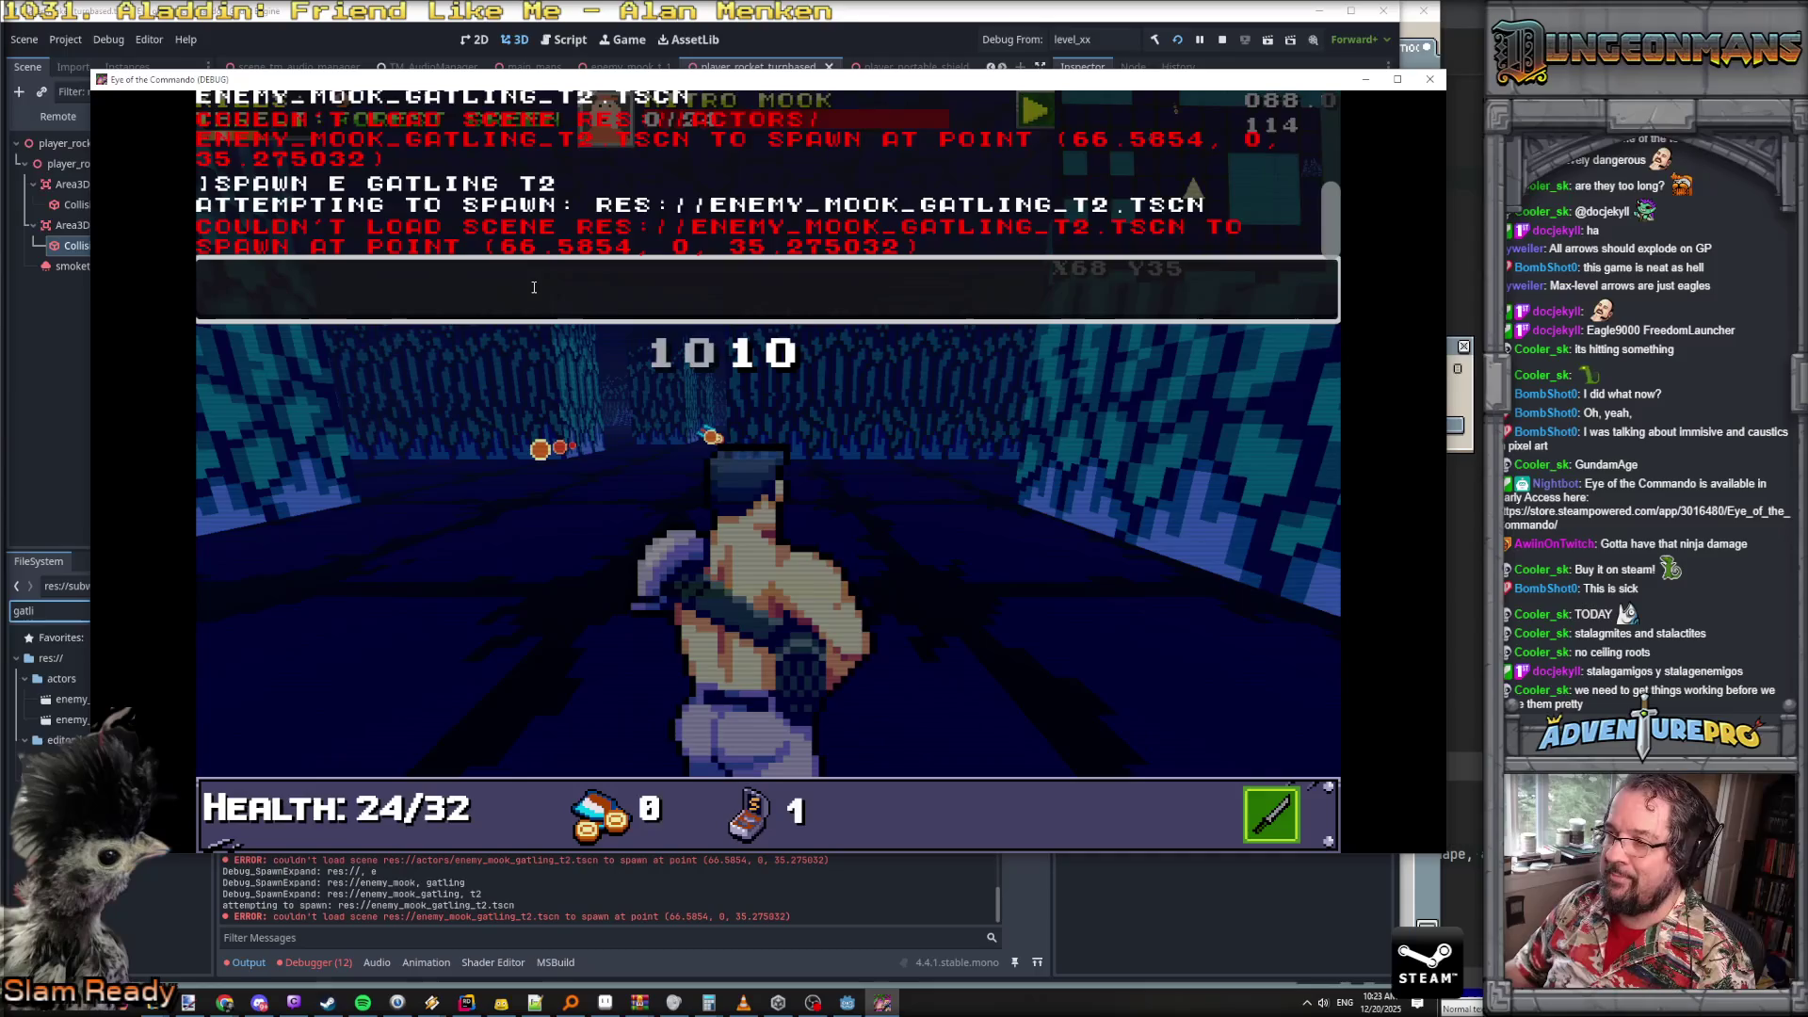
pyautogui.moveTo(703, 86)
pyautogui.mouseDown()
pyautogui.moveTo(1044, 102)
pyautogui.moveTo(1027, 97)
pyautogui.mouseUp()
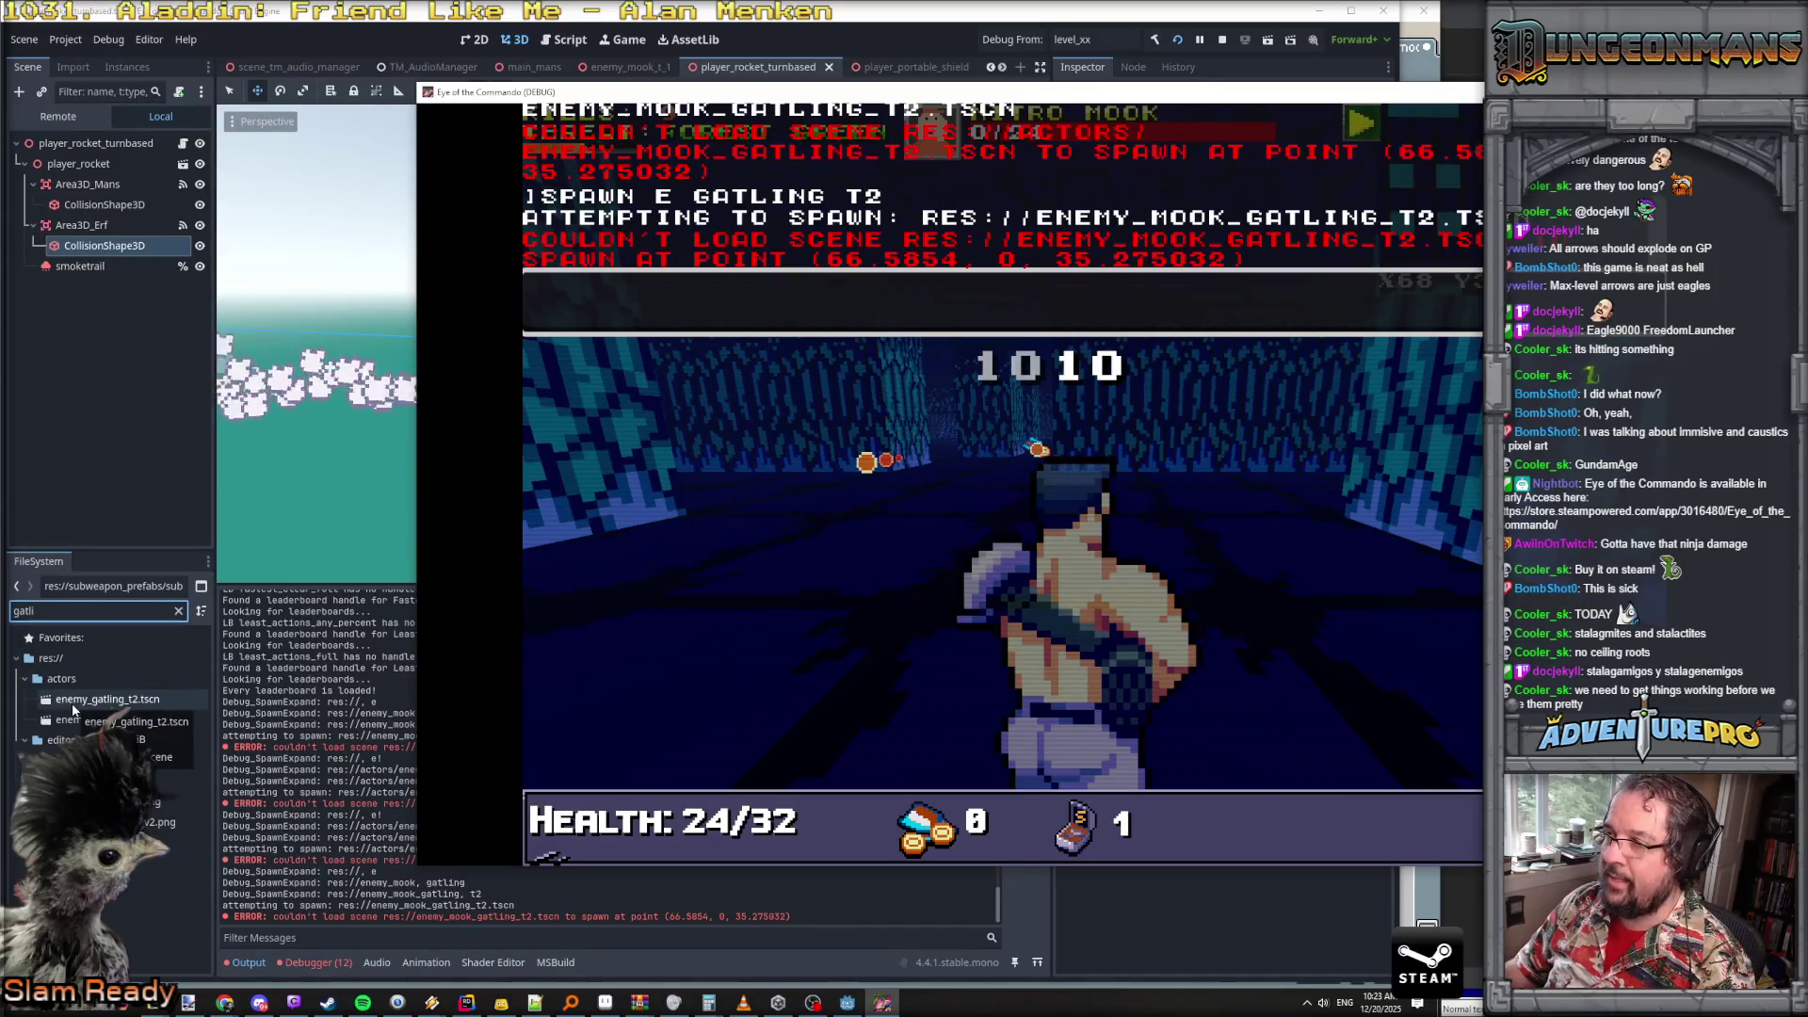
# - Retype the spawn command as lowercase enemy_gatling_t2, submit it twice, and close the console
pyautogui.press('Up')
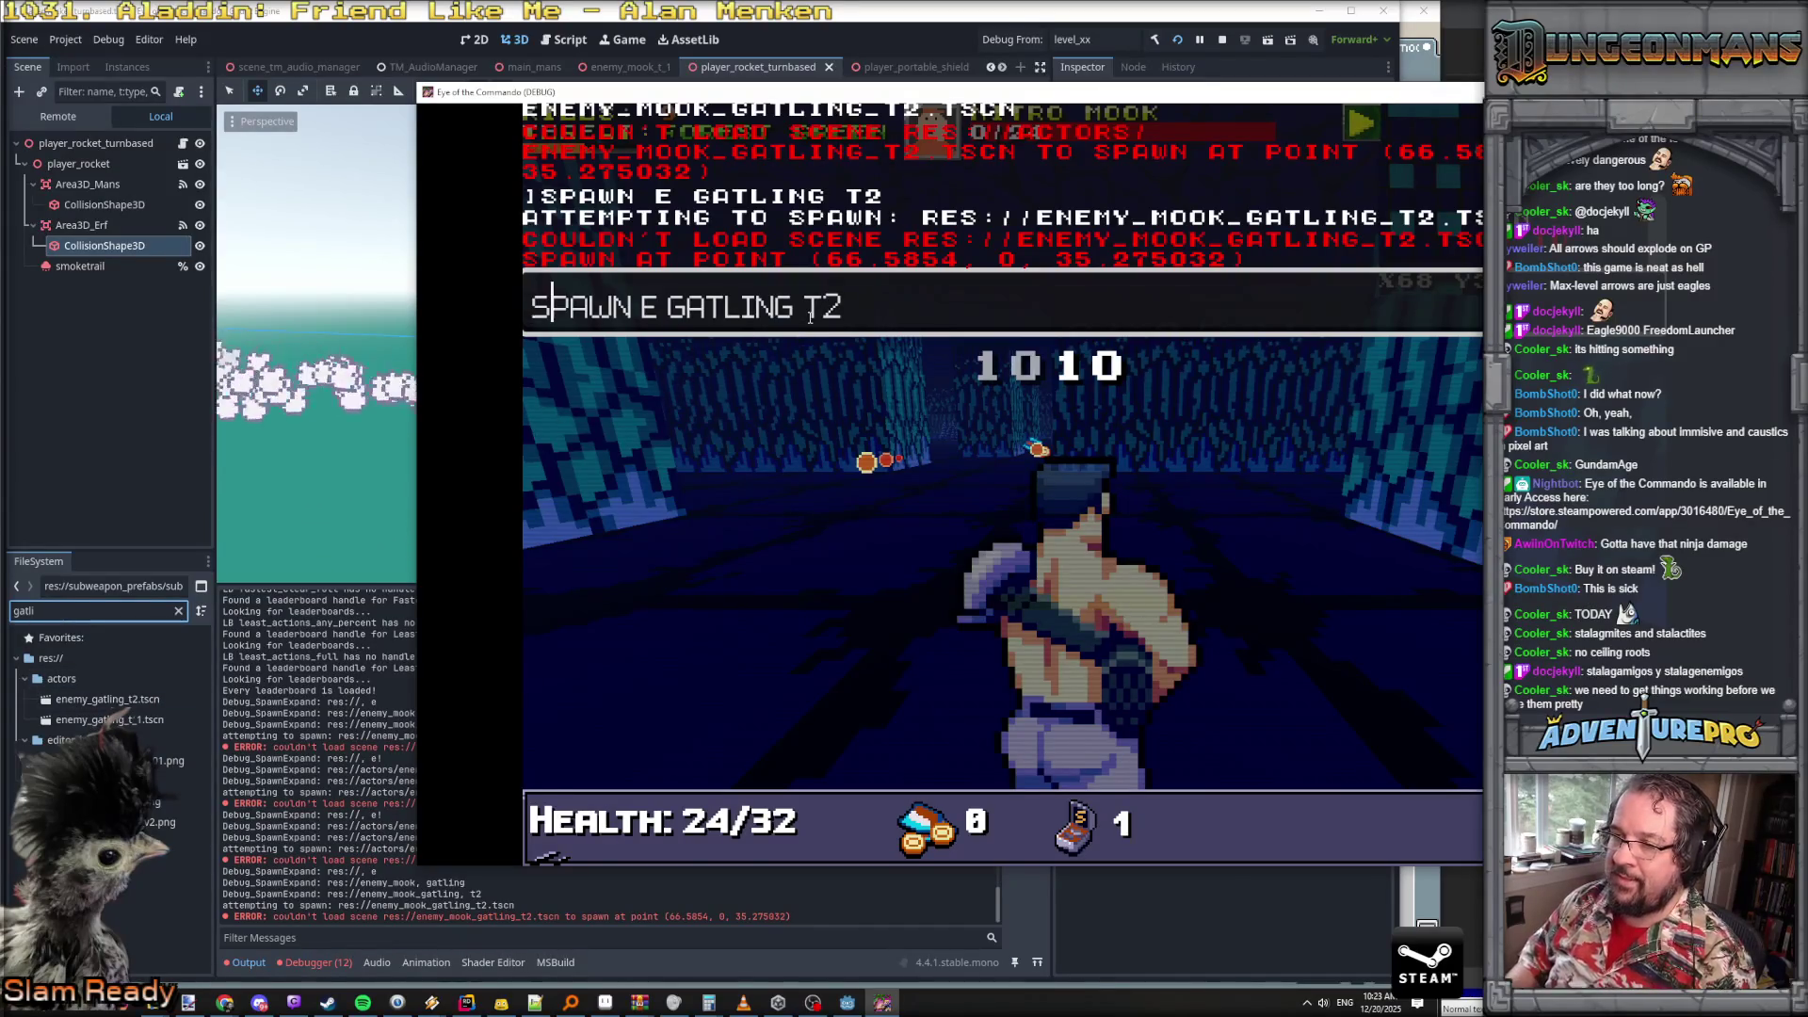
pyautogui.press('BackSpace')
pyautogui.write('enemy_)')
pyautogui.press('BackSpace')
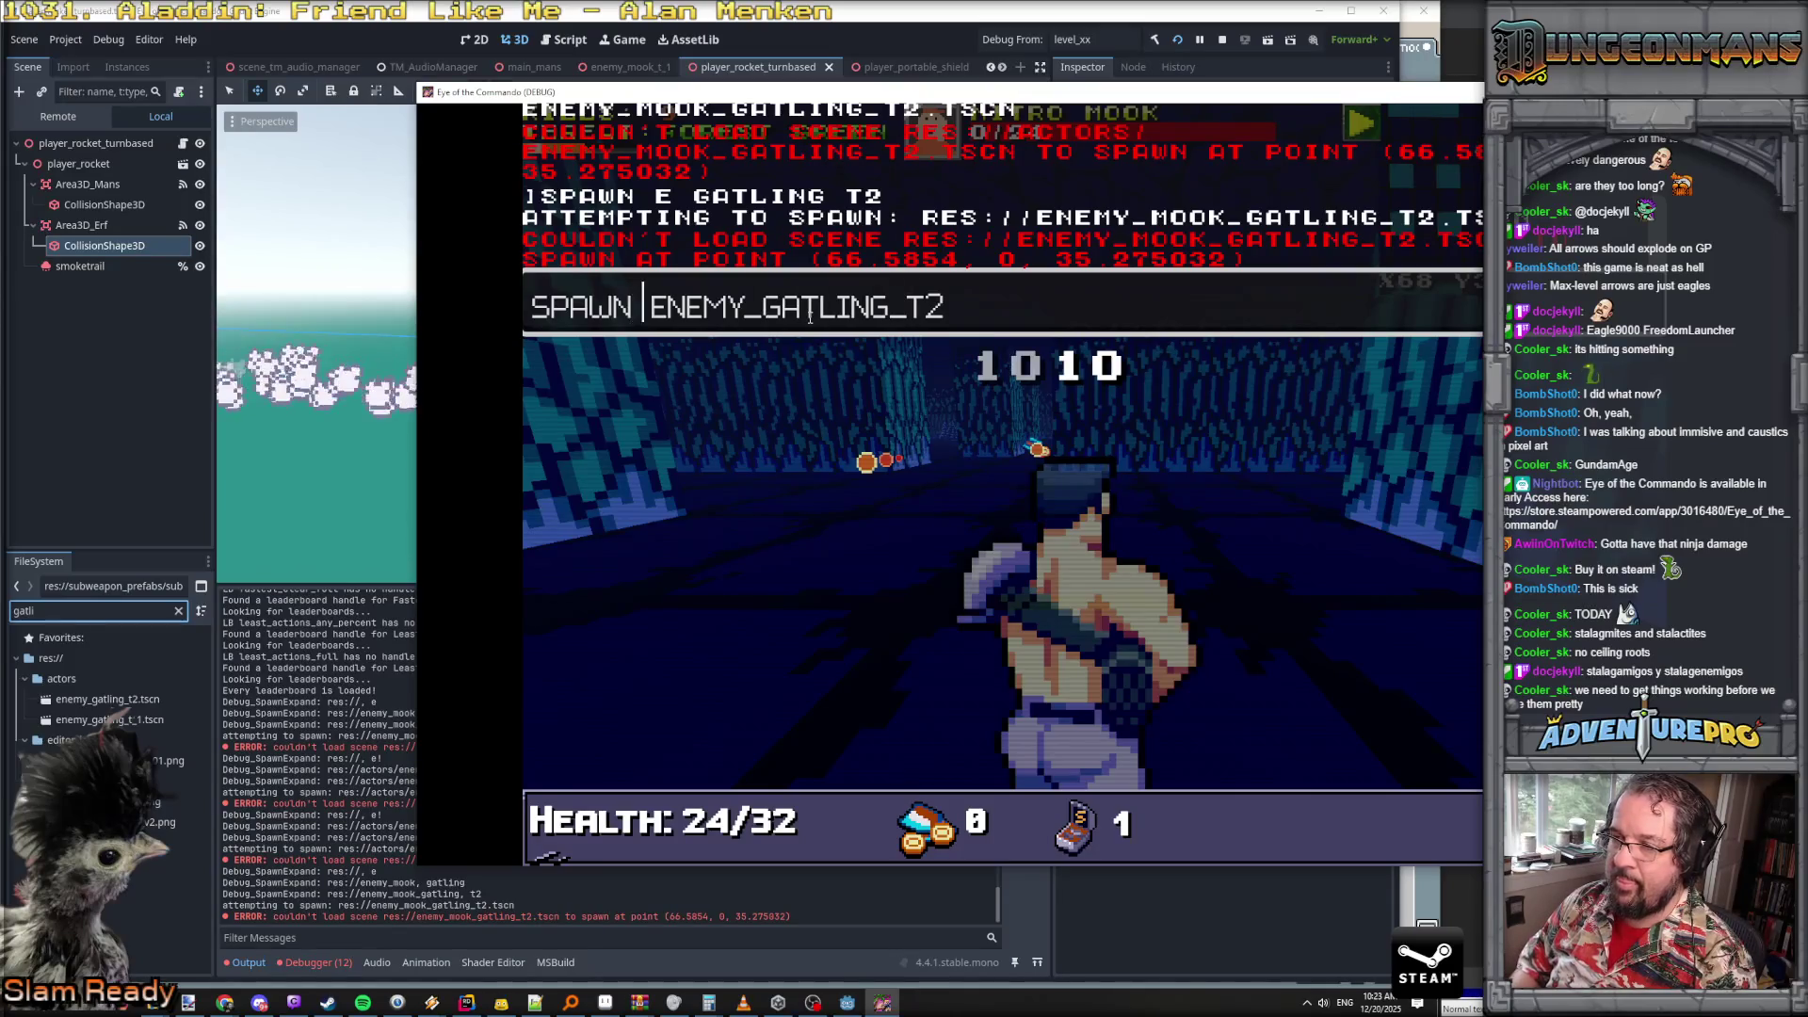
pyautogui.press('Return')
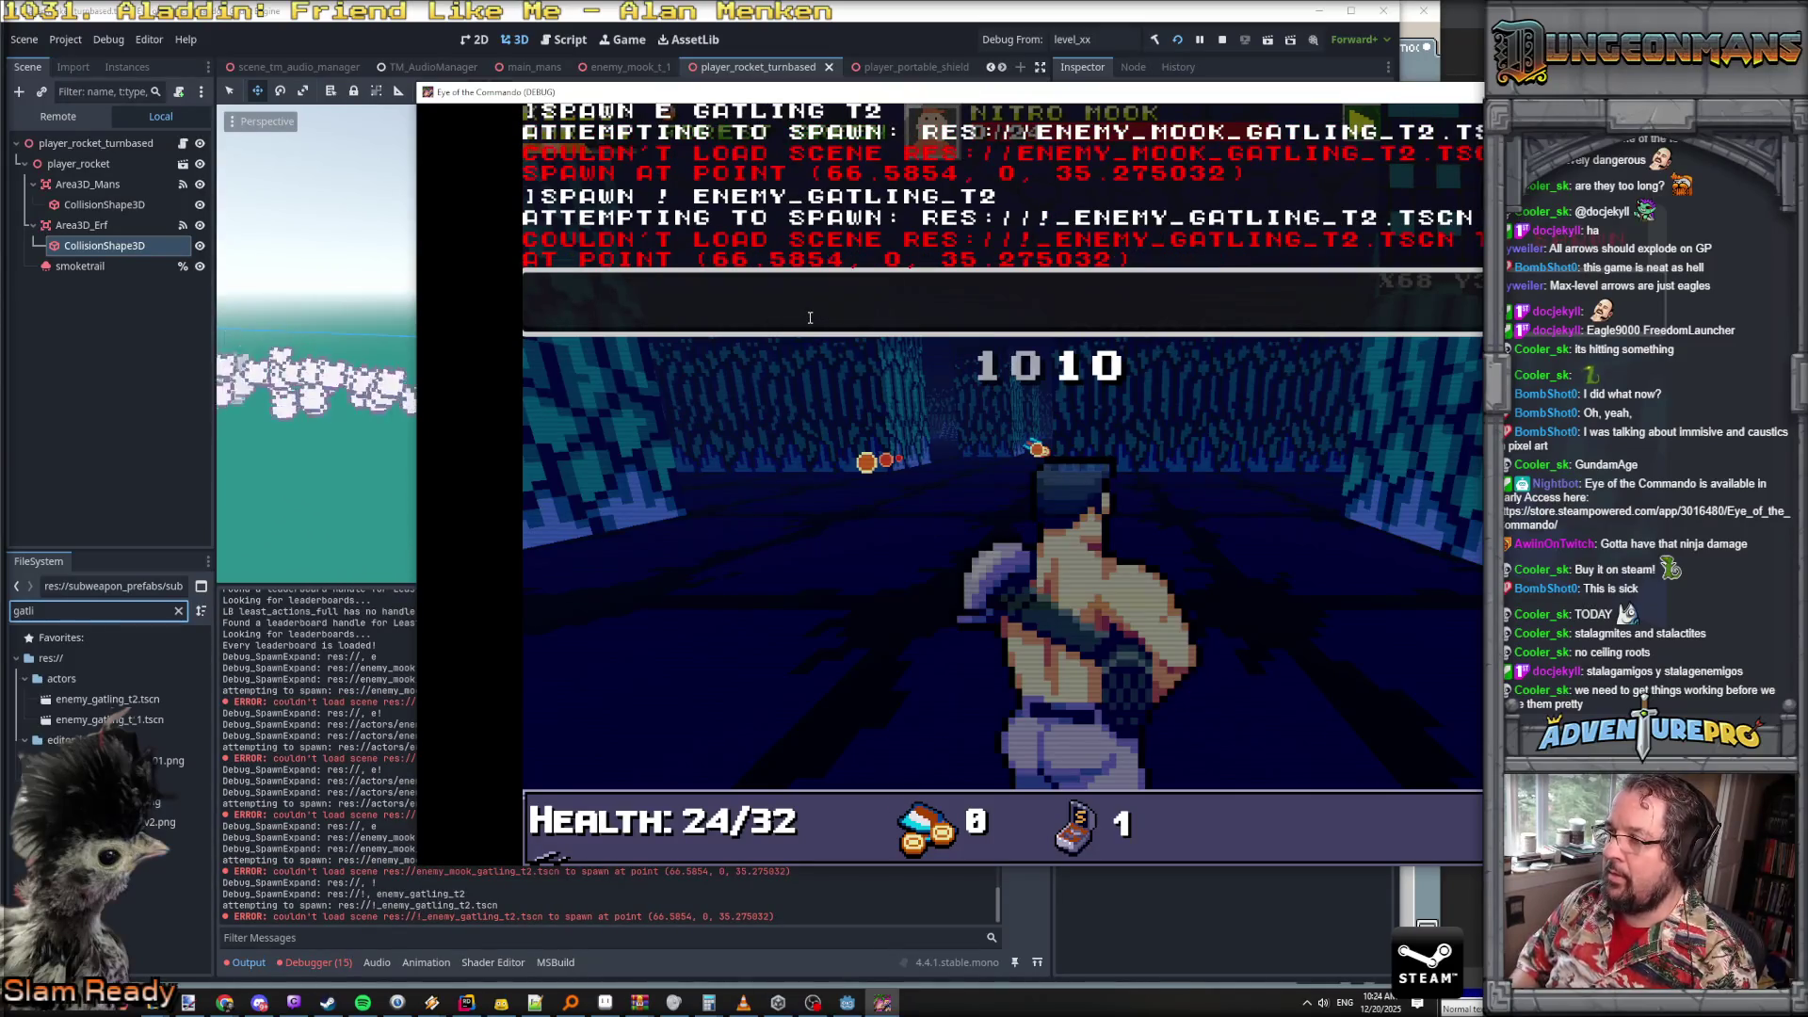
pyautogui.press('Up')
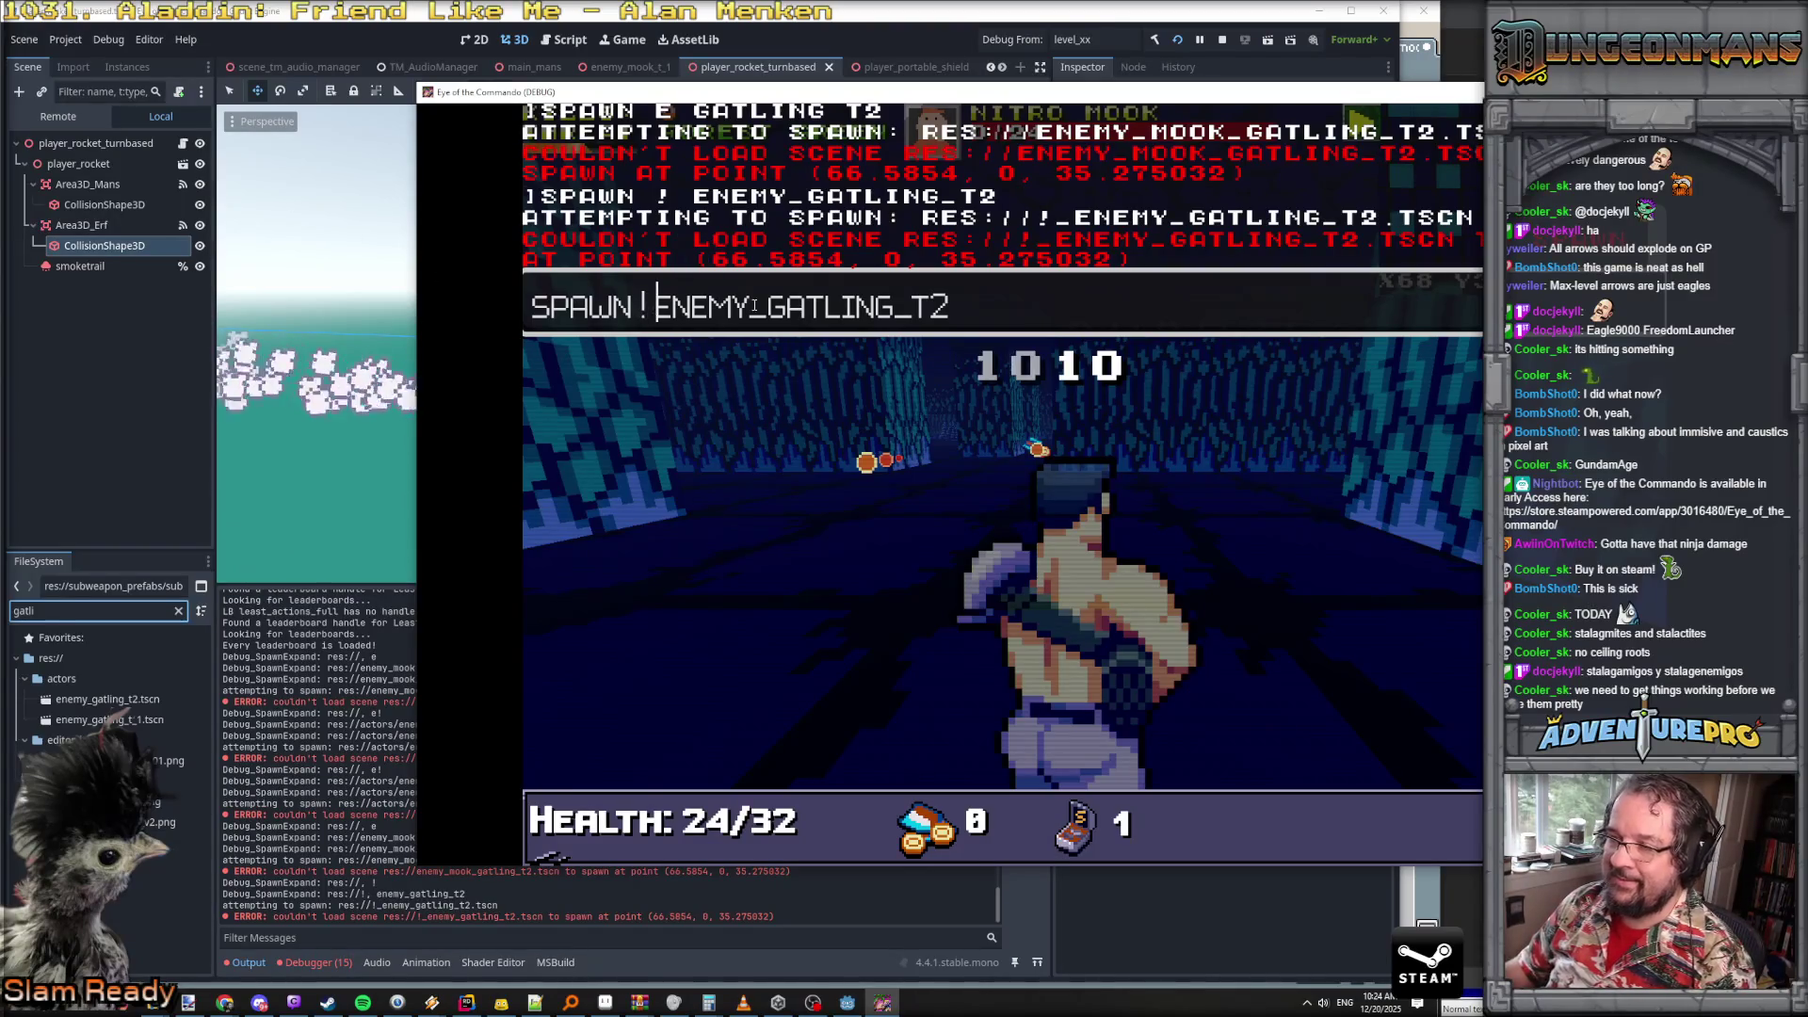
pyautogui.press('Return')
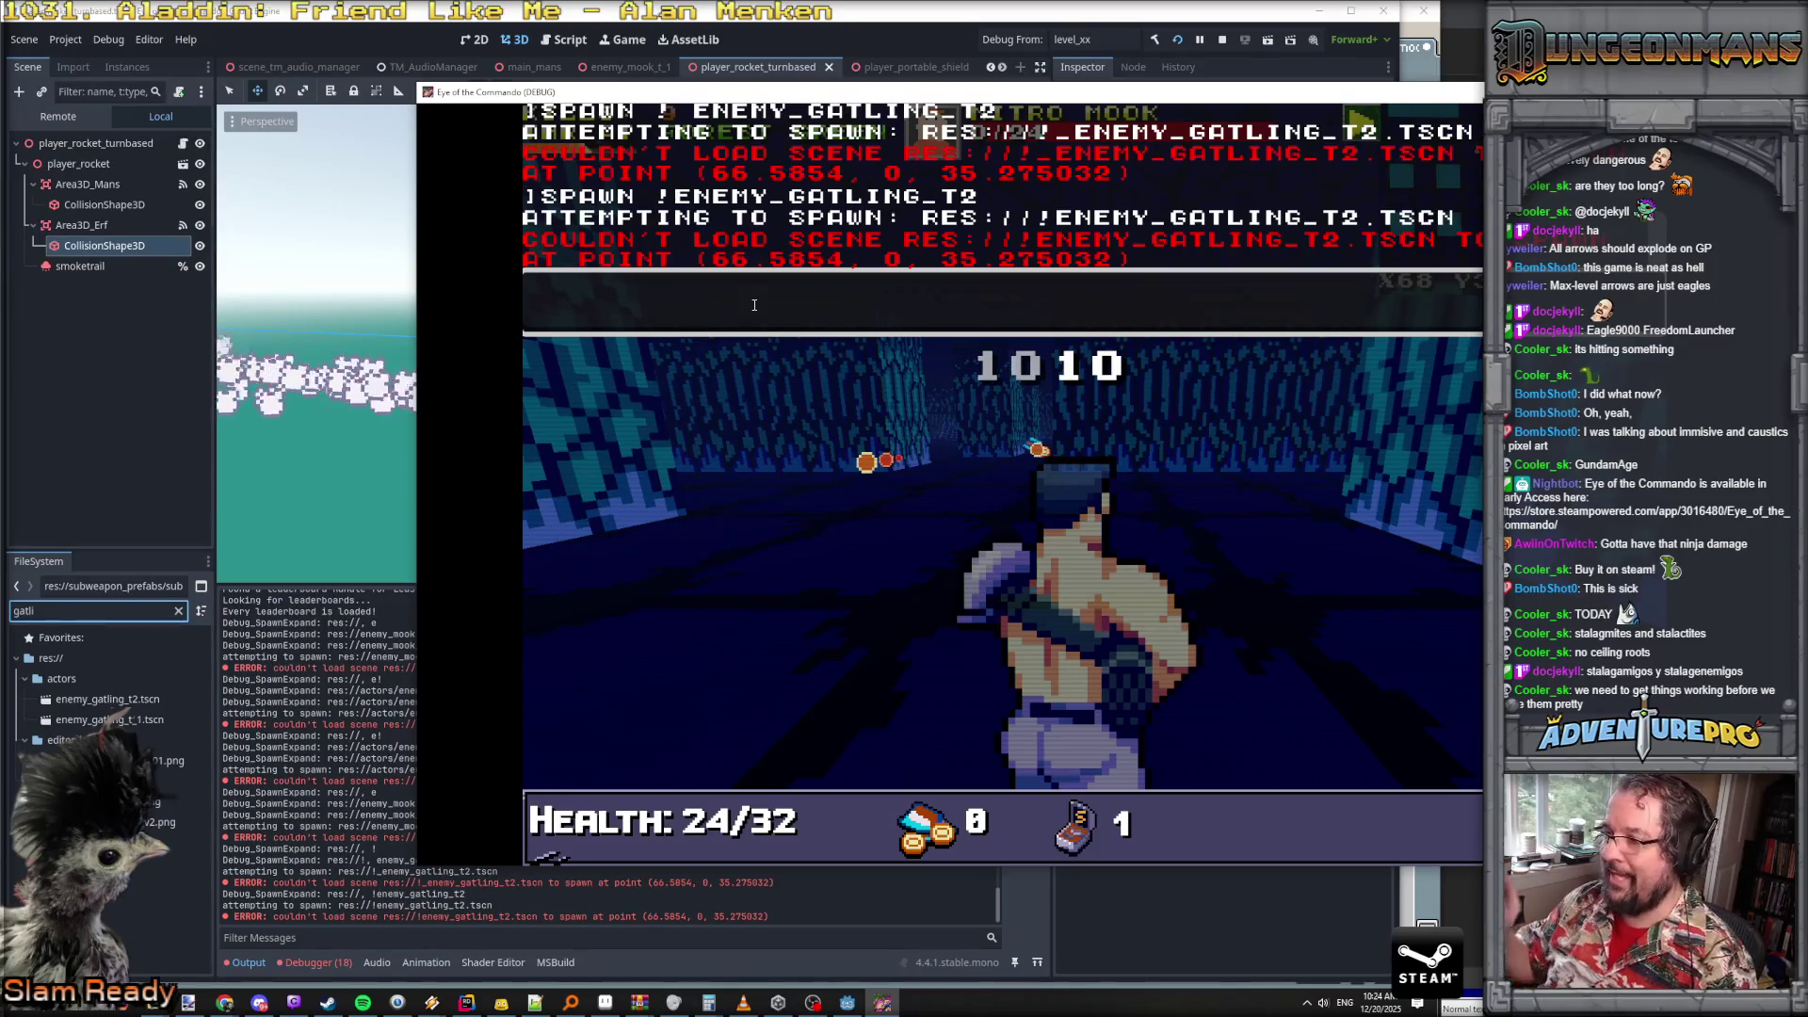
pyautogui.press('`')
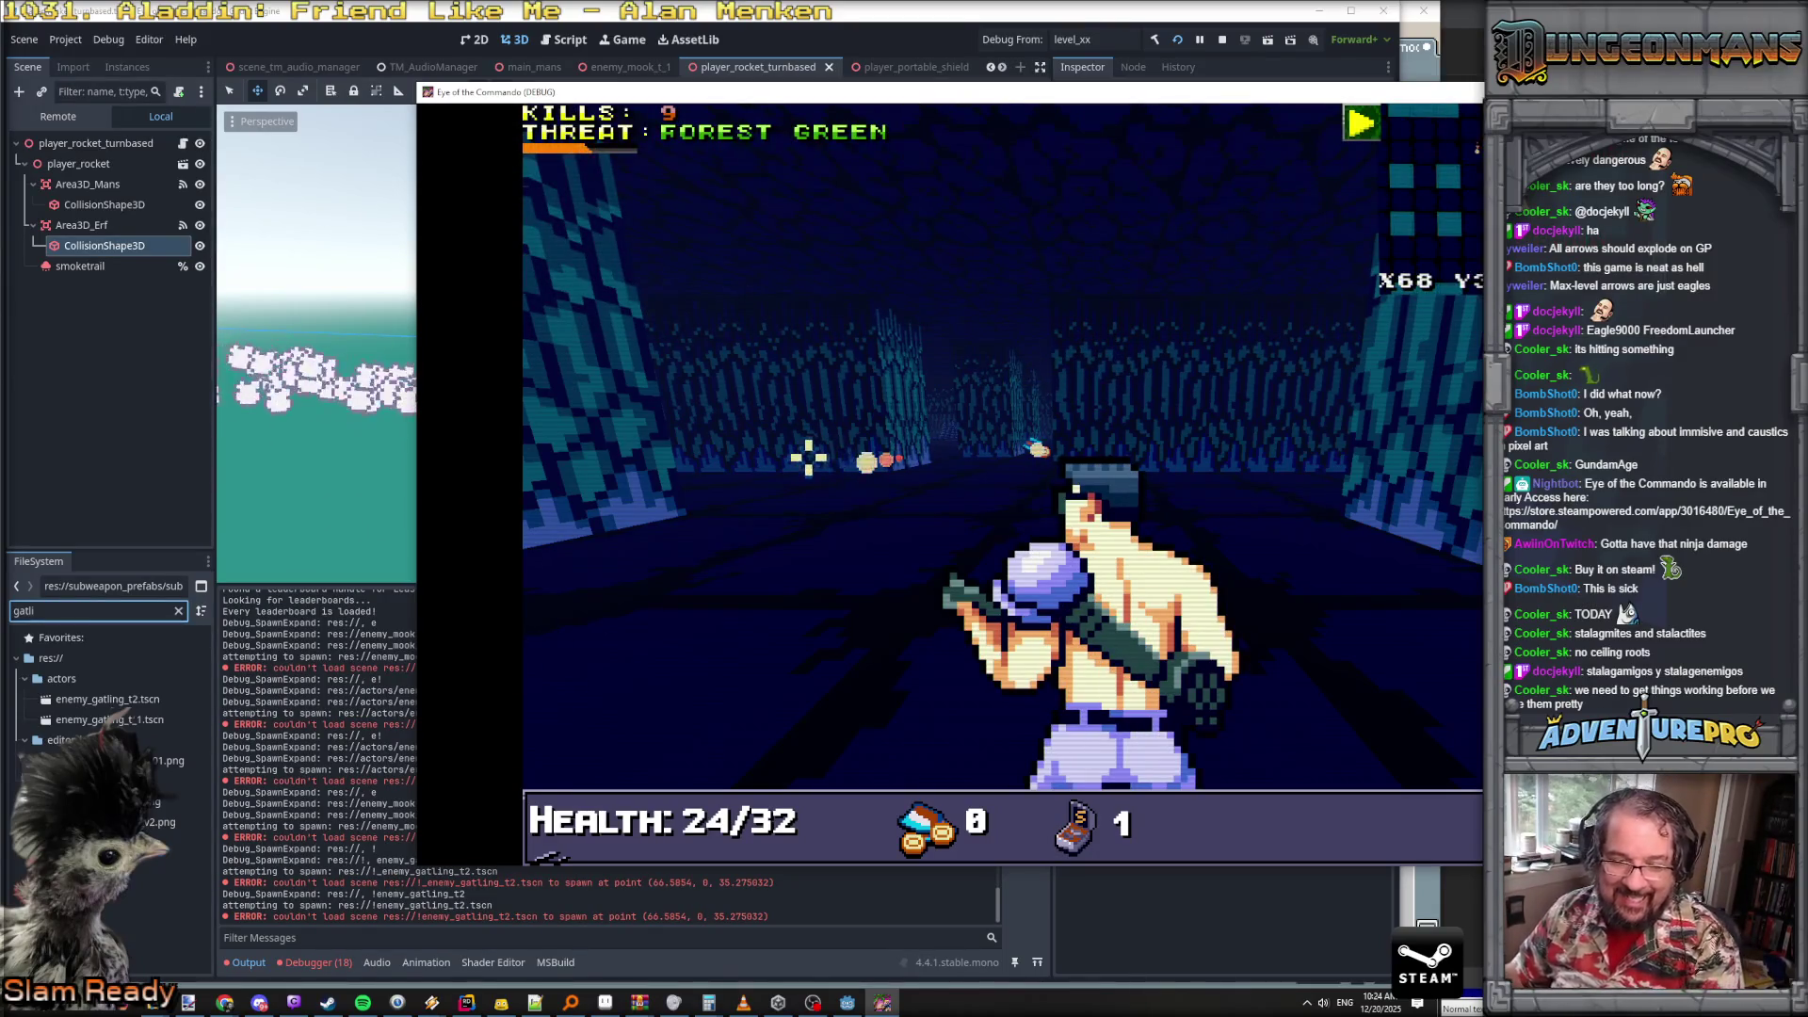
# - Advance down the corridor and dismiss the Freedom Medal pickup notice
pyautogui.press('w')
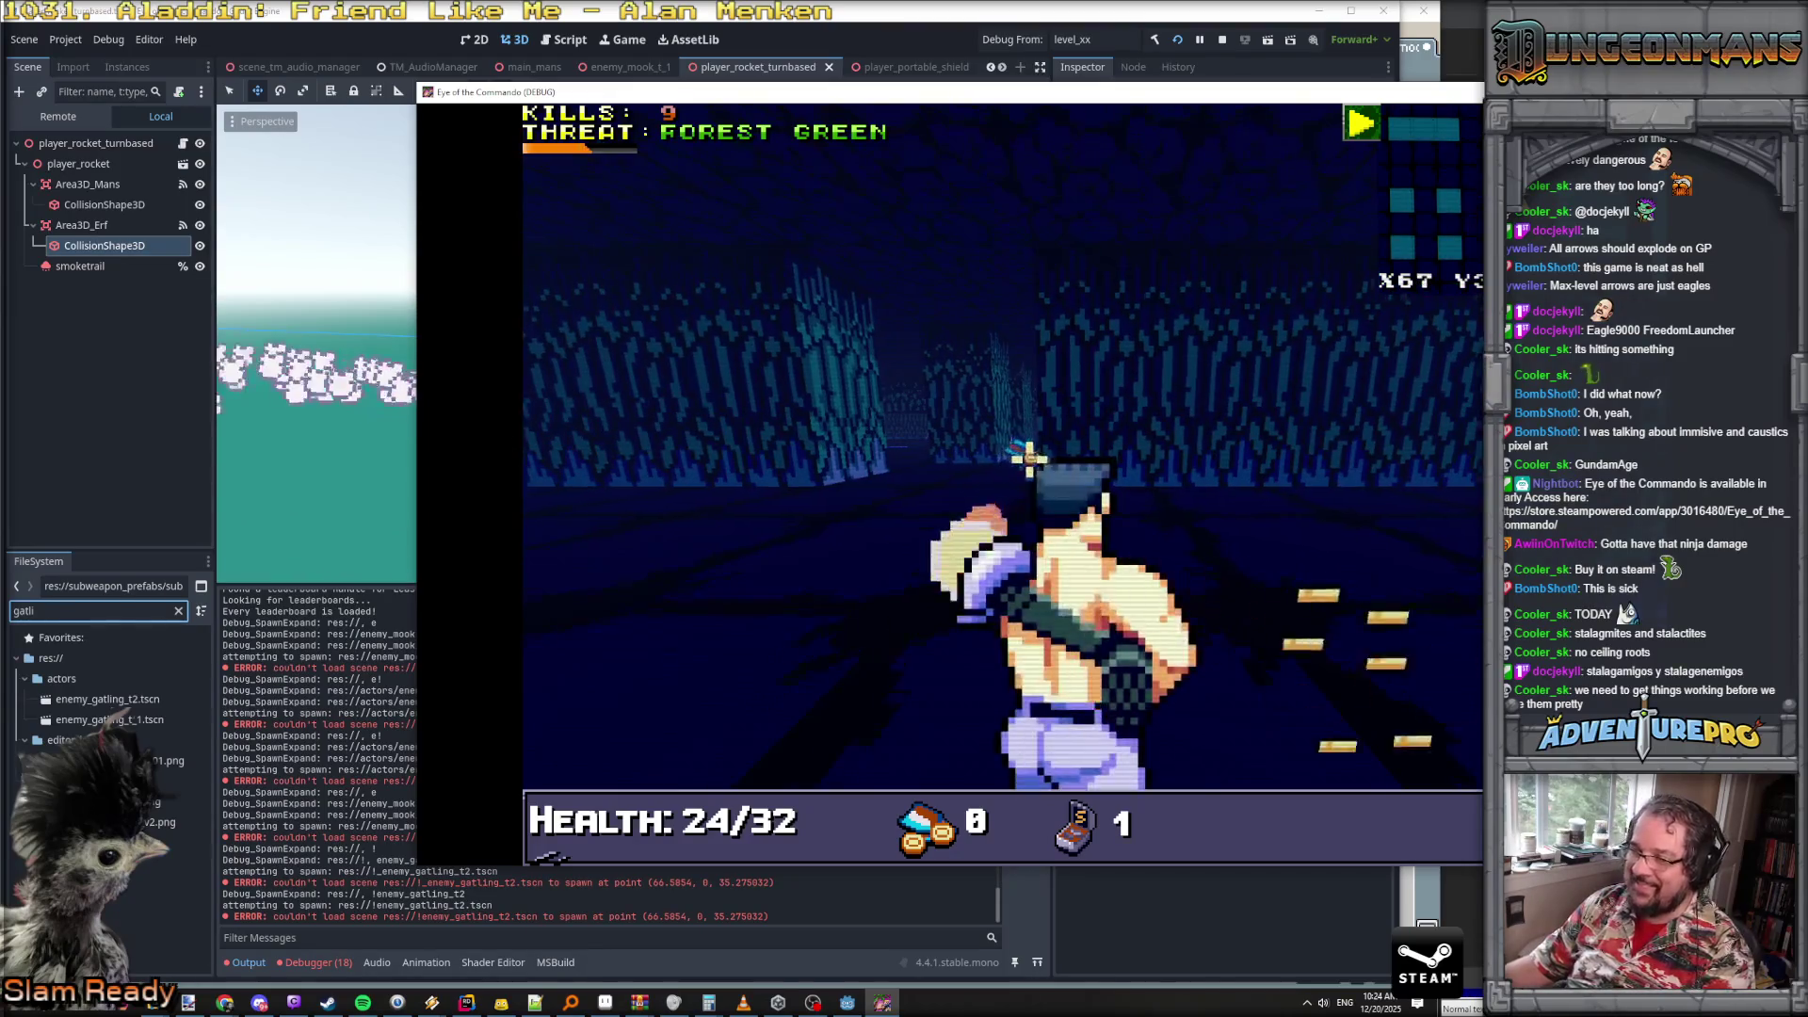
pyautogui.press('w')
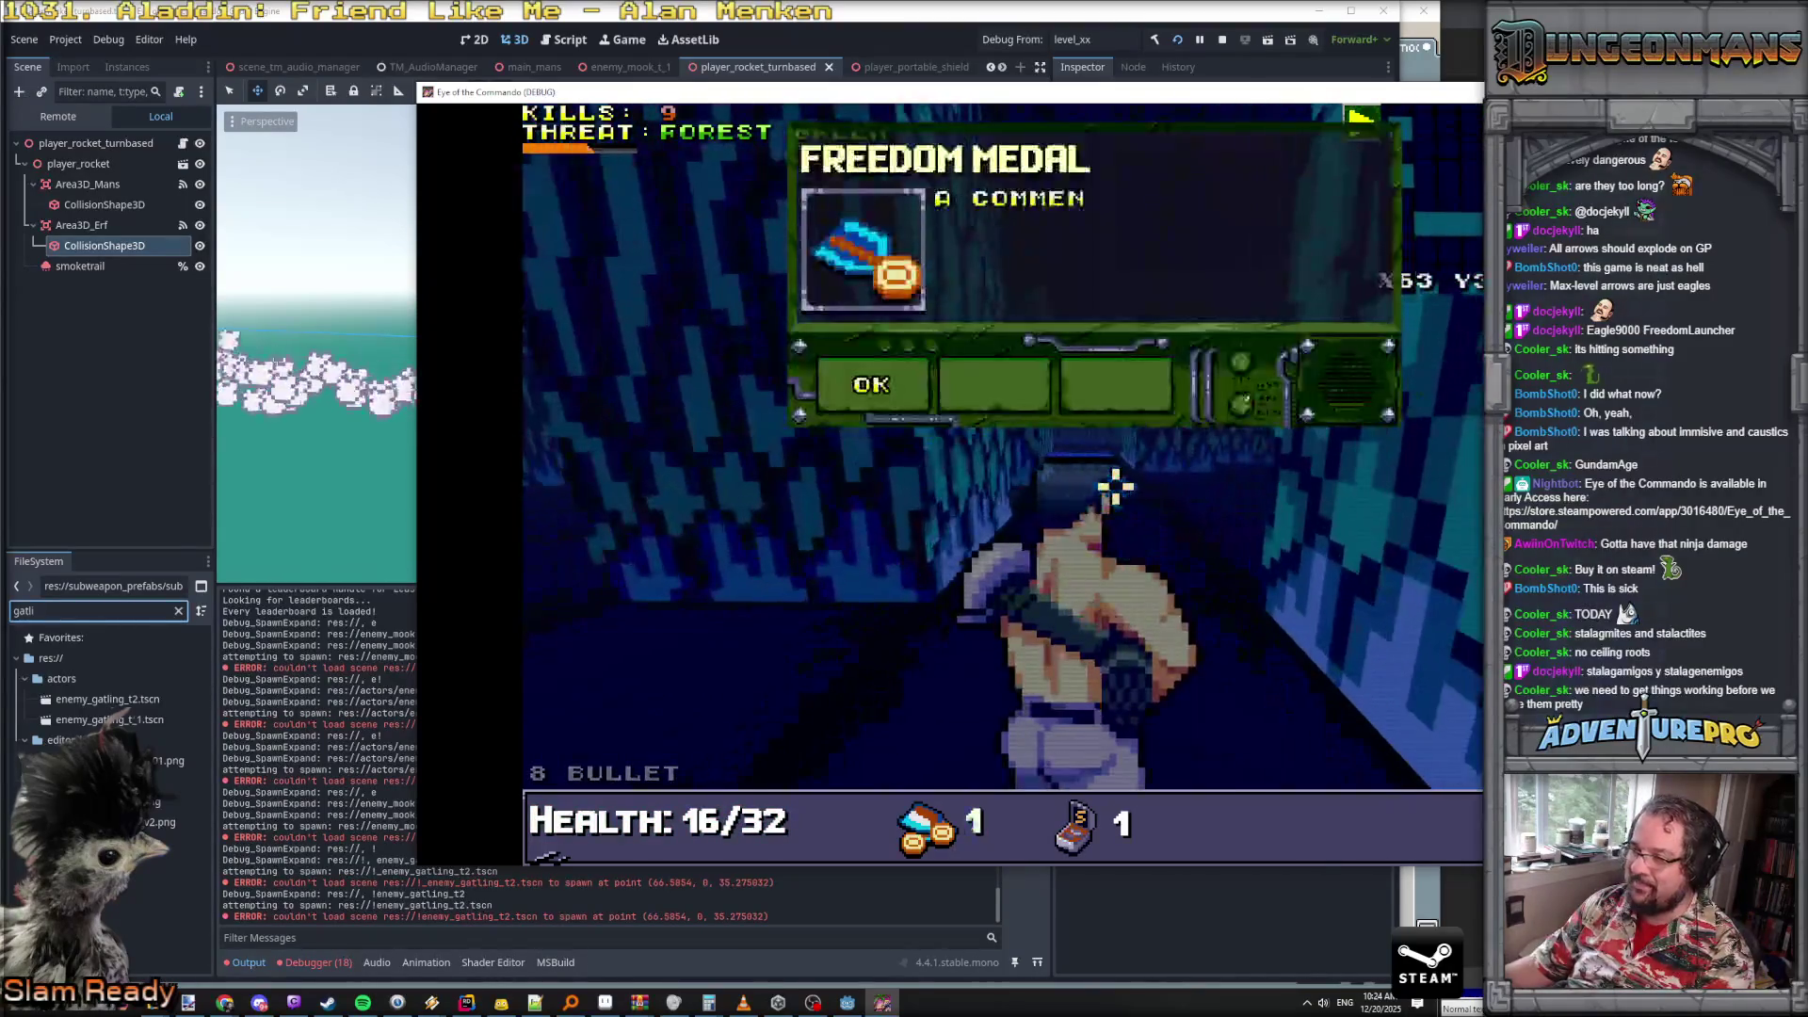
pyautogui.click(891, 392)
pyautogui.press('w')
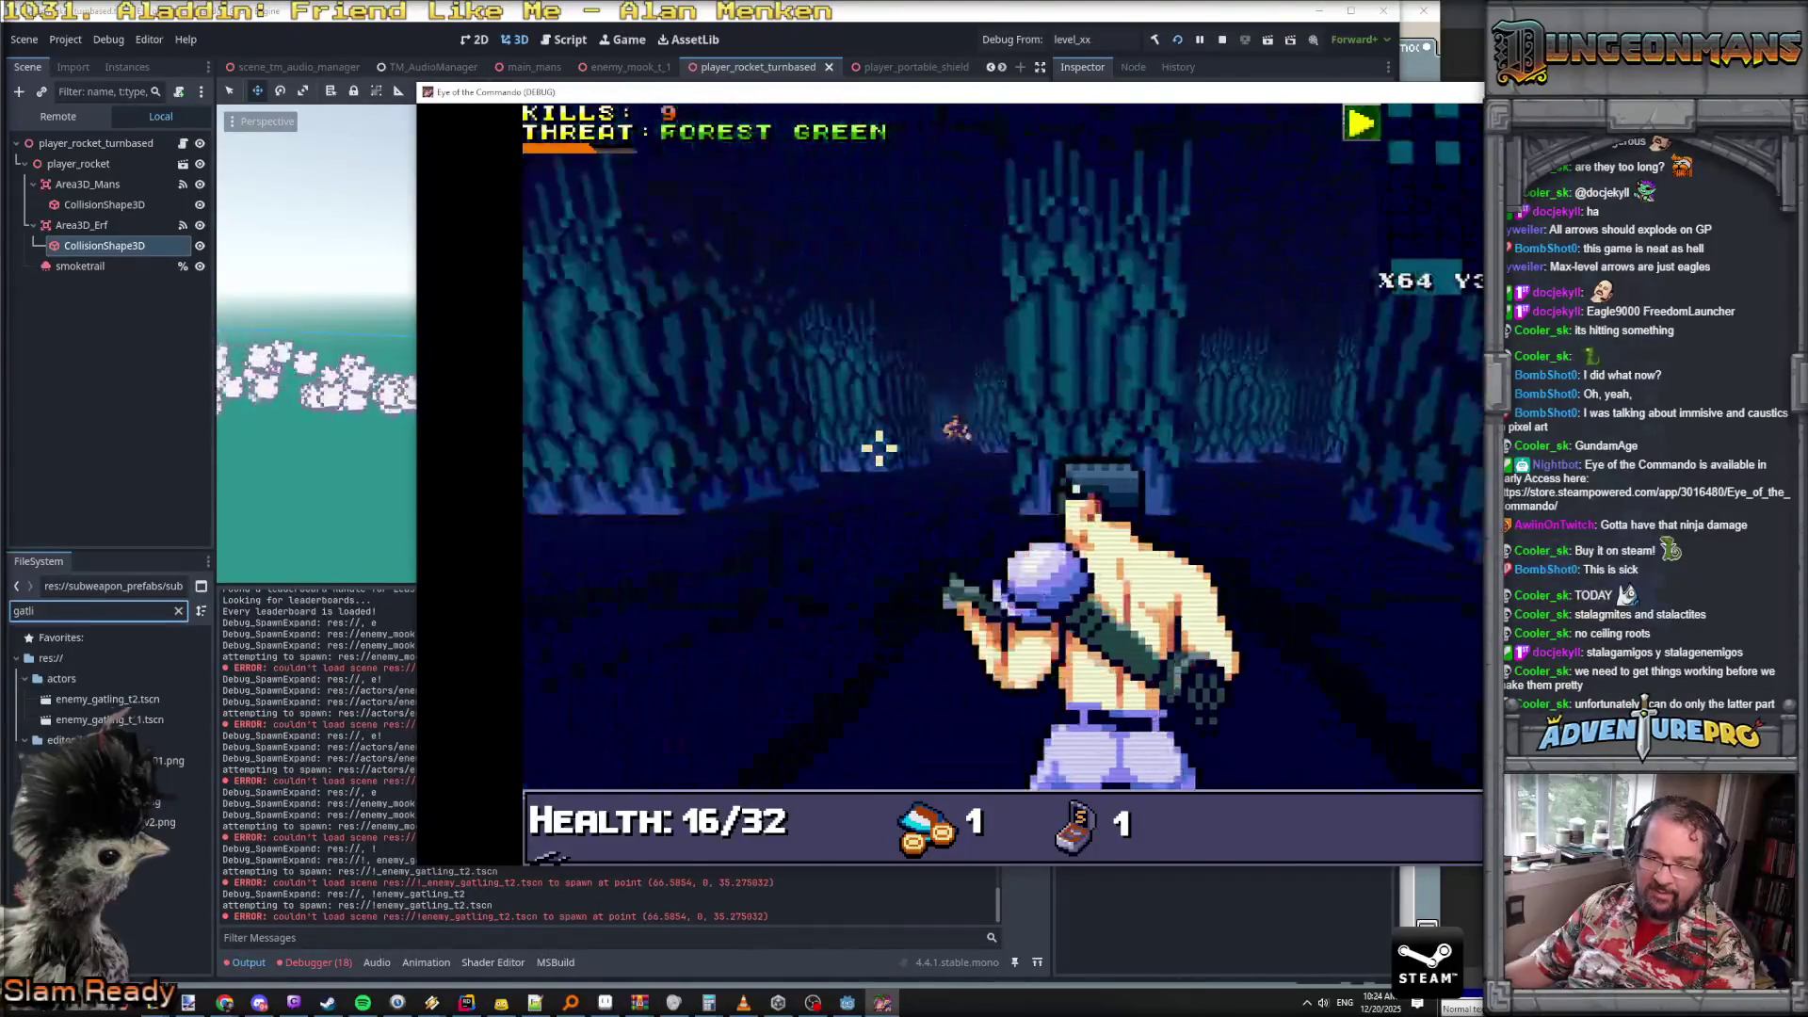
pyautogui.press('w')
pyautogui.press('w')
# - Shoot down the two Nitro Mooks ahead
pyautogui.click(989, 471)
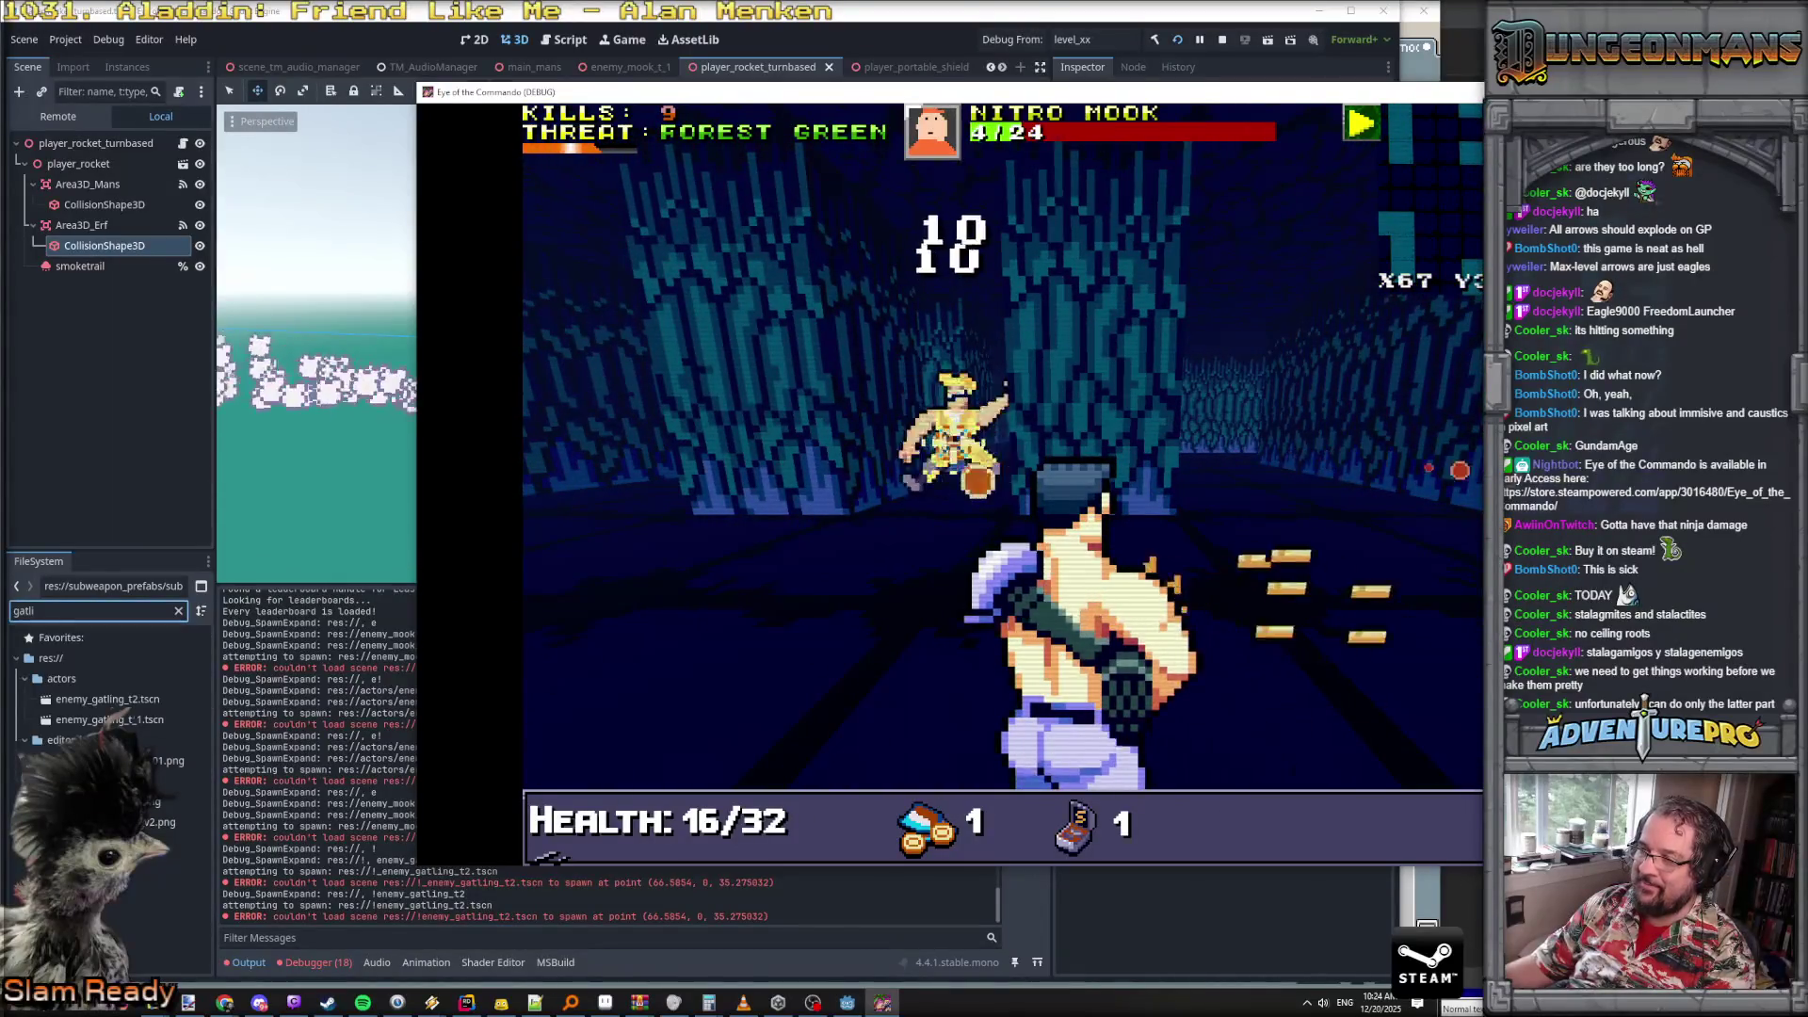
pyautogui.press('w')
pyautogui.click(1167, 423)
pyautogui.press('w')
pyautogui.click(1205, 429)
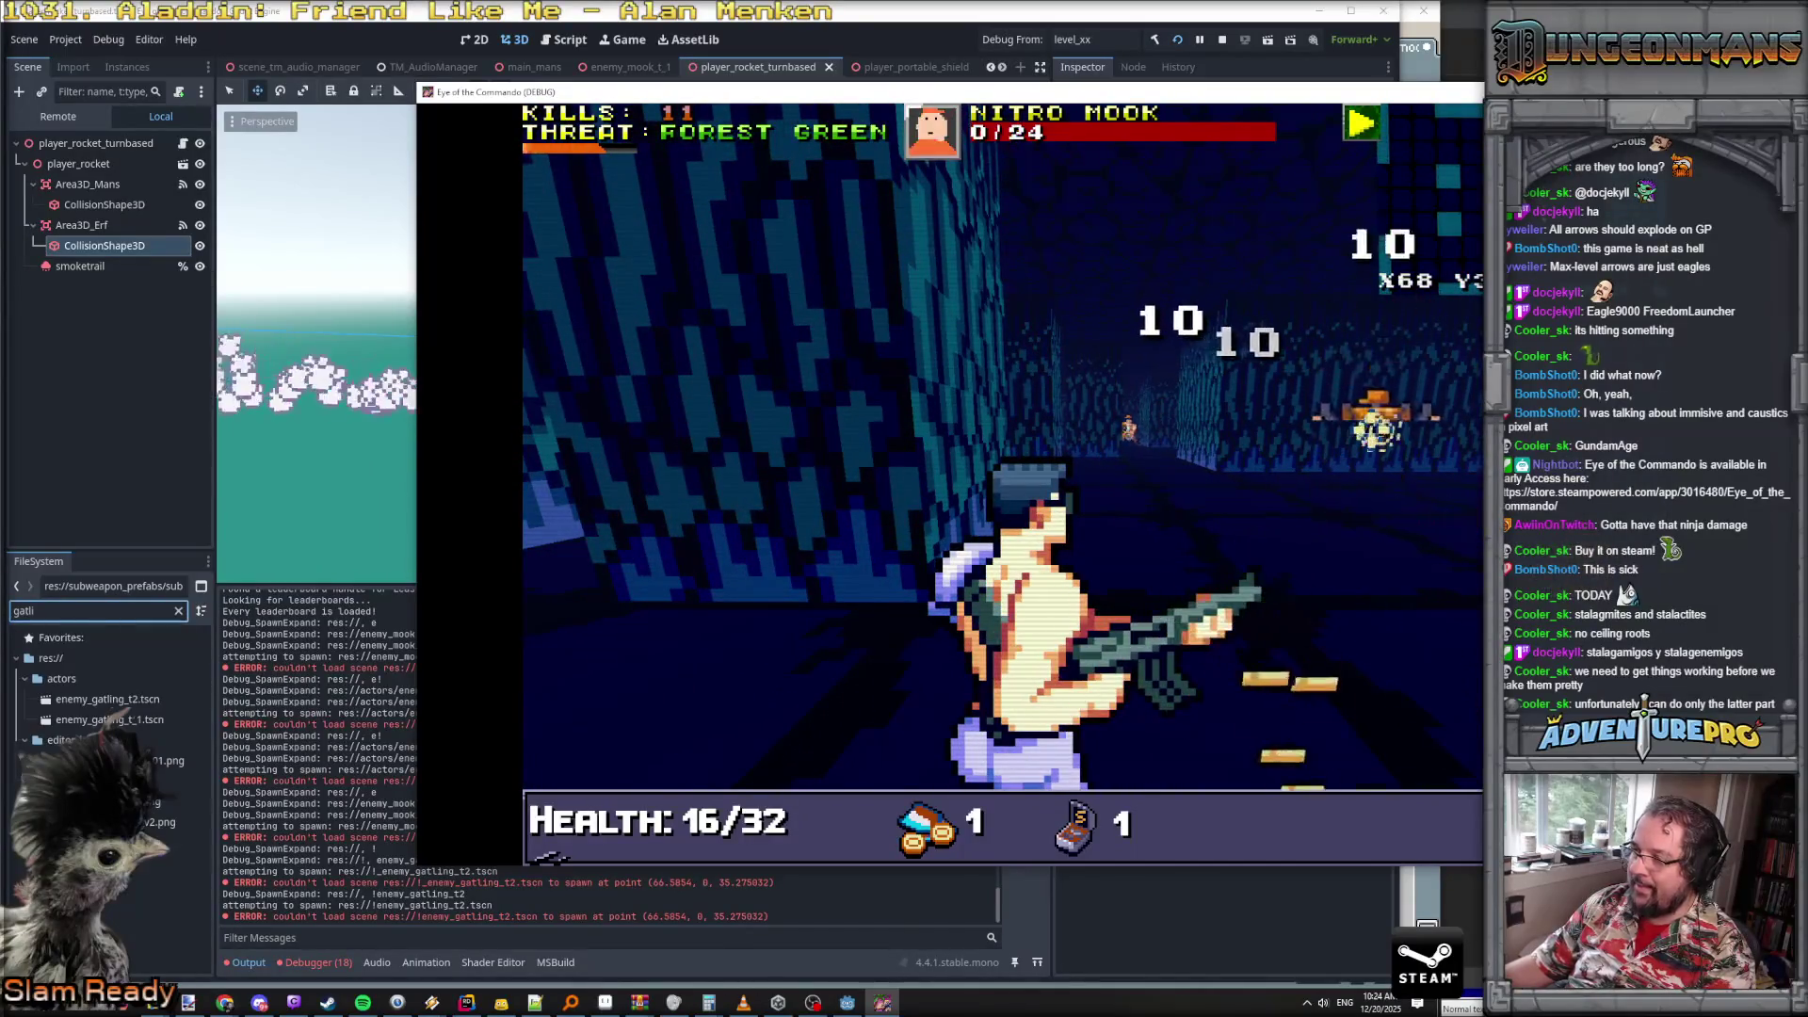
pyautogui.press('w')
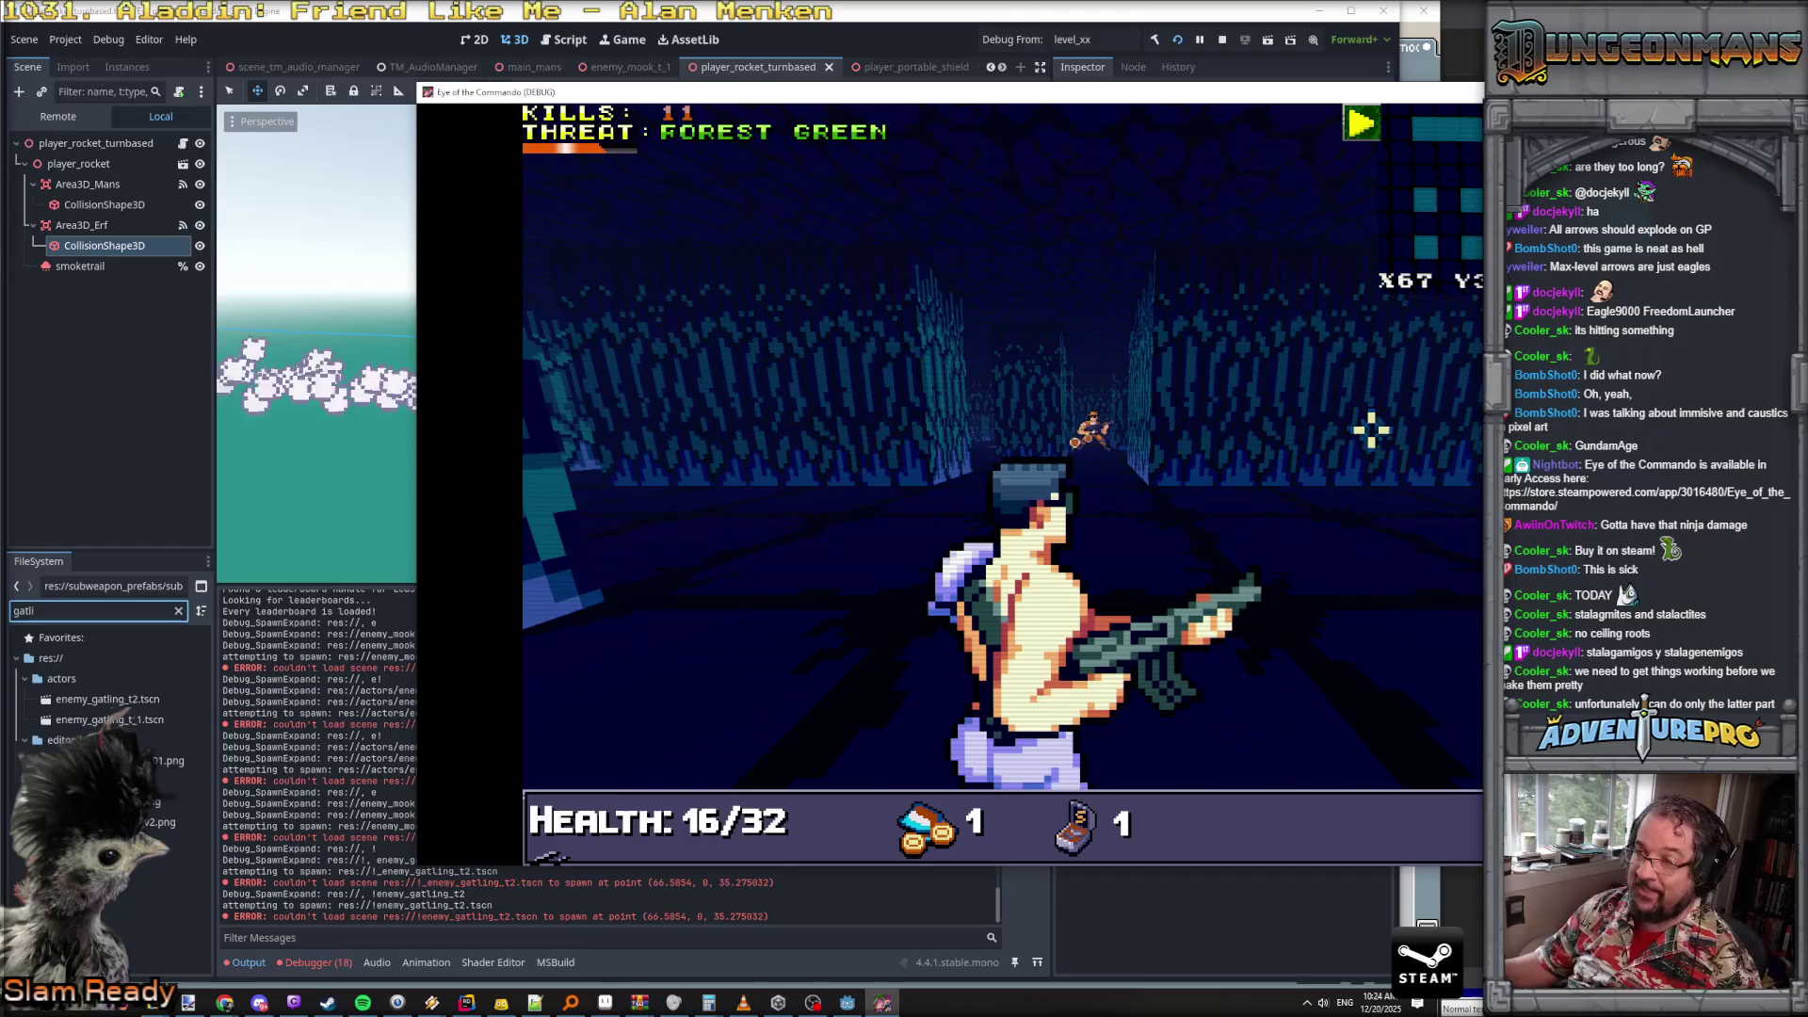
# - Move the game window back left, check the browser, and close the game to stop debugging
pyautogui.moveTo(1214, 91); pyautogui.dragTo(813, 108)
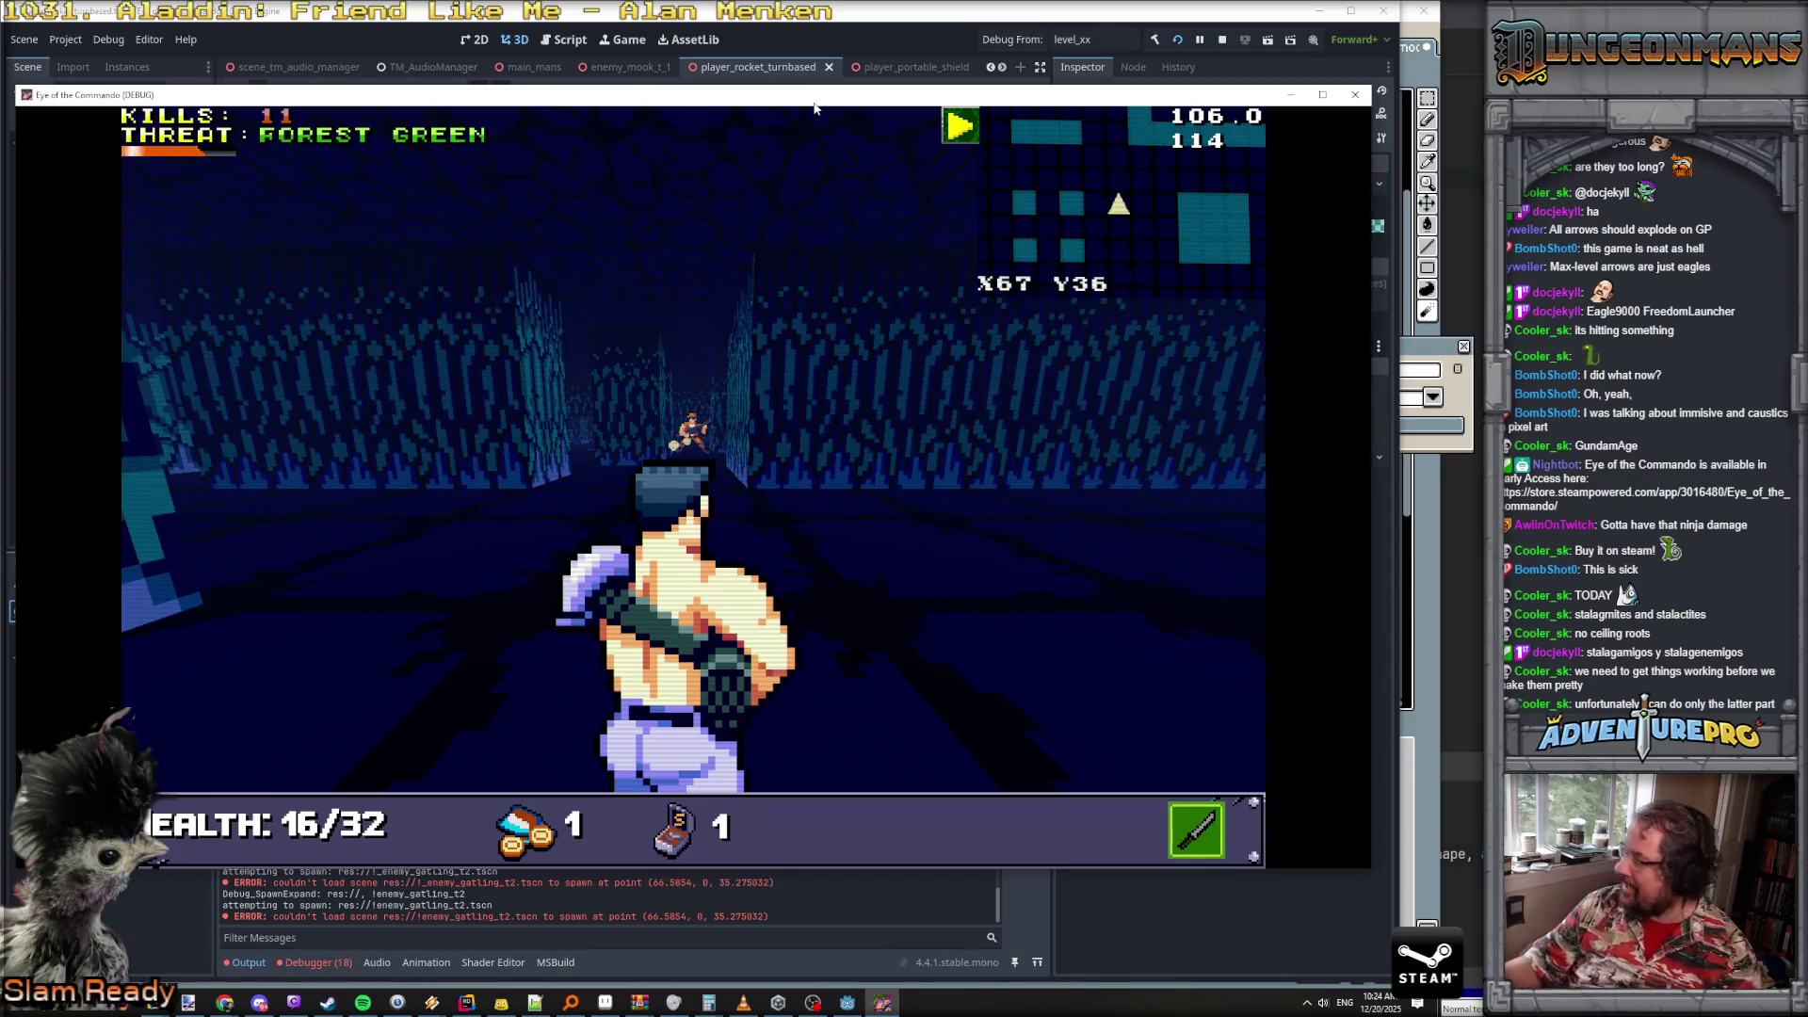
pyautogui.click(814, 108)
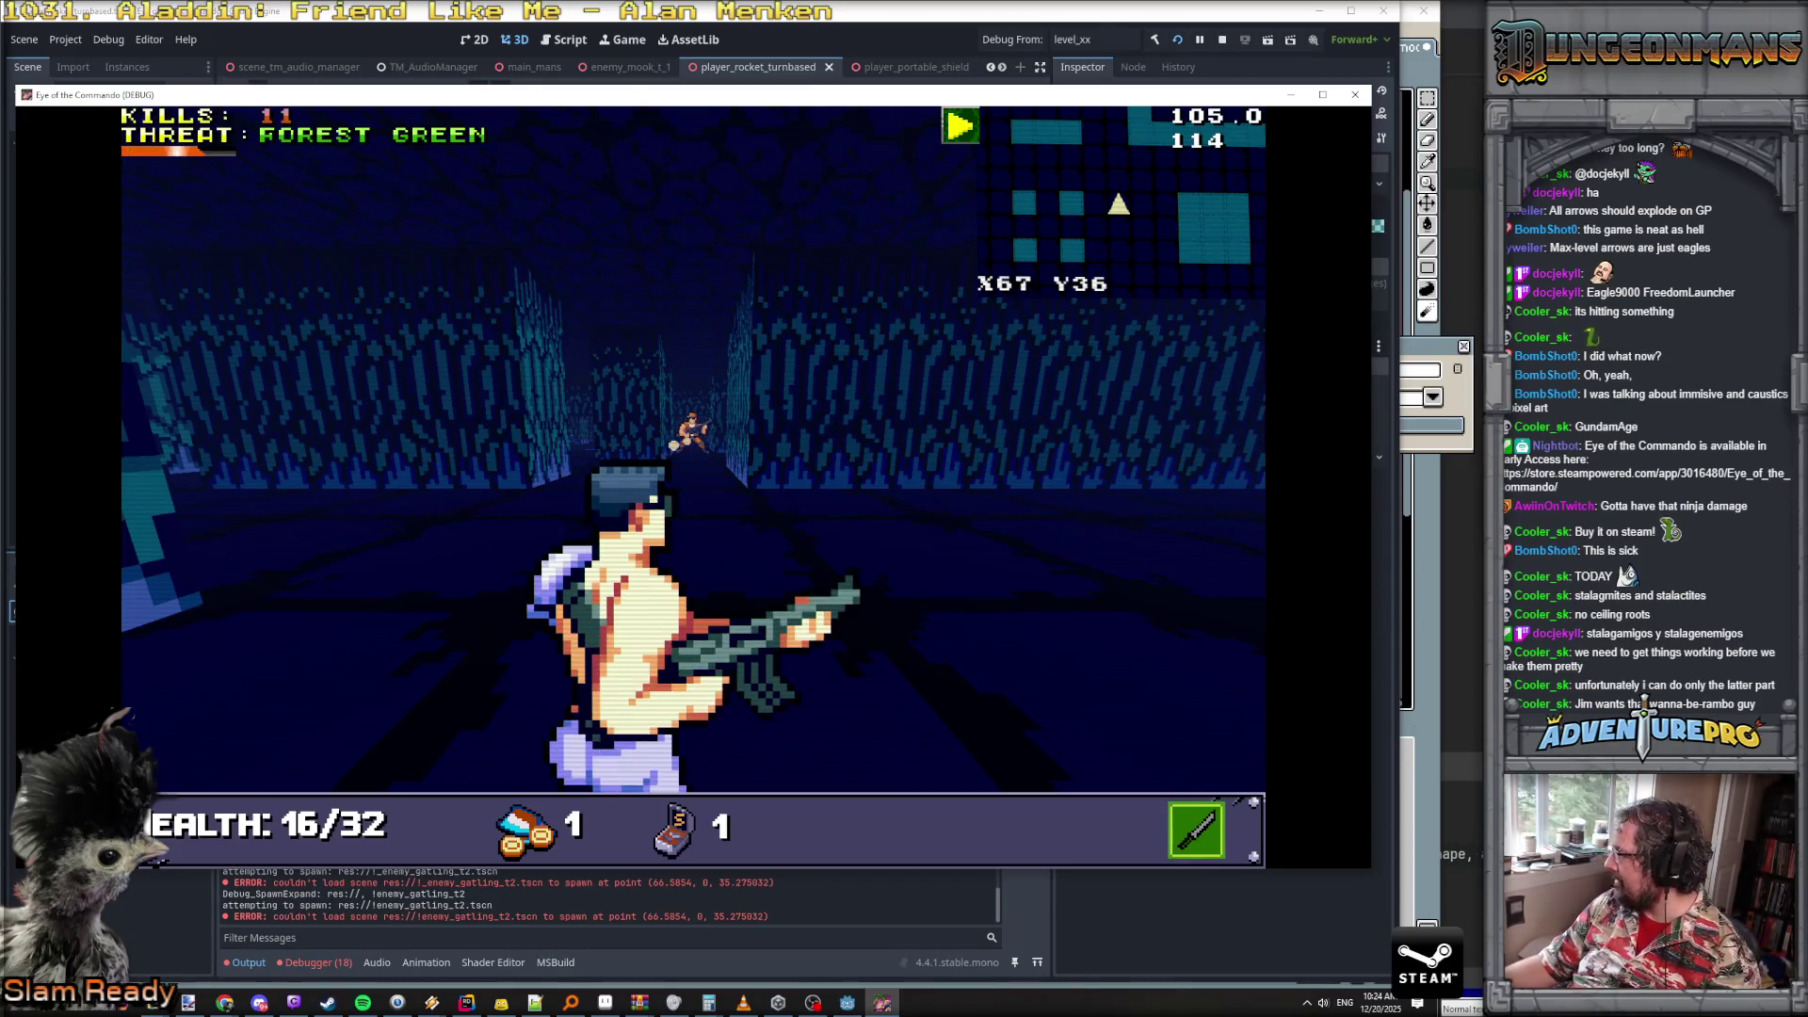
pyautogui.hotkey('alt', 'Tab')
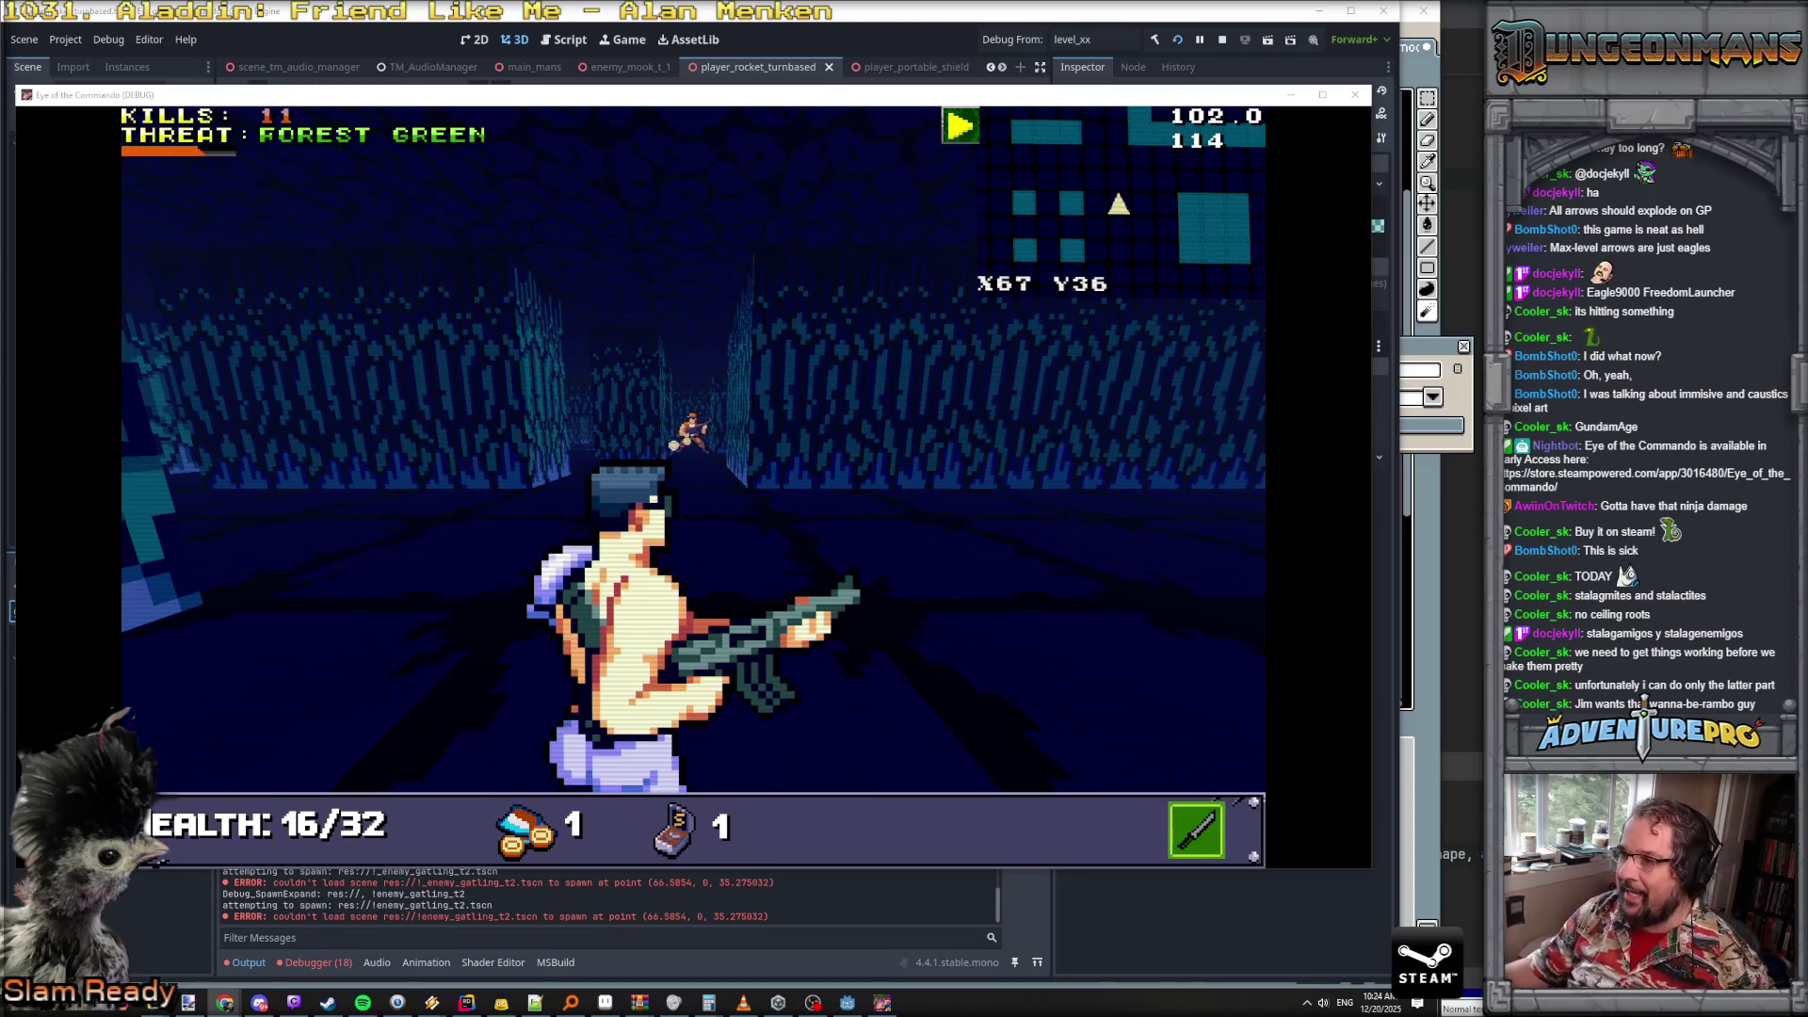
pyautogui.click(1355, 94)
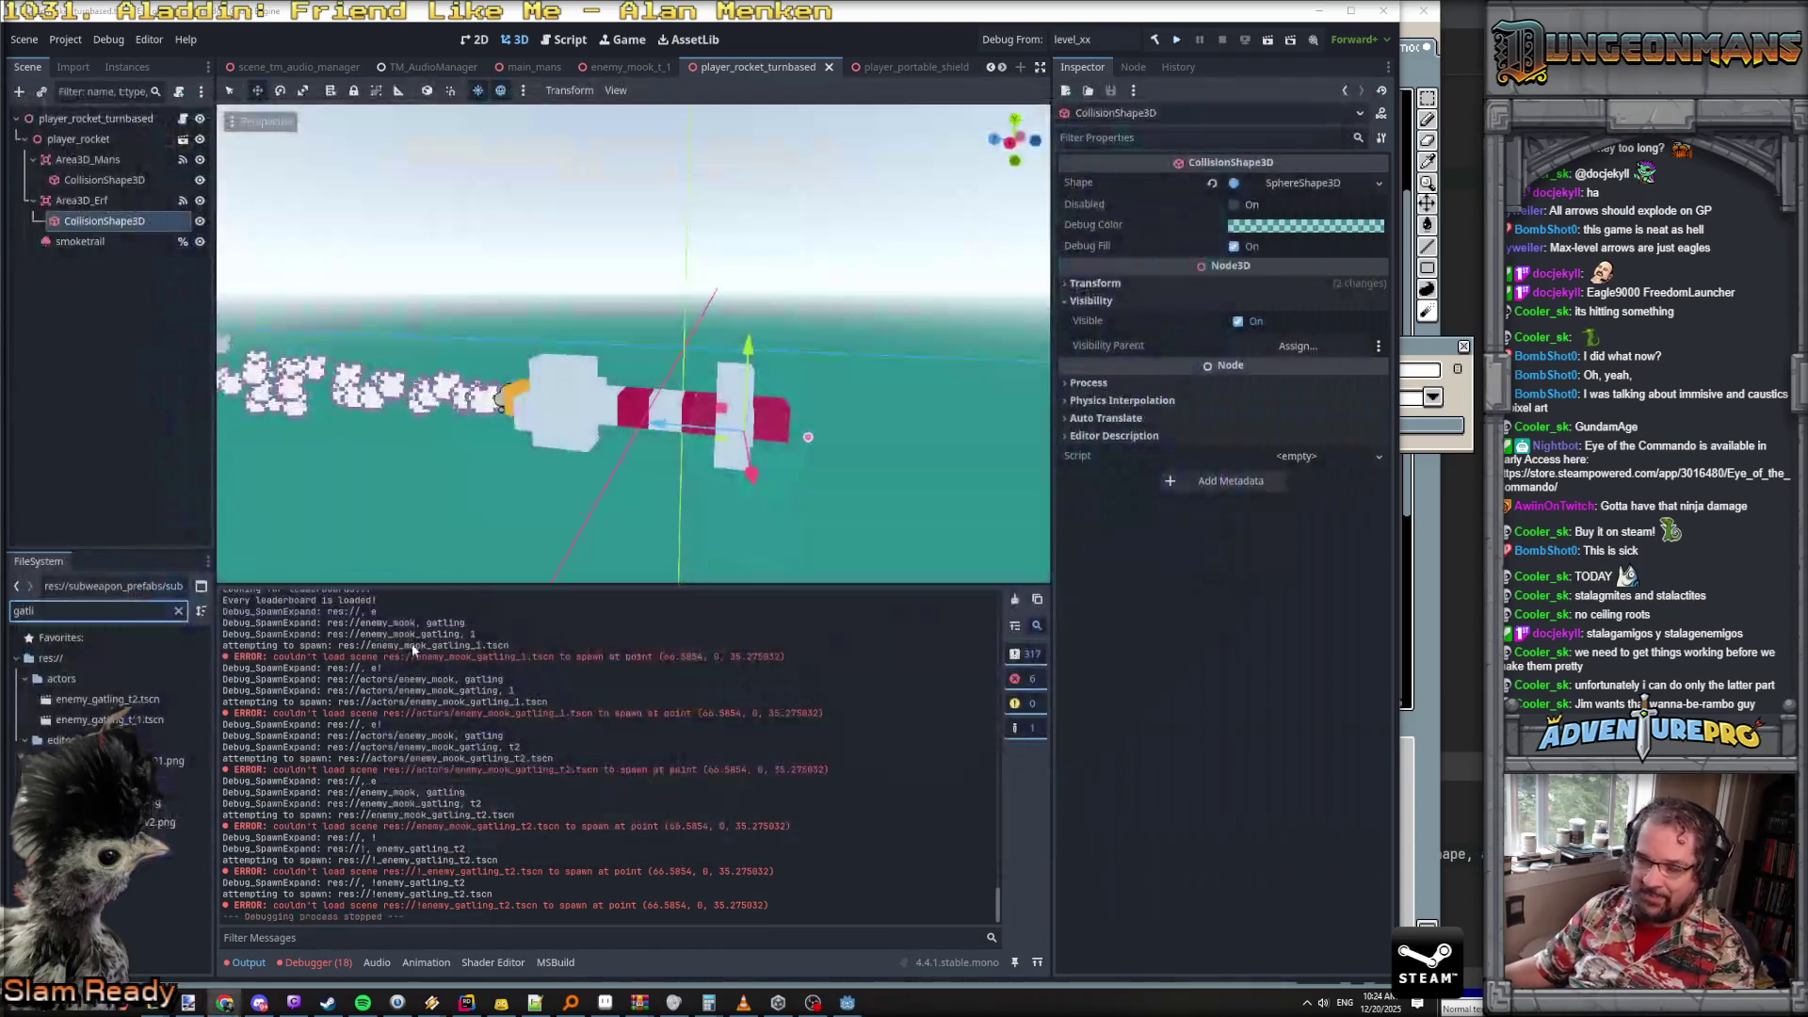
# - Open the enemy_gatling_t2 scene and orbit the view to face its sprite
pyautogui.doubleClick(107, 698)
pyautogui.scroll(5, 720, 449)
pyautogui.moveTo(891, 519); pyautogui.dragTo(810, 499)
pyautogui.scroll(3, 633, 344)
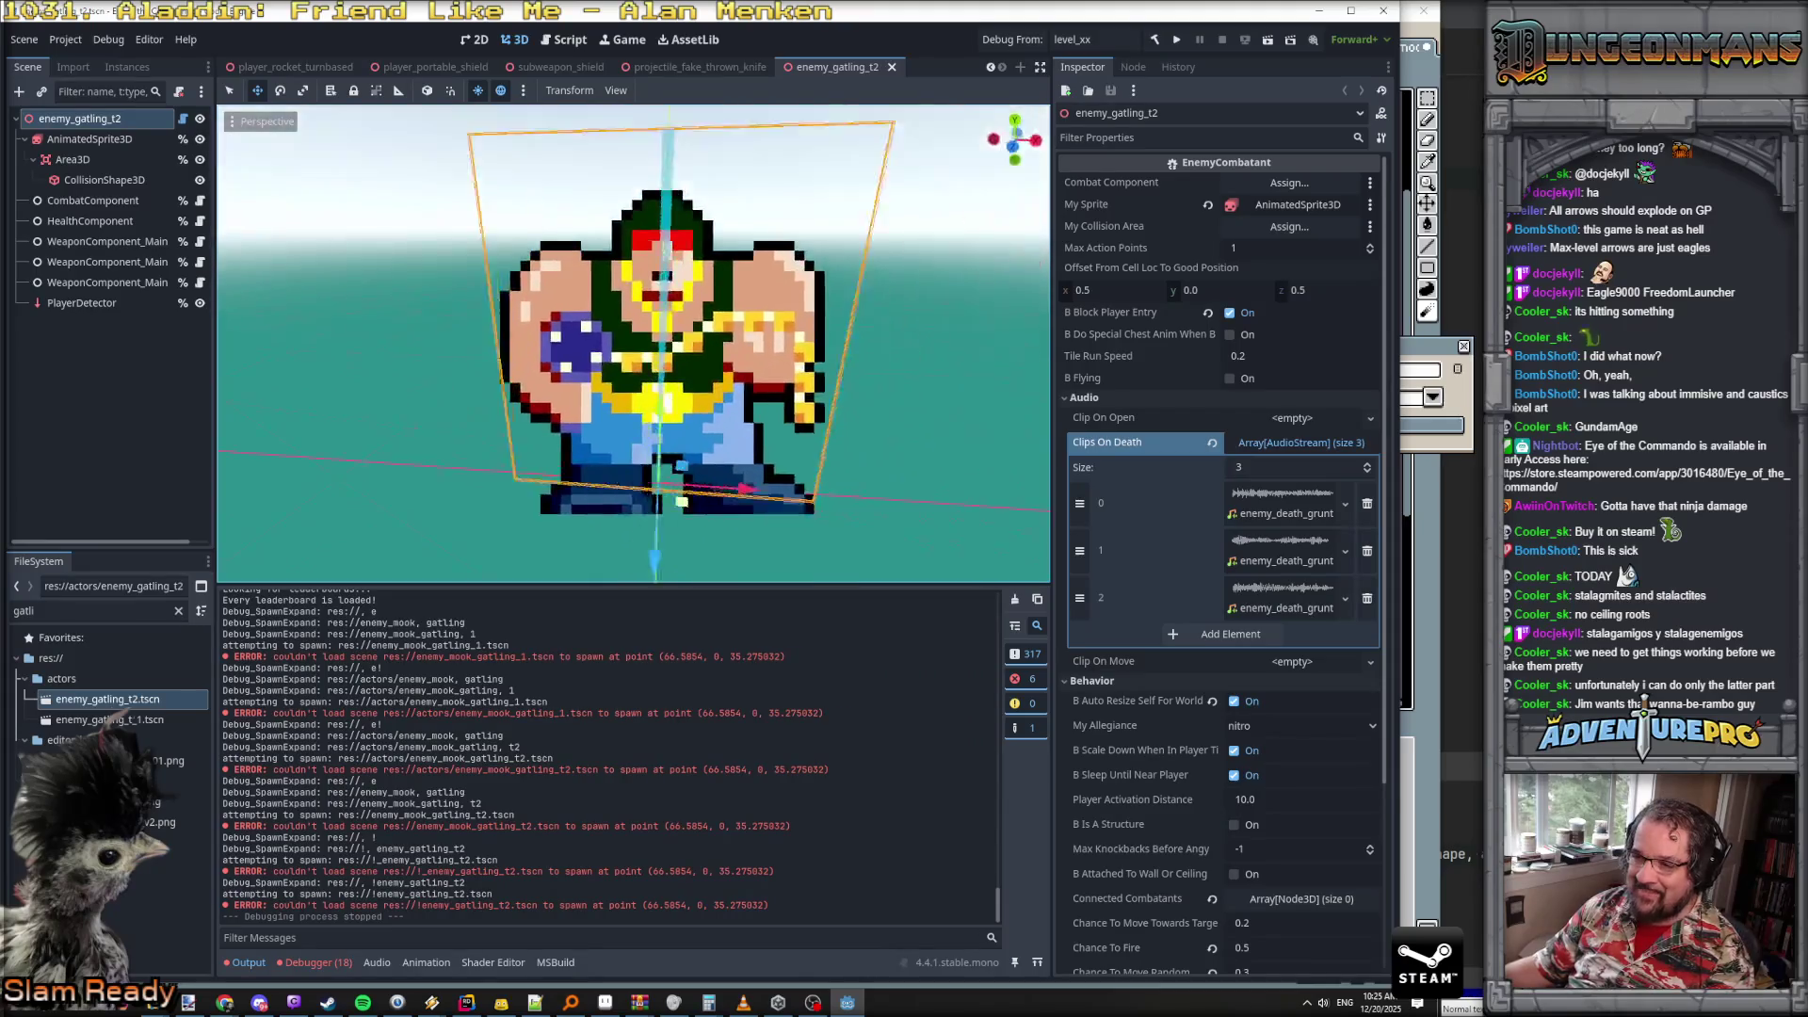
# - Open enemy_gatling_t_1, frame its sprite with F, and bring up the browser's reference image
pyautogui.doubleClick(172, 722)
pyautogui.press('f')
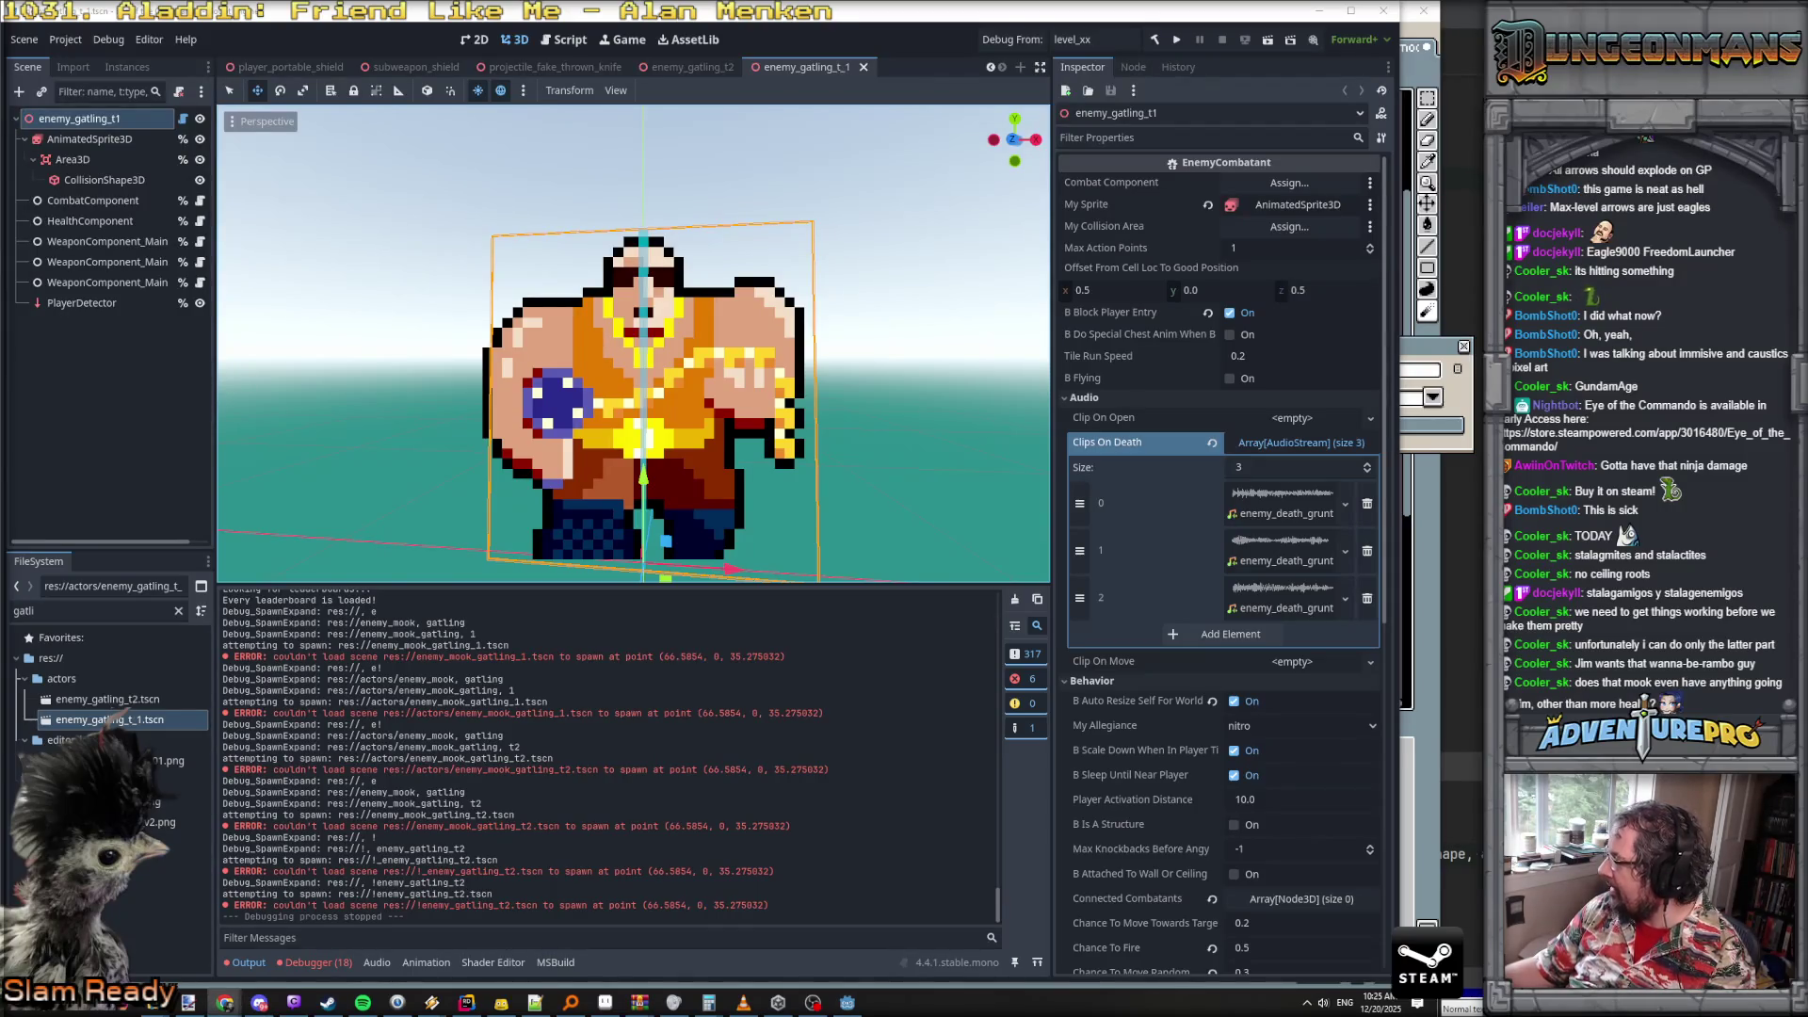
pyautogui.click(224, 1002)
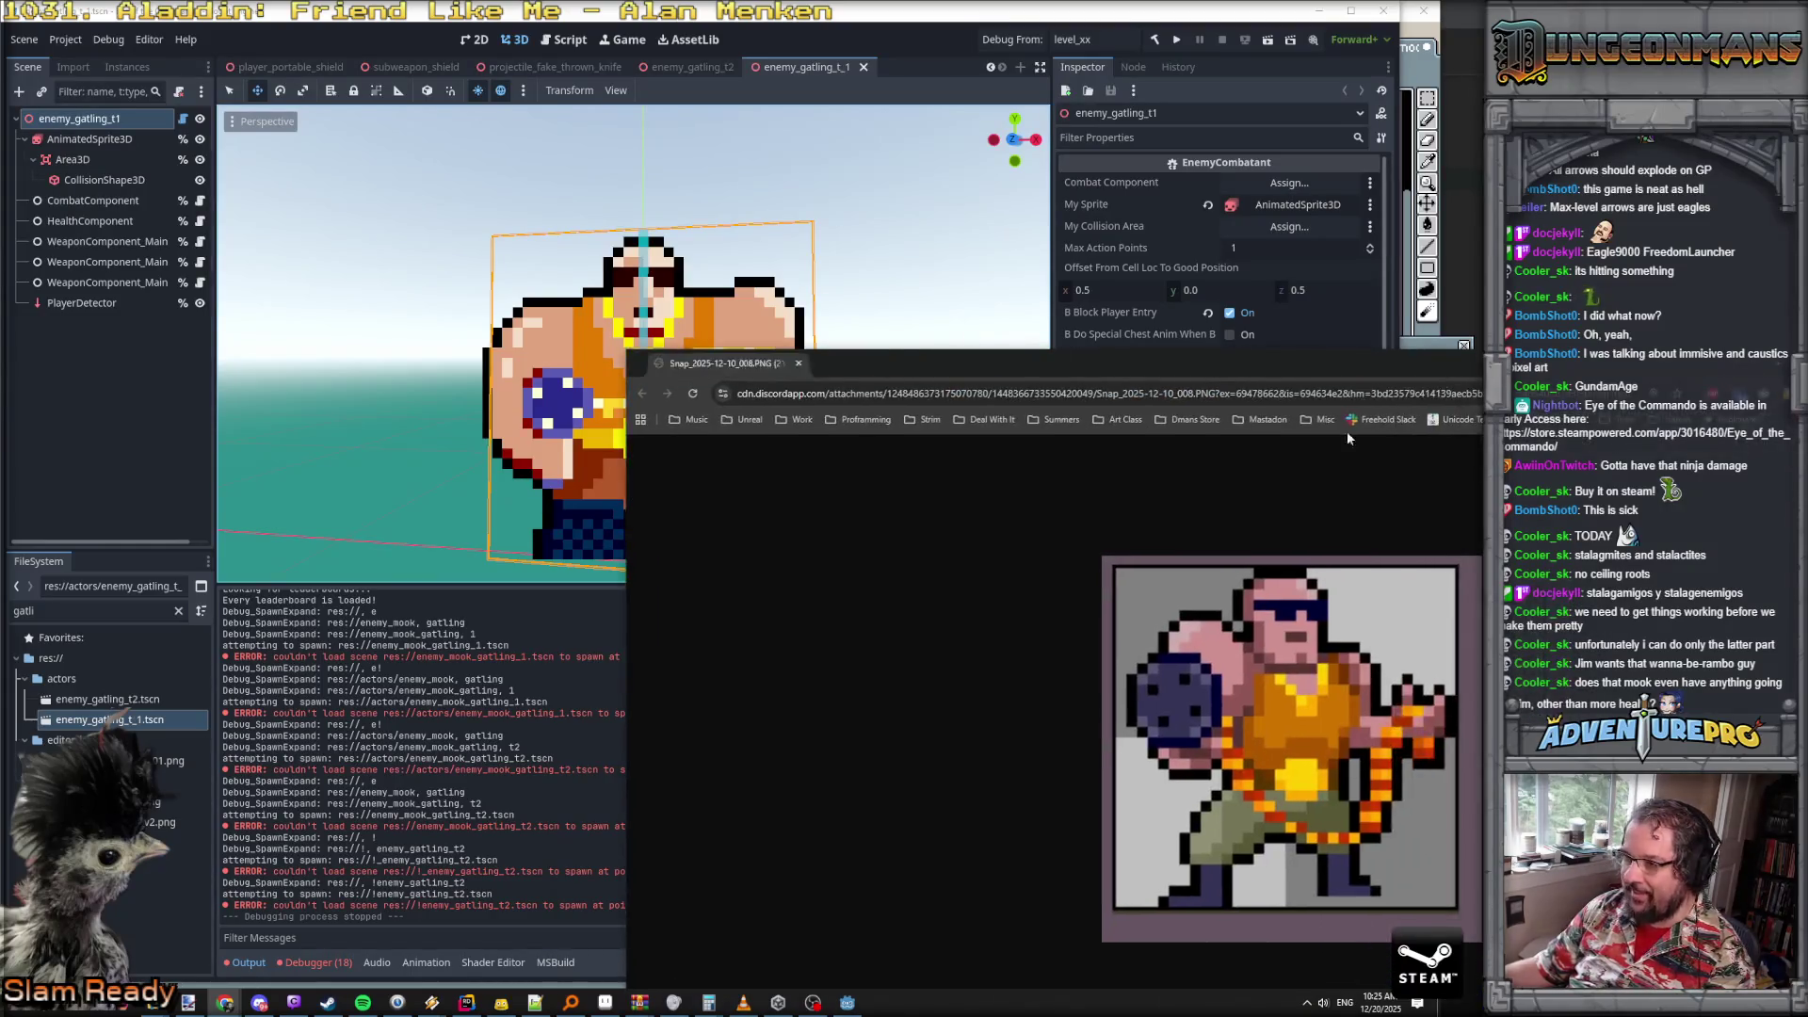
# - Place the reference sprite browser window beside the viewport and select the AnimatedSprite3D node
pyautogui.moveTo(628, 576); pyautogui.dragTo(1280, 676)
pyautogui.moveTo(1614, 363); pyautogui.dragTo(1144, 92)
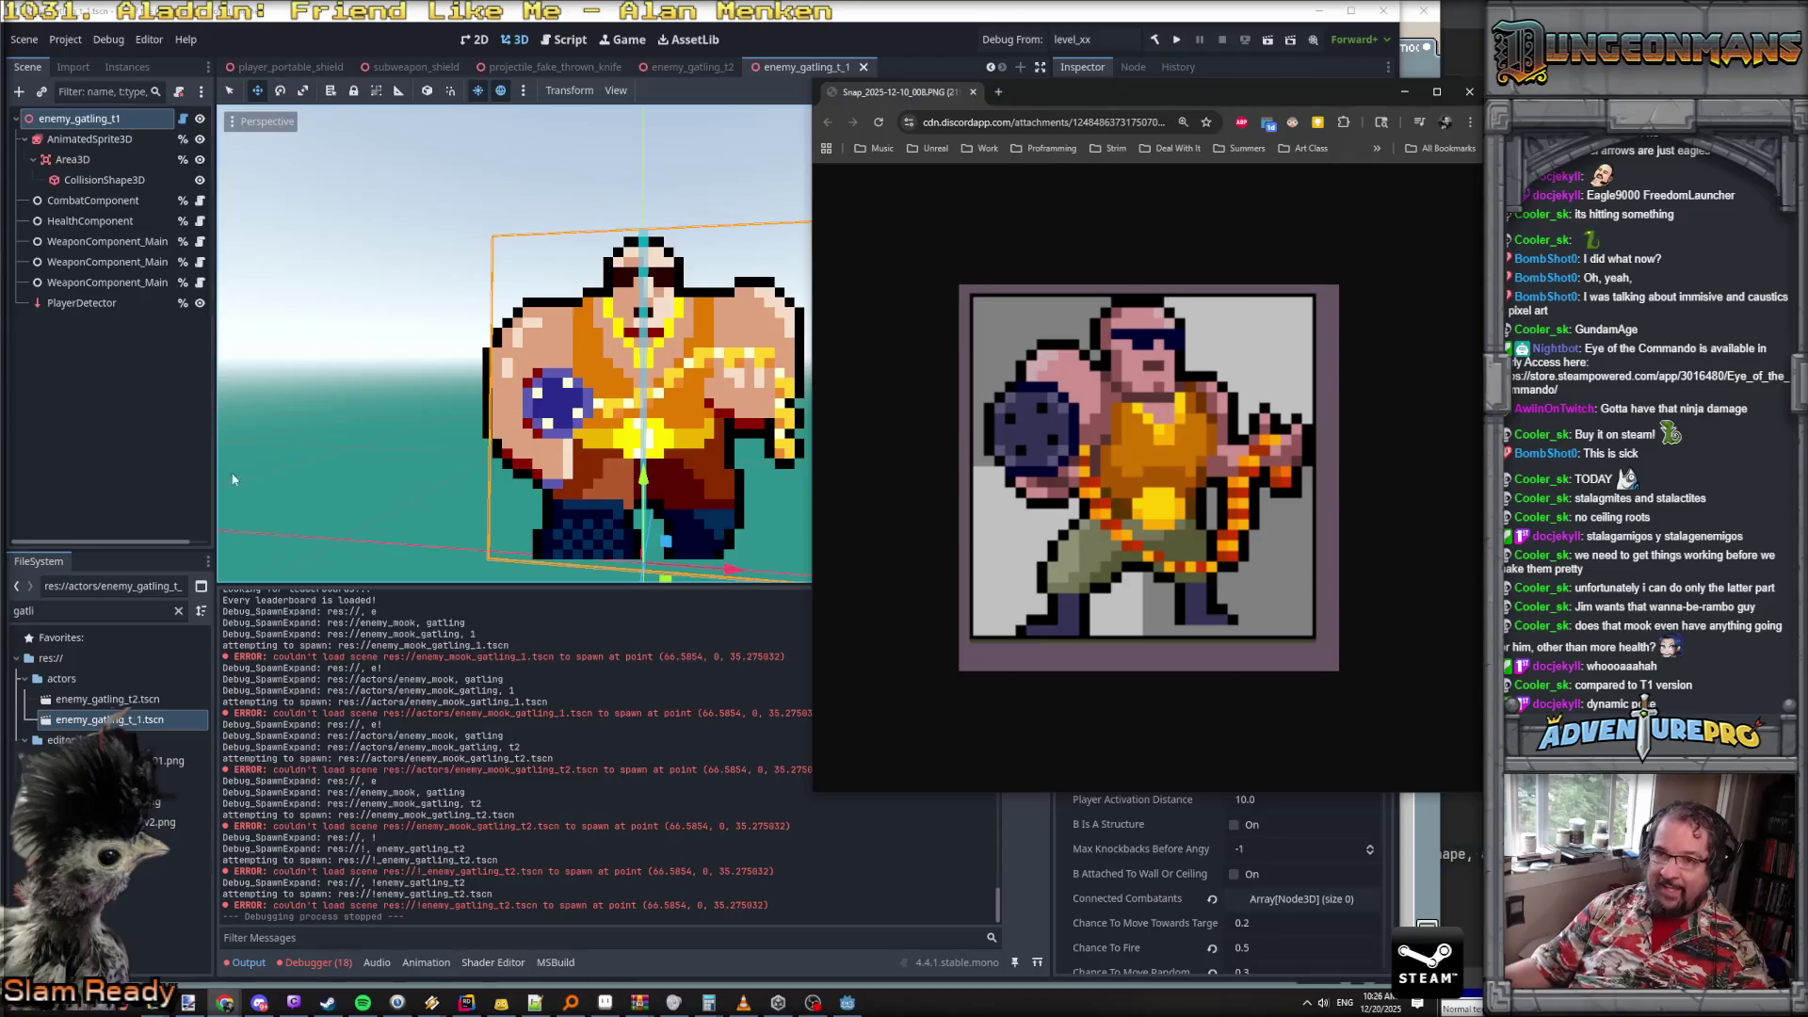
pyautogui.click(103, 144)
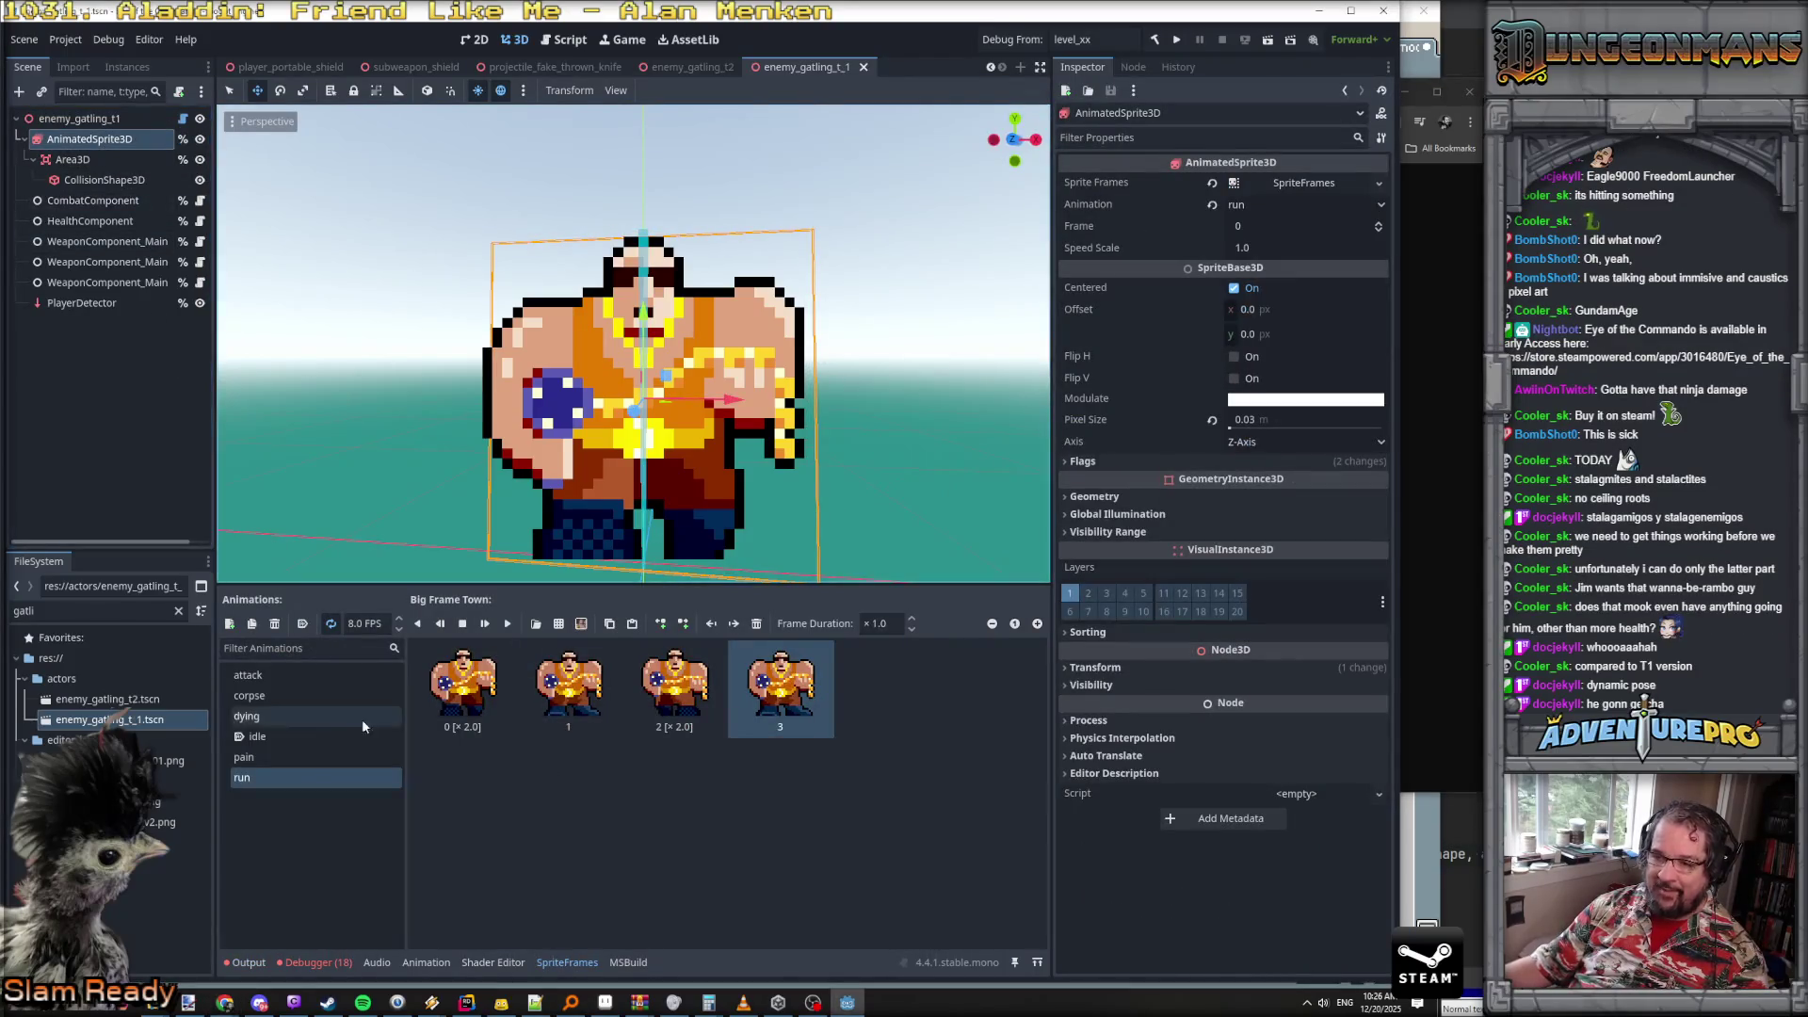
# - Preview the idle, dying and corpse animations, then switch to the six-frame 20 FPS attack animation
pyautogui.click(275, 736)
pyautogui.click(507, 625)
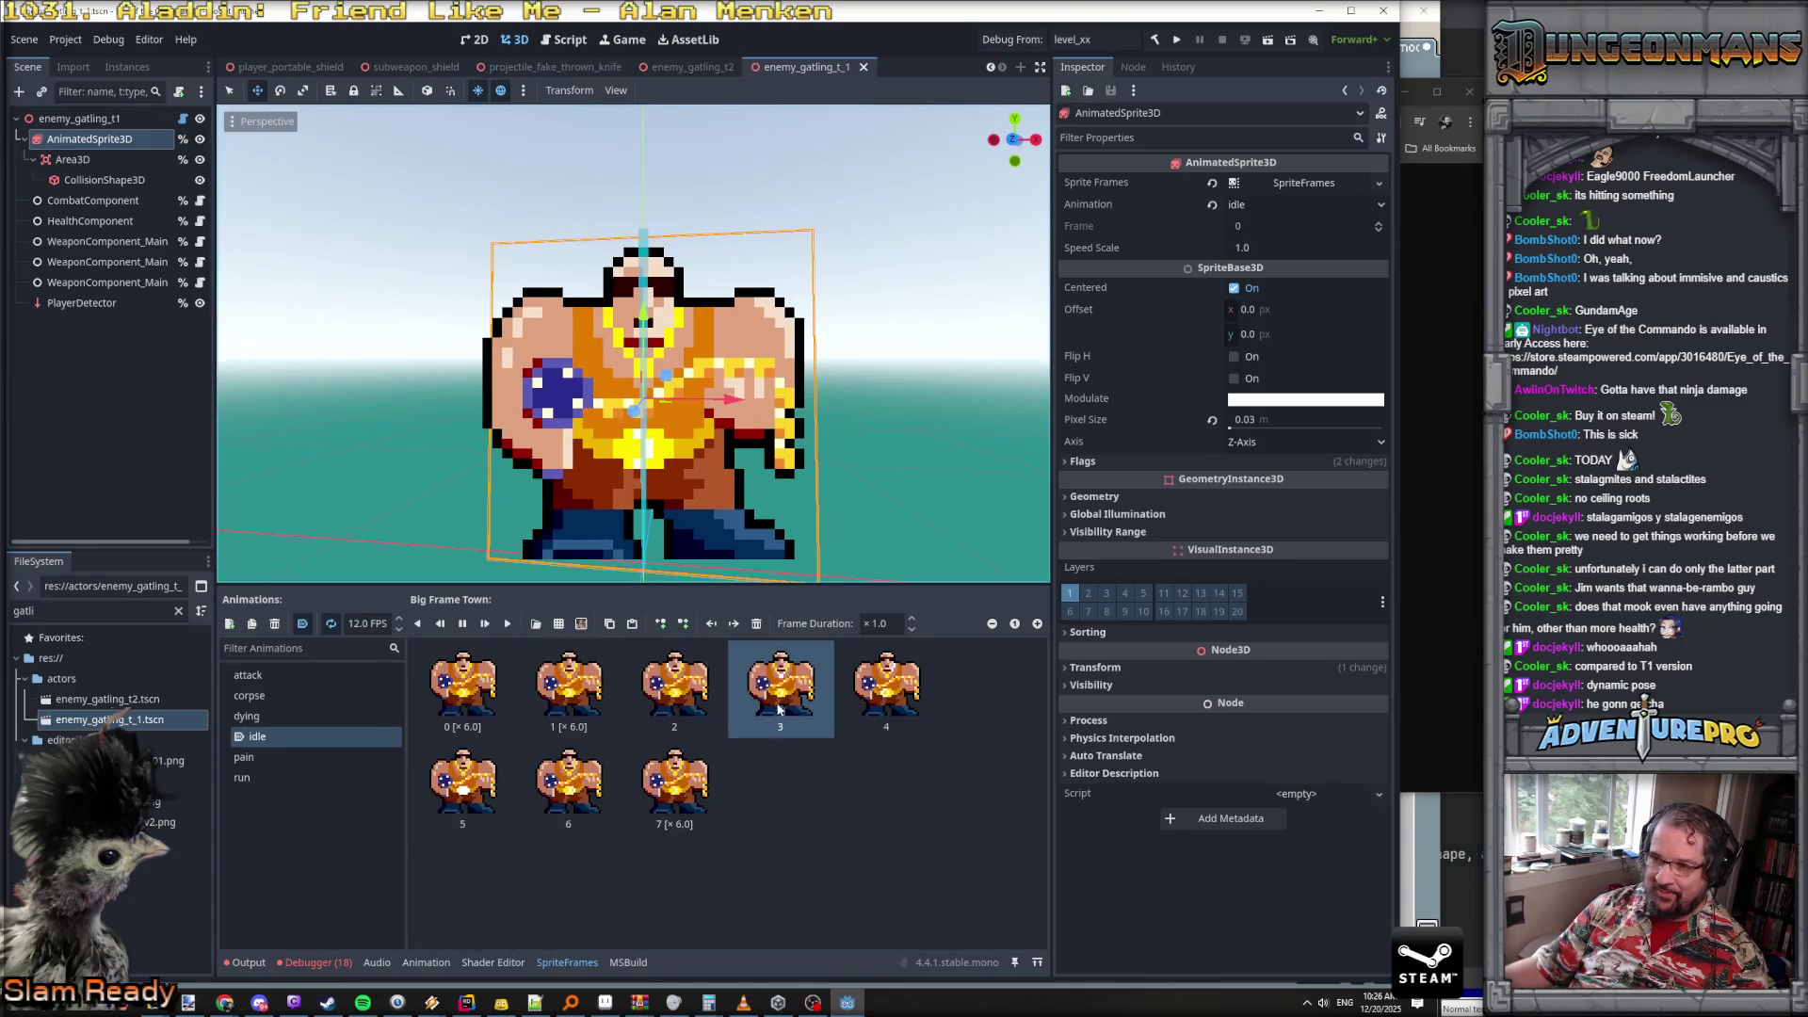
pyautogui.click(308, 719)
pyautogui.click(310, 694)
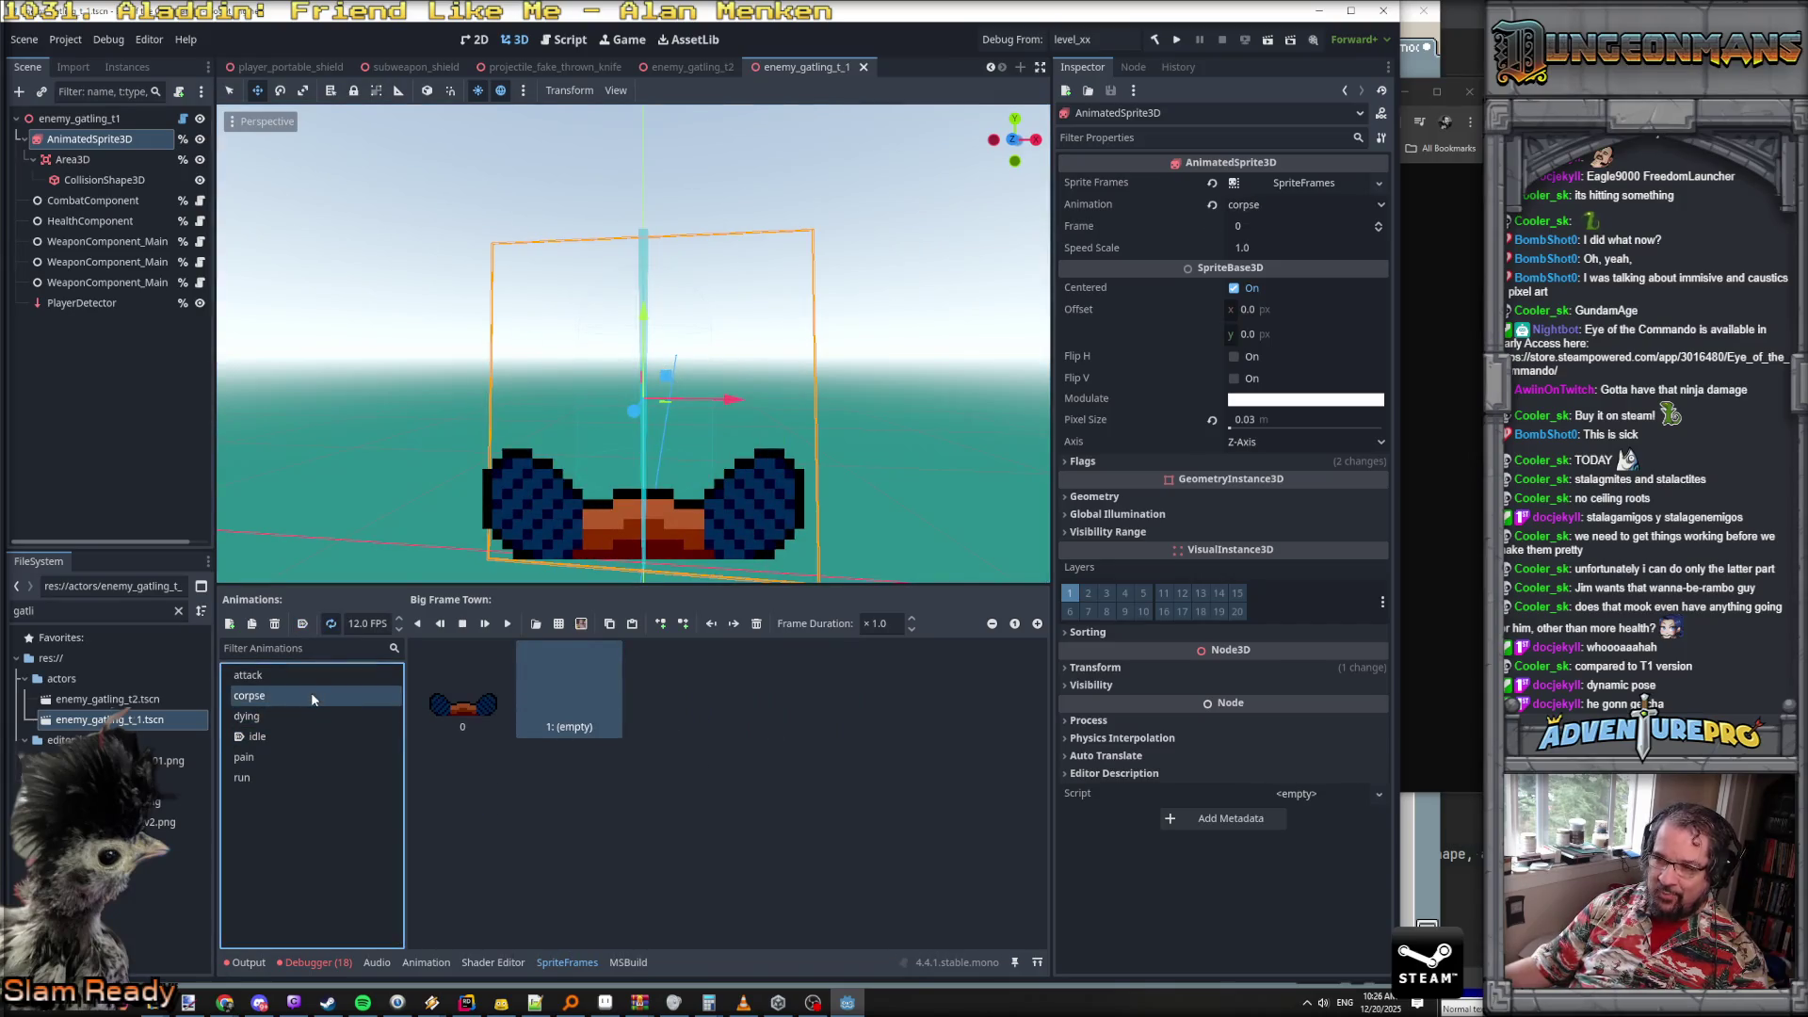
pyautogui.click(509, 627)
pyautogui.click(248, 675)
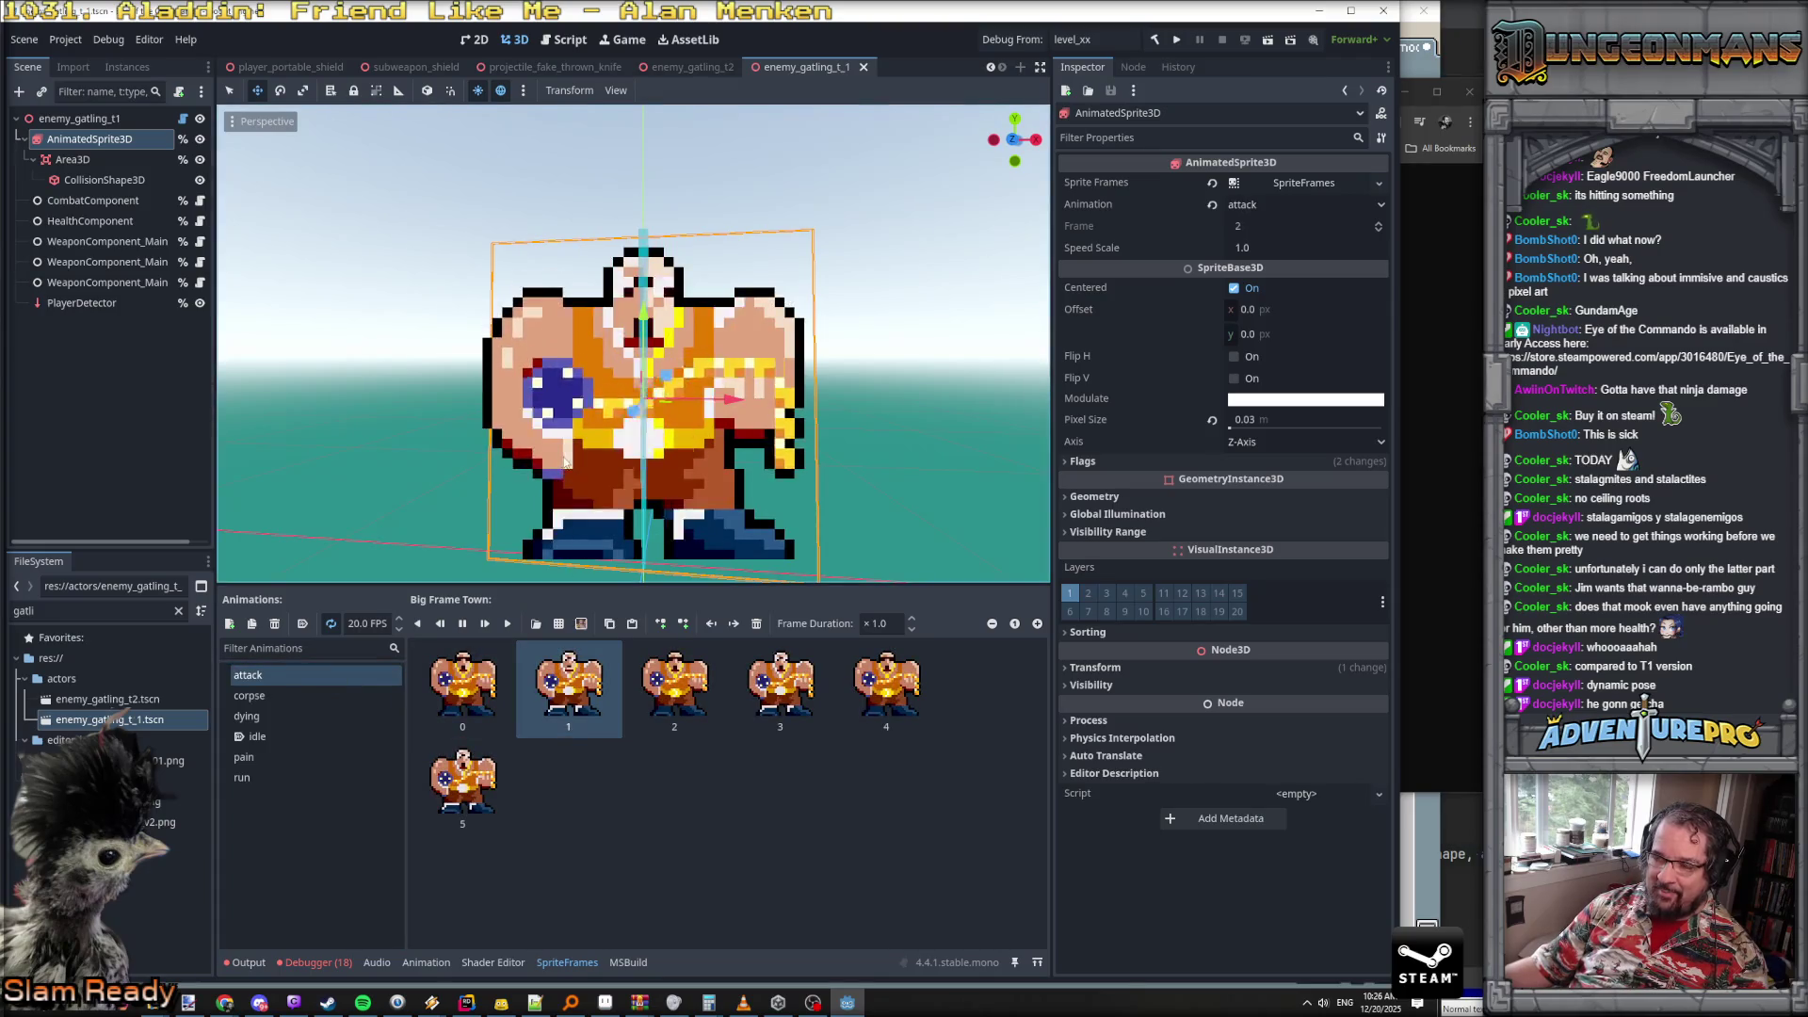